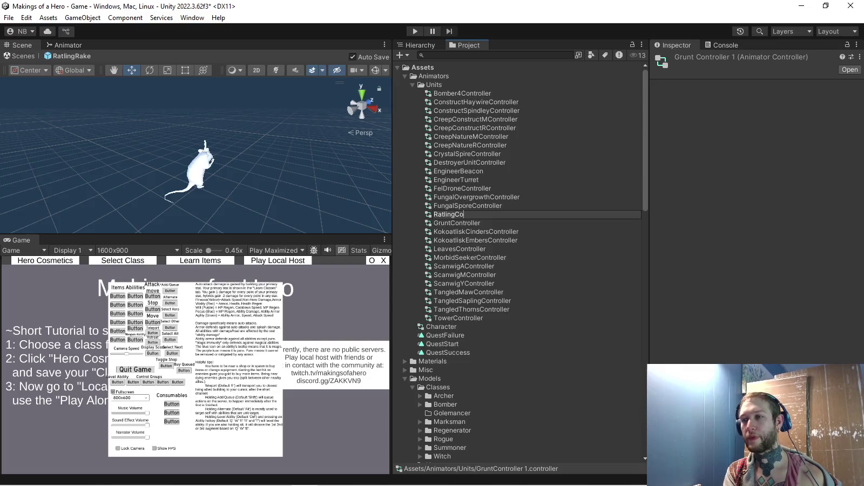
Name the controller RatlingController, open its graph, and delete the ASW|AdultScanwigAbility state
type("ntroller")
key("Return")
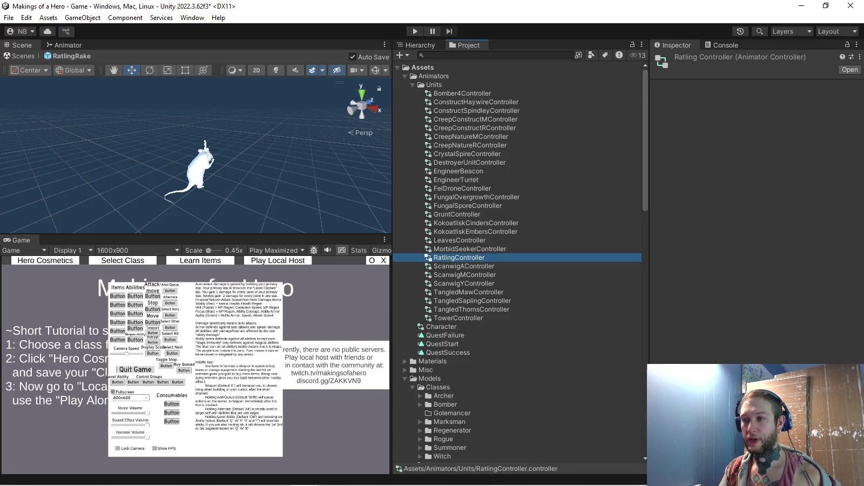
double_click(459, 257)
left_click(295, 129)
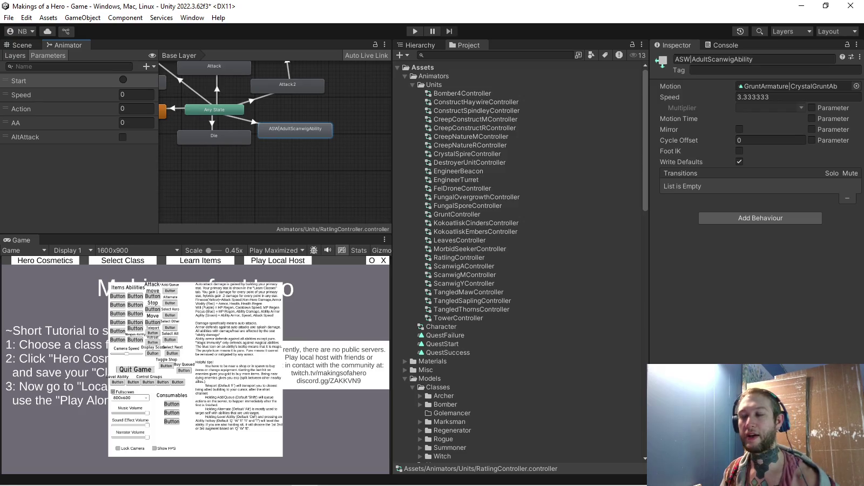
key("Delete")
Select the remaining animator states and inspect the Run state's settings
left_click(220, 142)
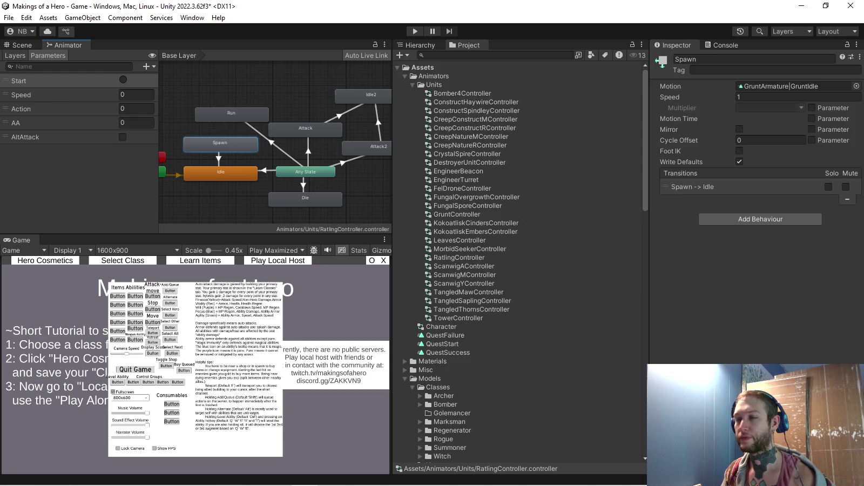
left_click_drag(173, 213, 348, 87)
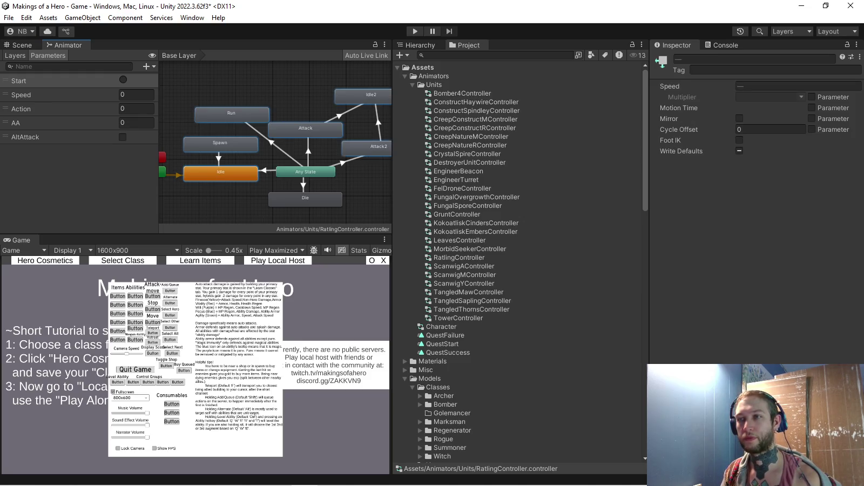
left_click(691, 97)
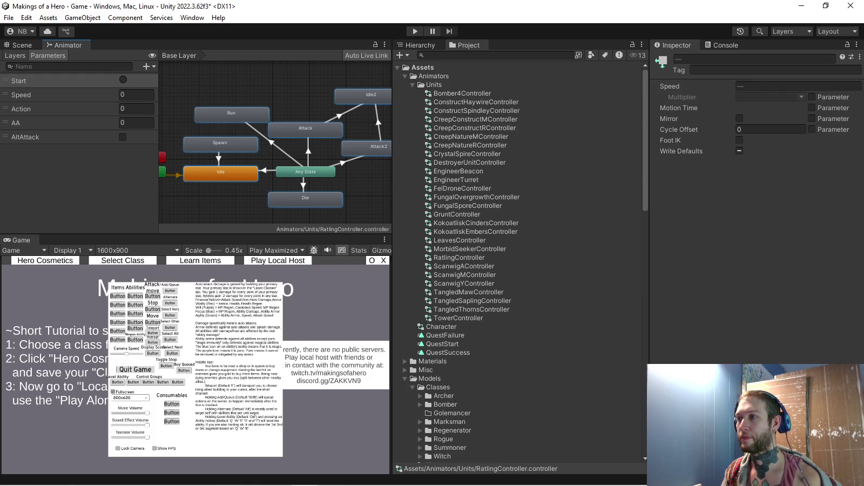
left_click(231, 113)
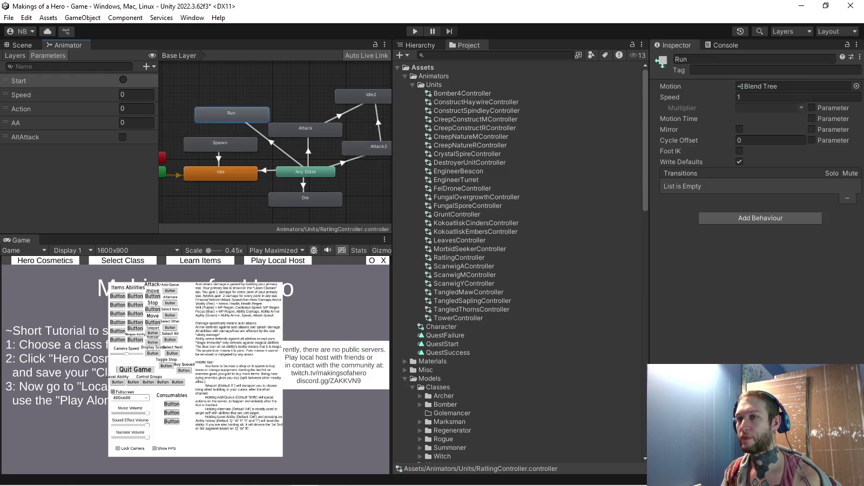
Set the Spawn state's motion to a Ratling clip found by searching 'ratling'
left_click(220, 143)
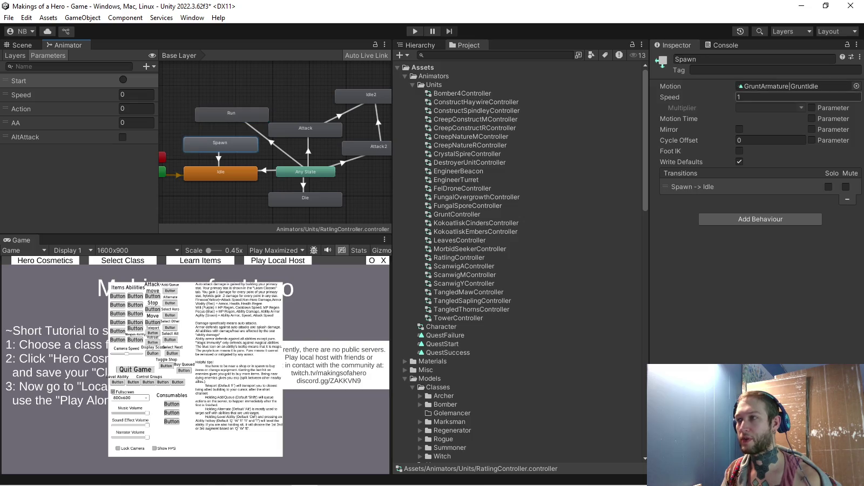
left_click(856, 86)
type("ra")
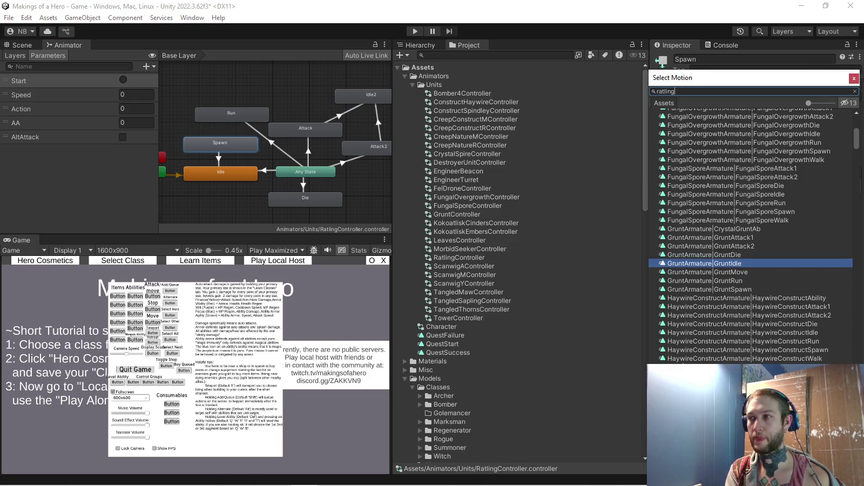
type("tling")
key("Return")
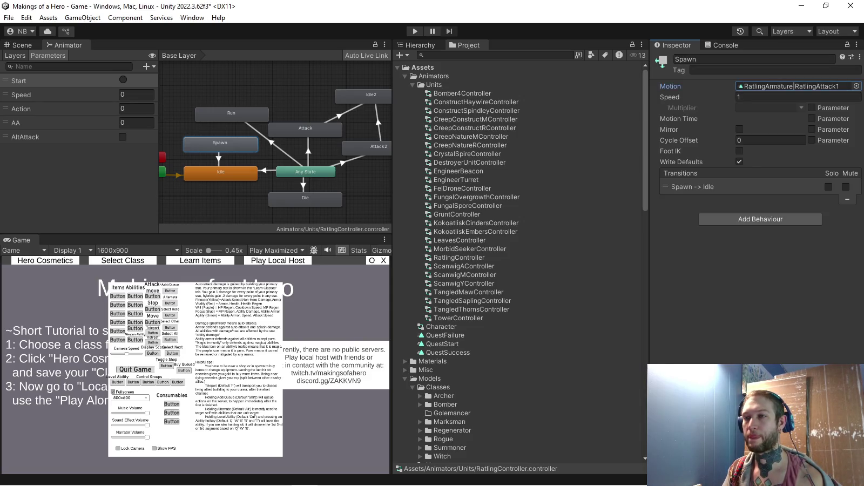
left_click(791, 85)
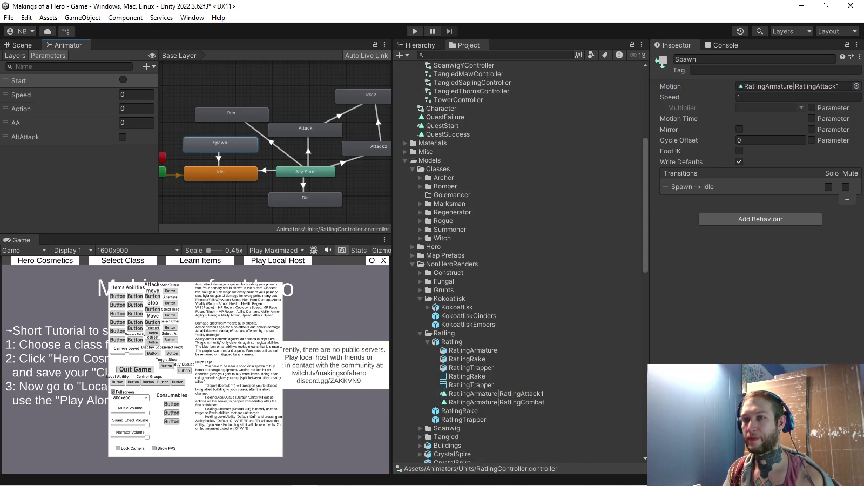
Give Idle, Attack and Idle2 RatlingCombat, and Die and Attack2 RatlingAttack1, as motions
left_click(221, 173)
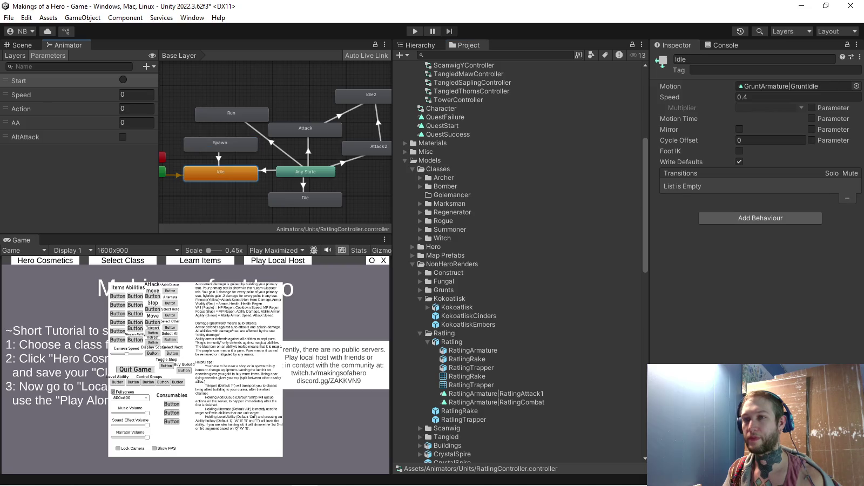
left_click_drag(497, 402, 794, 85)
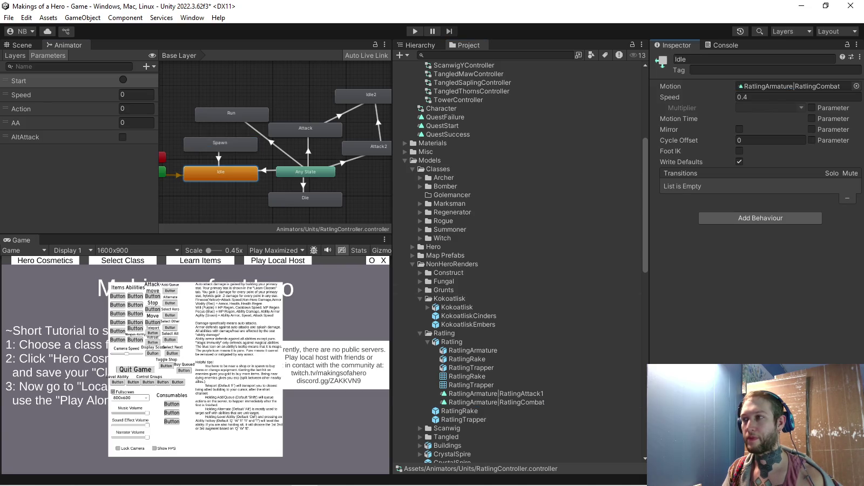
left_click(305, 199)
left_click_drag(496, 394, 793, 86)
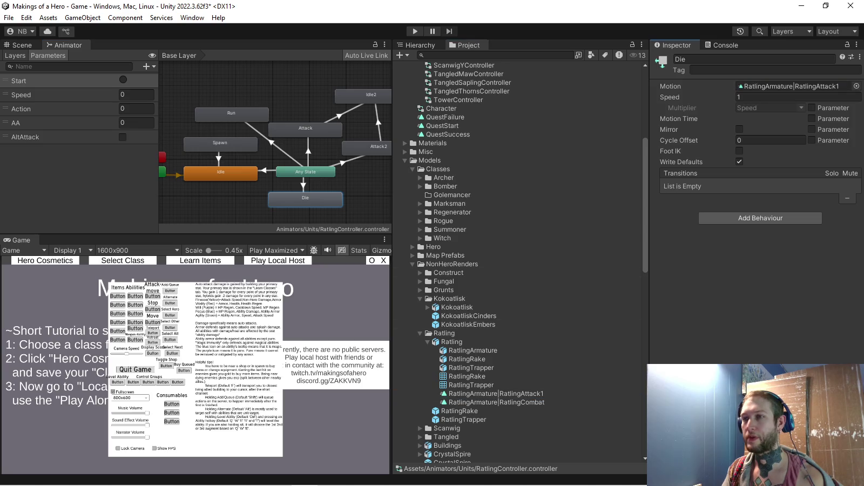
left_click(306, 130)
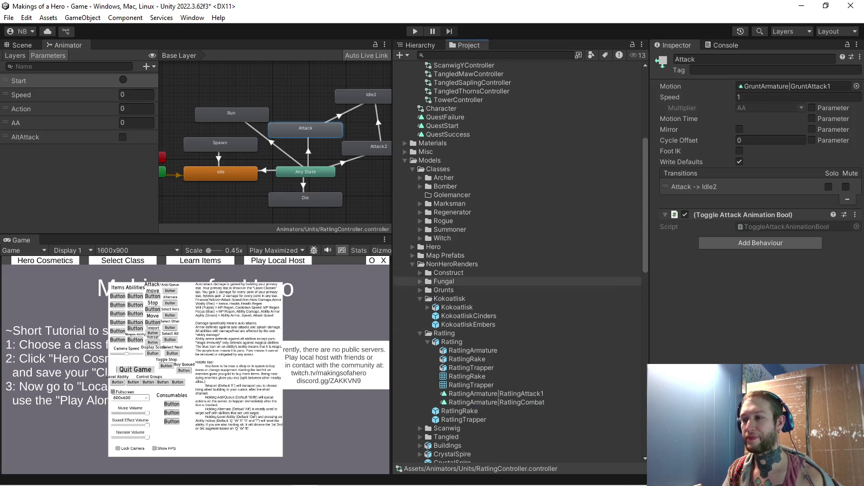
left_click_drag(496, 402, 794, 86)
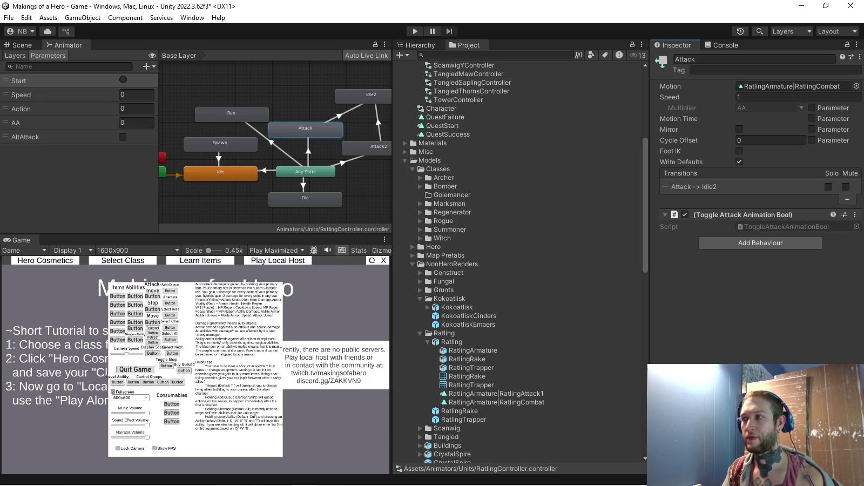
left_click(371, 96)
left_click_drag(496, 402, 794, 86)
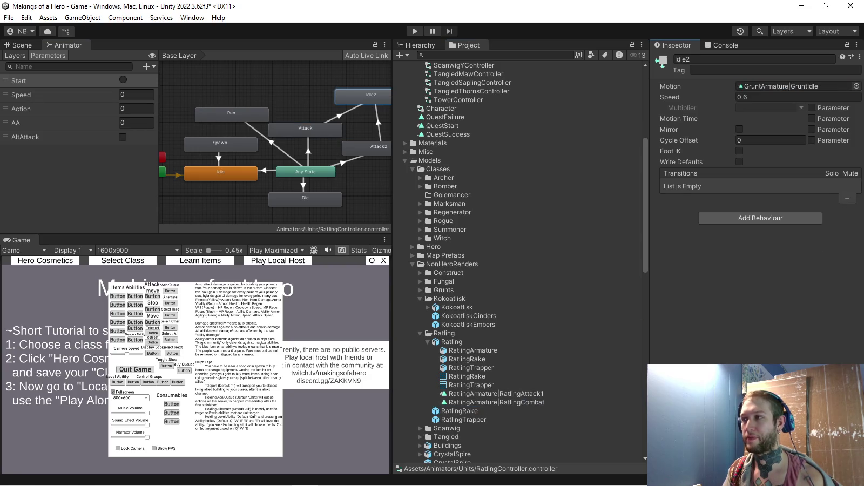
left_click(367, 147)
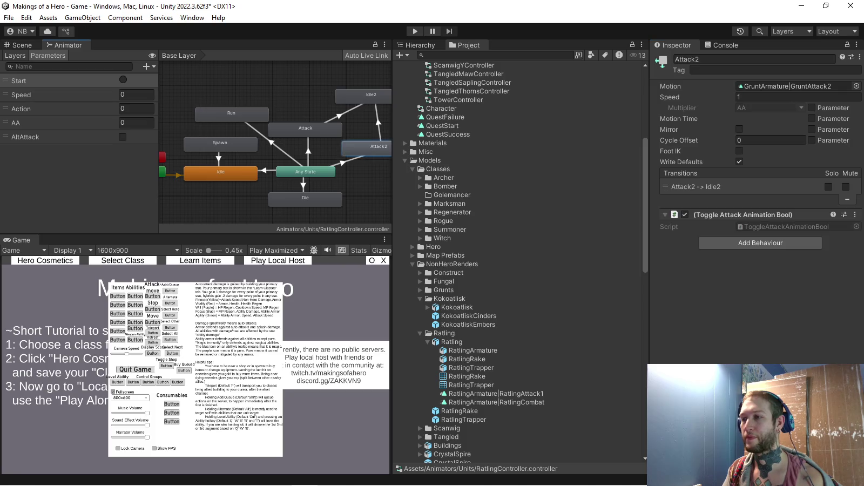
left_click_drag(496, 393, 794, 86)
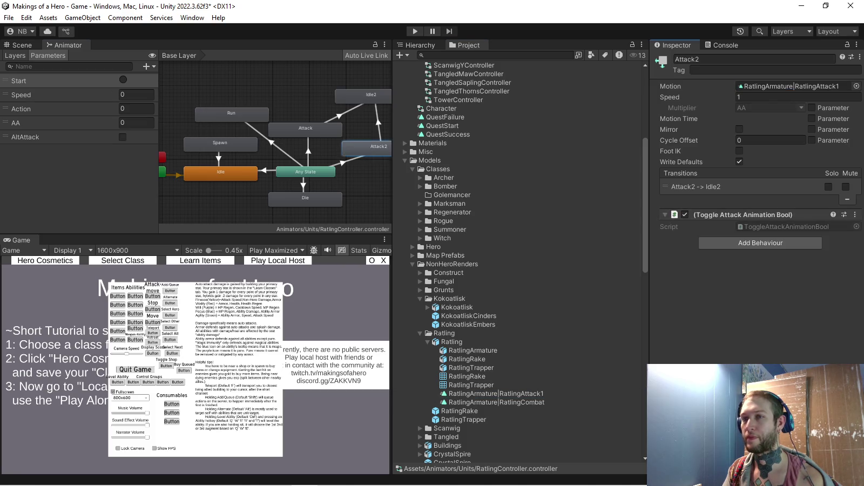
Review the Idle, Die and Attack motions, then open the Run blend tree
left_click(220, 172)
left_click(305, 198)
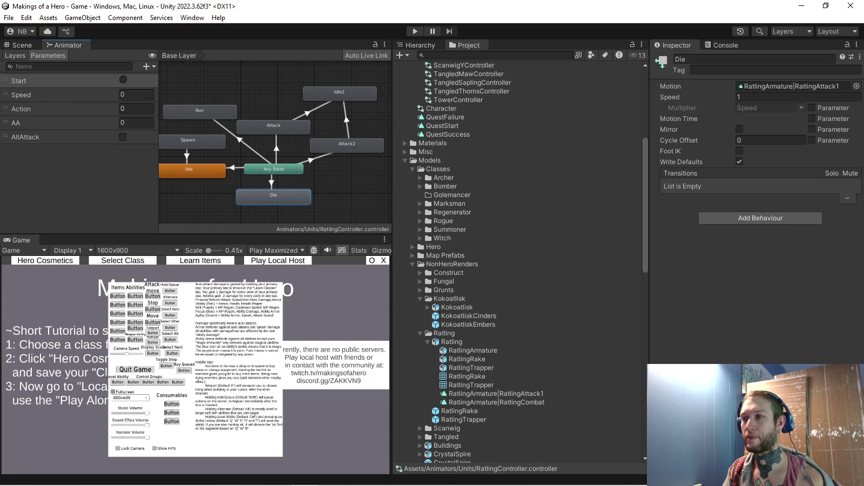
middle_click_drag(324, 205, 297, 202)
left_click(351, 211)
left_click(273, 127)
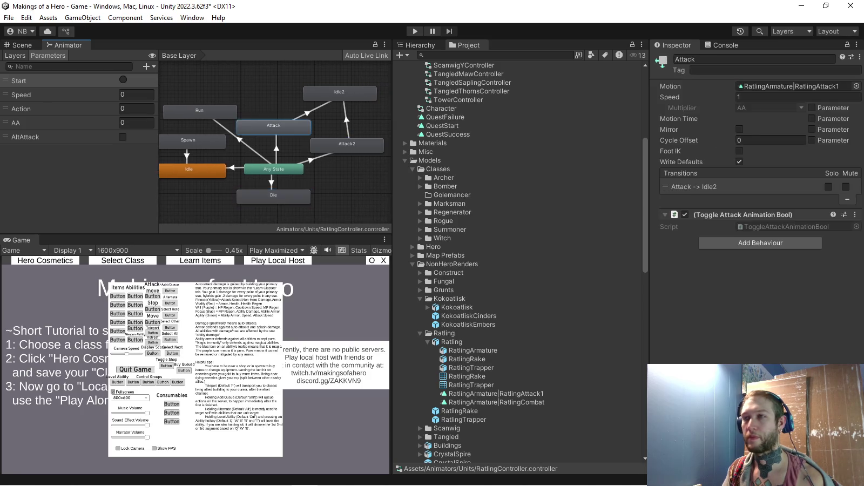
left_click(205, 205)
left_click(199, 111)
double_click(200, 111)
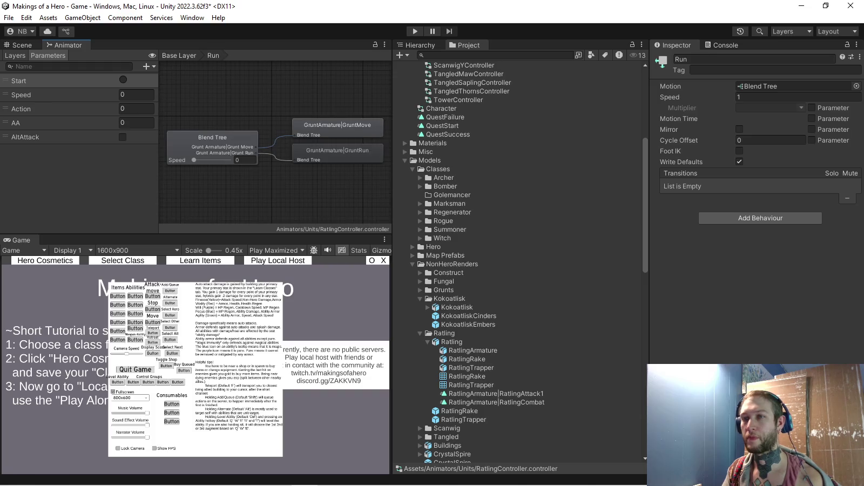
Drag RatlingArmature|RatlingAttack1 into both Run blend tree motion slots, tidying the Project folders
left_click(212, 142)
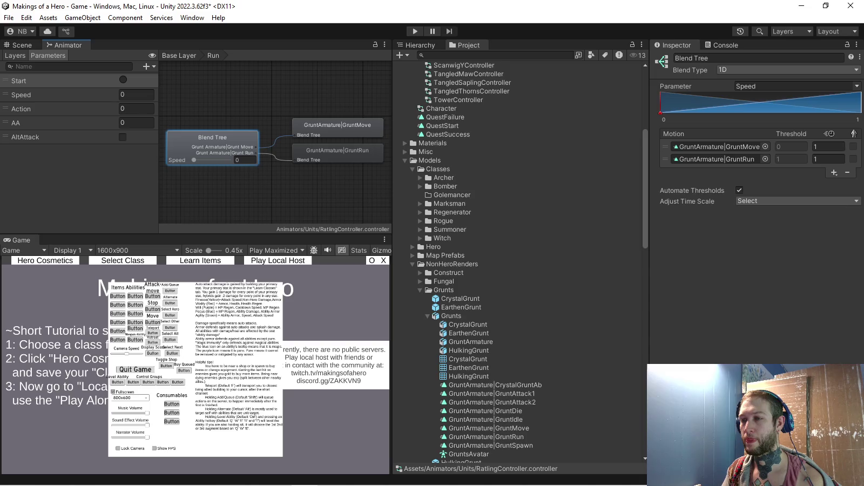
scroll(518, 259, "down", 3)
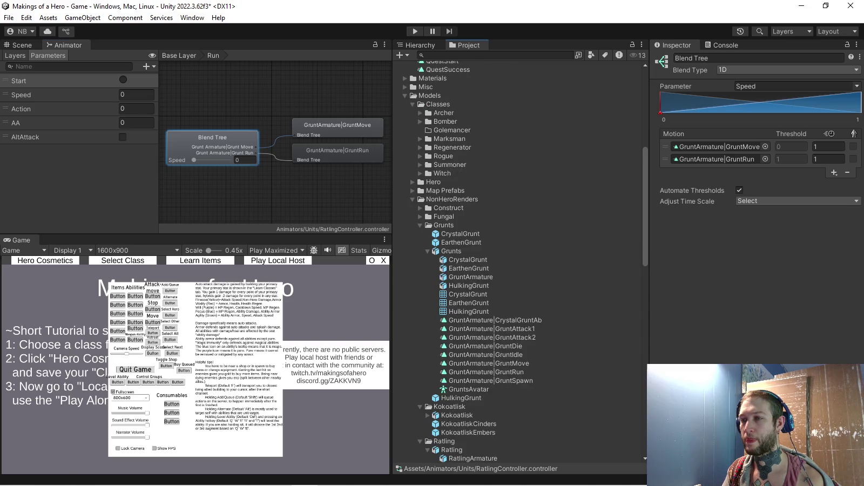
left_click(427, 251)
left_click(420, 268)
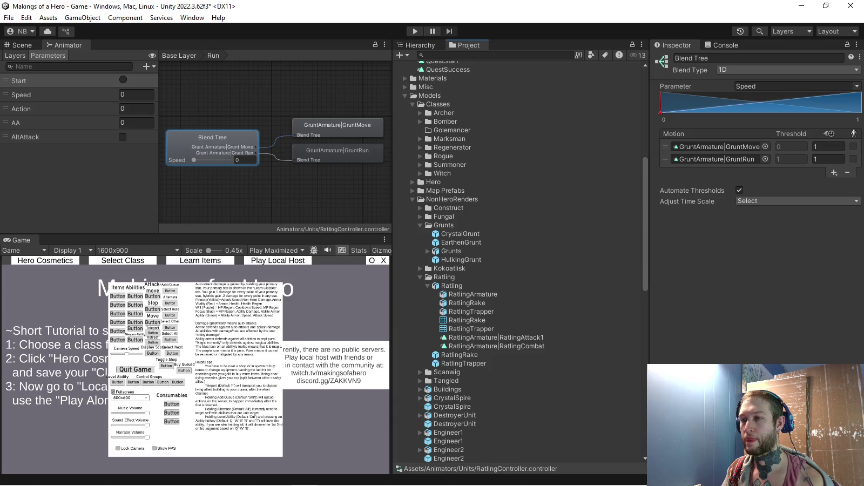
left_click(420, 225)
left_click_drag(486, 303, 719, 147)
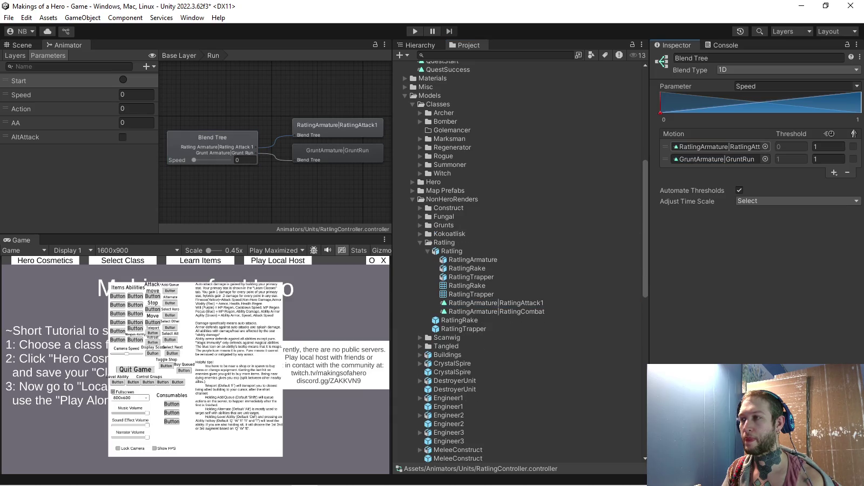
left_click_drag(486, 303, 718, 159)
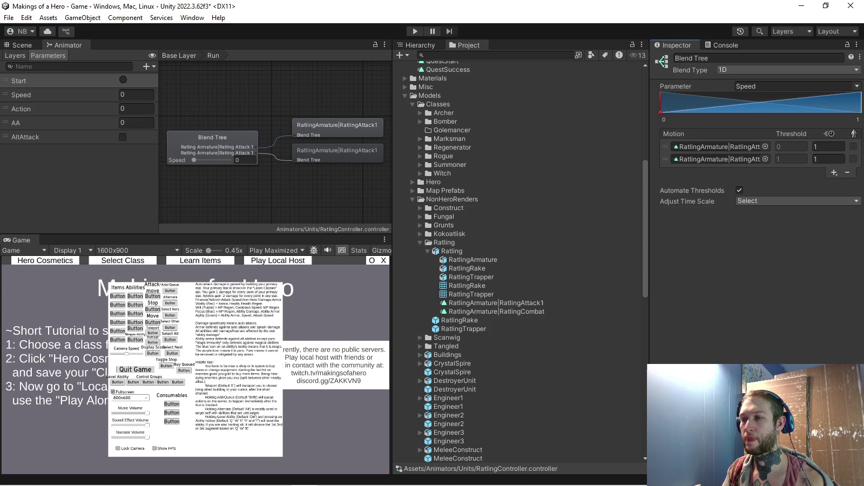
left_click(452, 199)
key("Left")
scroll(518, 270, "up", 5)
scroll(518, 265, "up", 4)
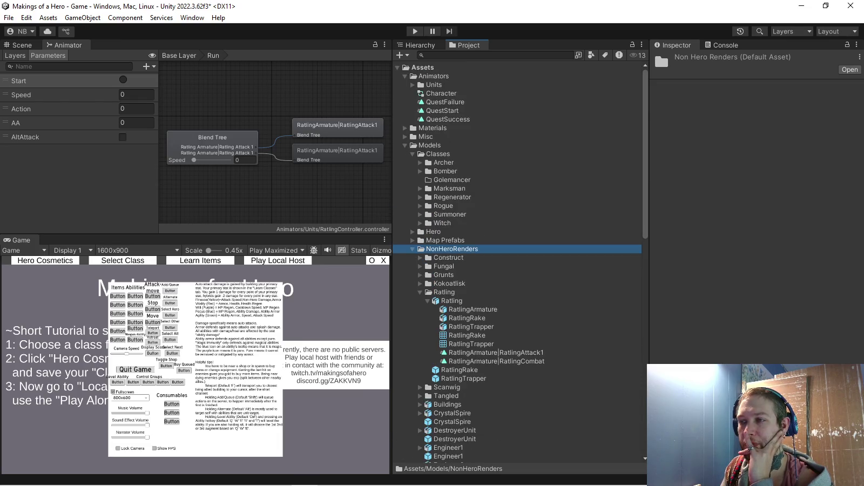
Check the RatlingRake and KokoatliskCinders prefabs, then select the Ratling model
left_click(428, 268)
left_click(459, 277)
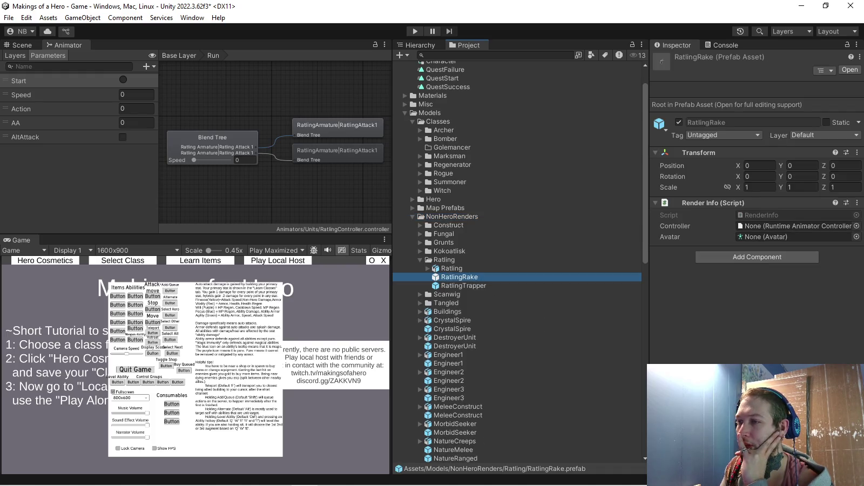
left_click(794, 237)
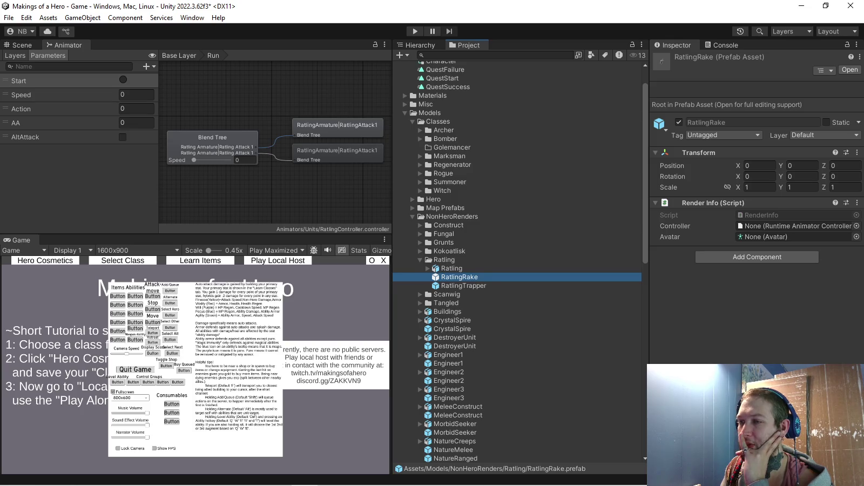
left_click(420, 251)
left_click(468, 268)
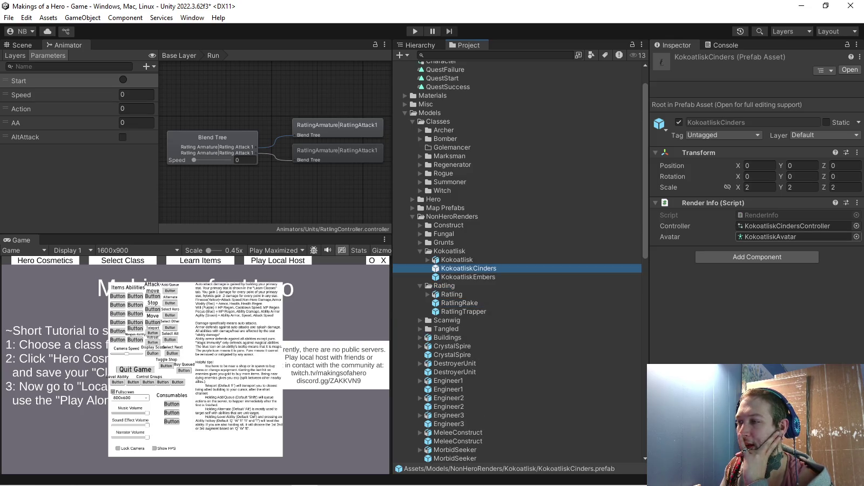
left_click(459, 303)
key("Up")
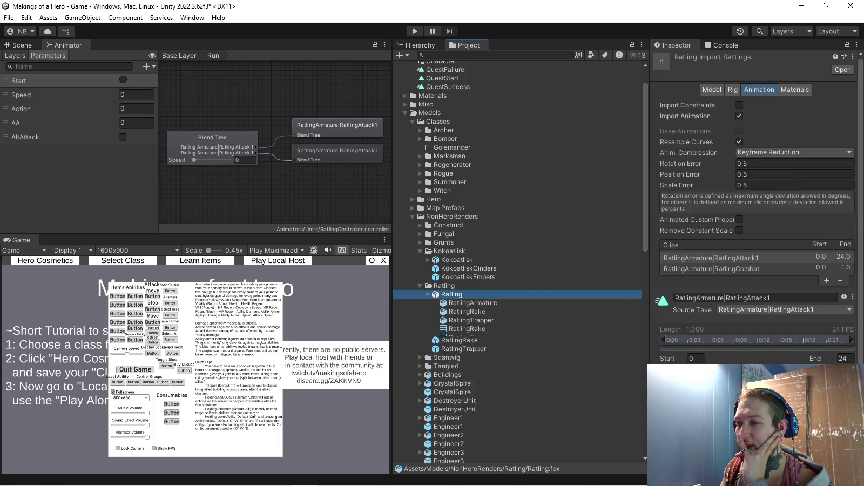
key("Right")
Set the Ratling rig to Generic with Avatar Definition 'Create From This Model' and apply
key("F2")
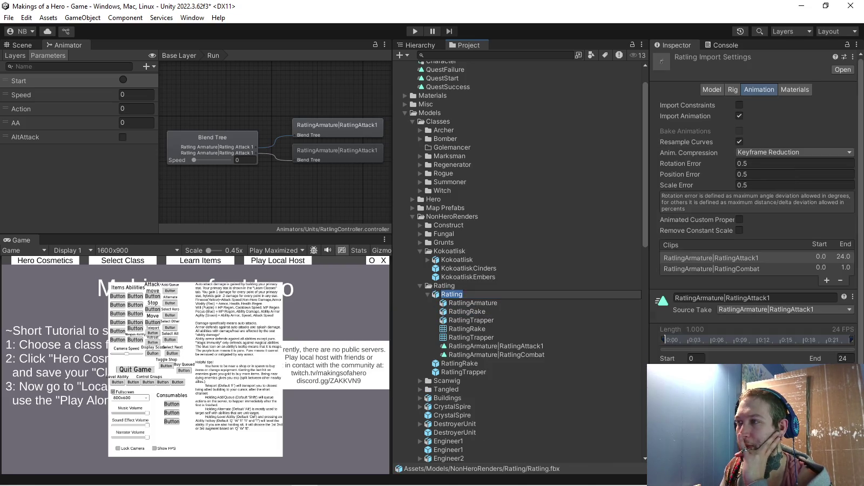
left_click(733, 90)
left_click(797, 105)
left_click(754, 142)
left_click(797, 120)
left_click(774, 131)
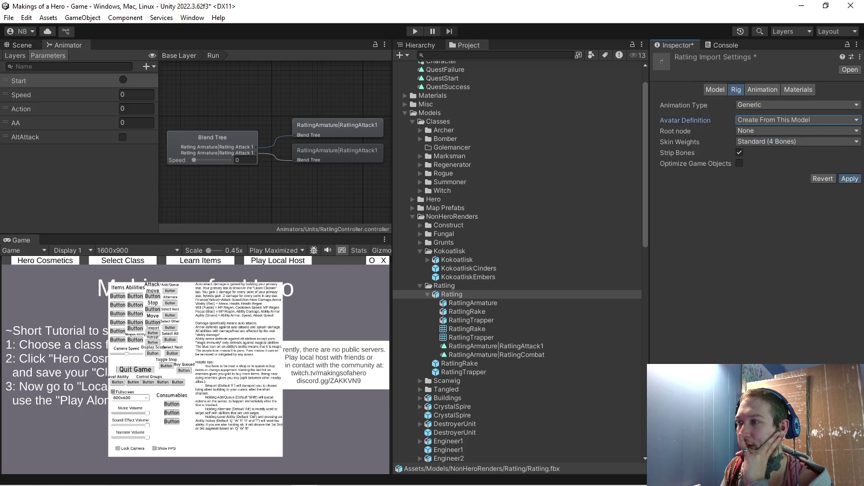
left_click(849, 179)
Expand the Ratling model's contents to reveal the new RatlingAvatar
left_click(464, 321)
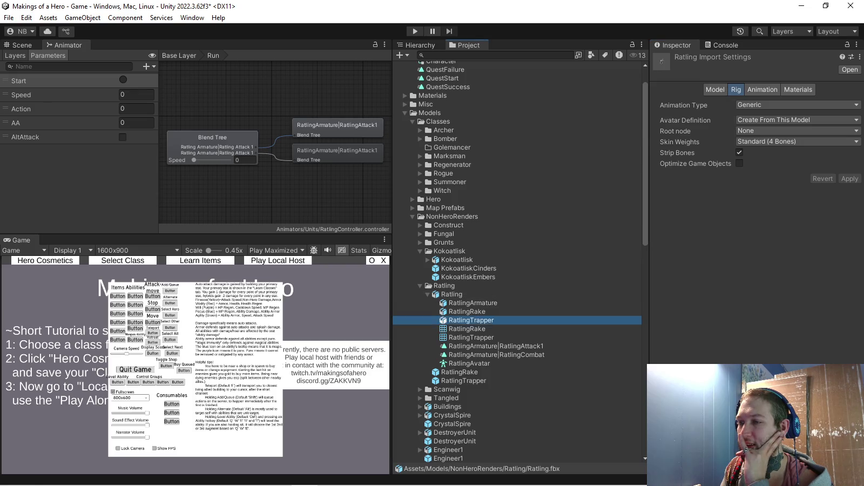
left_click(428, 294)
left_click(459, 303)
left_click(428, 294)
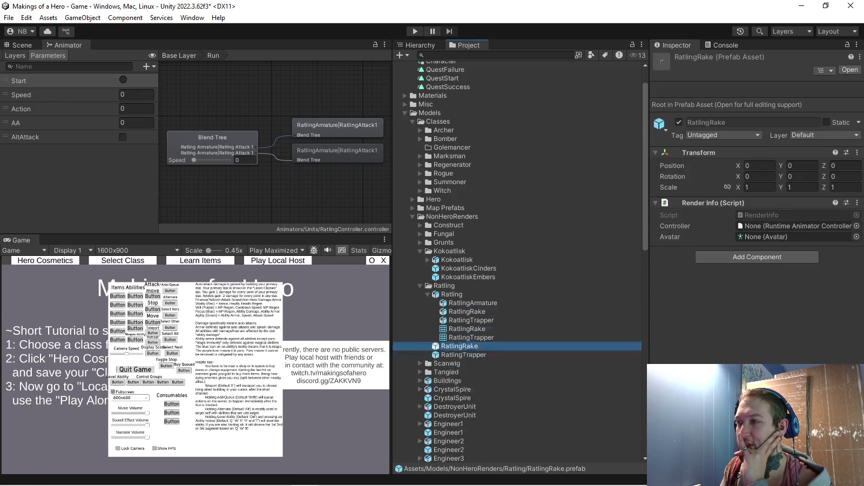
Assign RatlingAvatar to RatlingRake and add a Render Info component to RatlingTrapper
left_click_drag(469, 363, 794, 236)
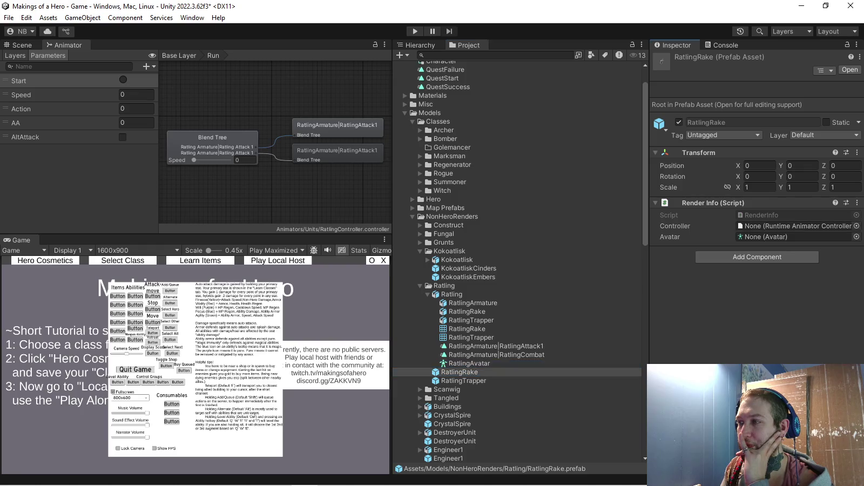
left_click(463, 381)
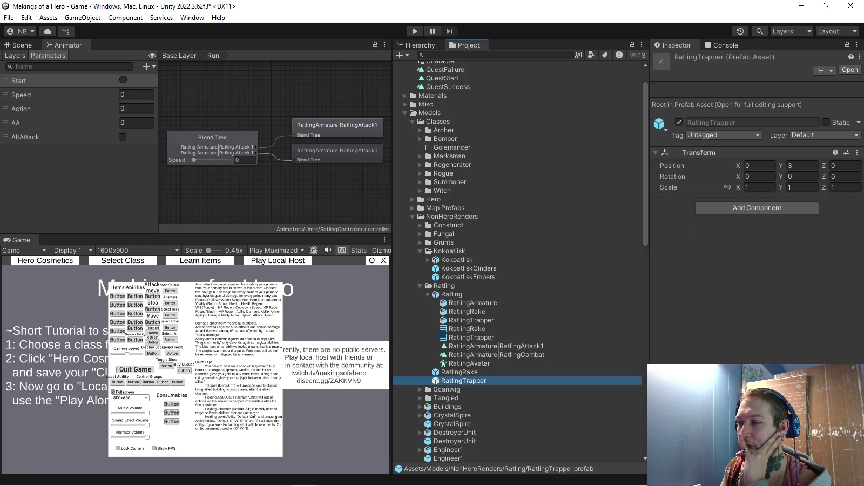
left_click(757, 208)
type("render")
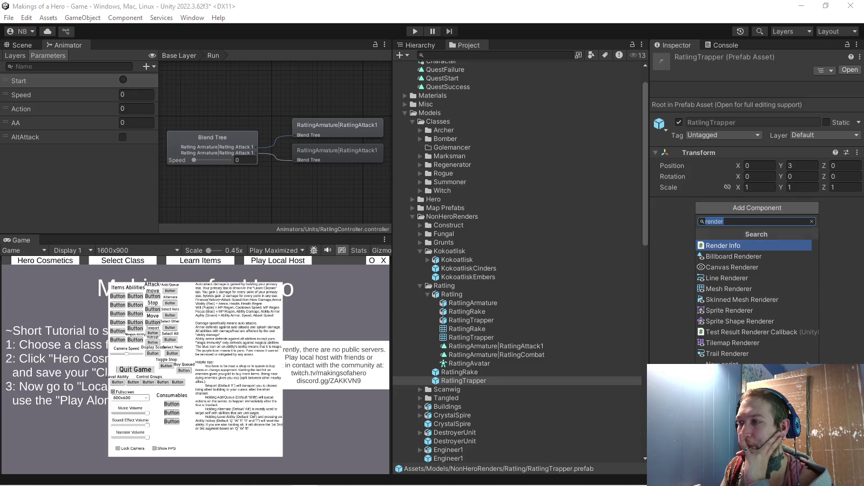
key("Return")
Set RatlingTrapper's Render Info avatar to RatlingAvatar and controller to RatlingController
left_click_drag(469, 363, 794, 237)
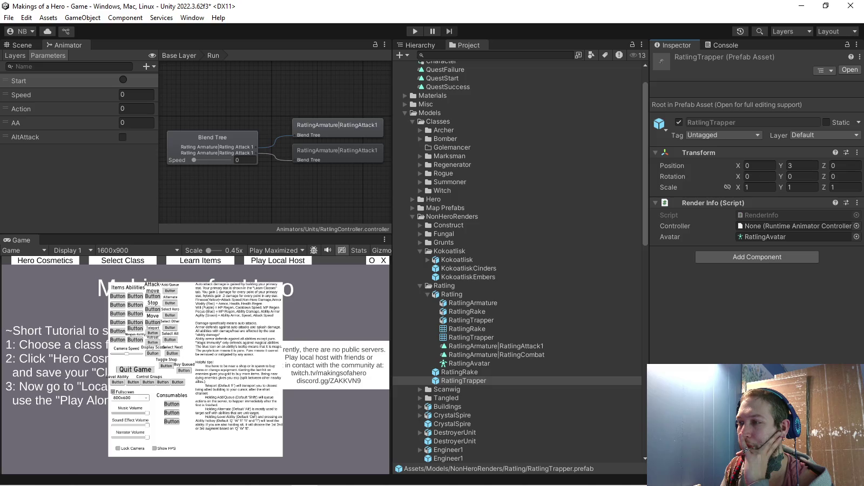
left_click(856, 225)
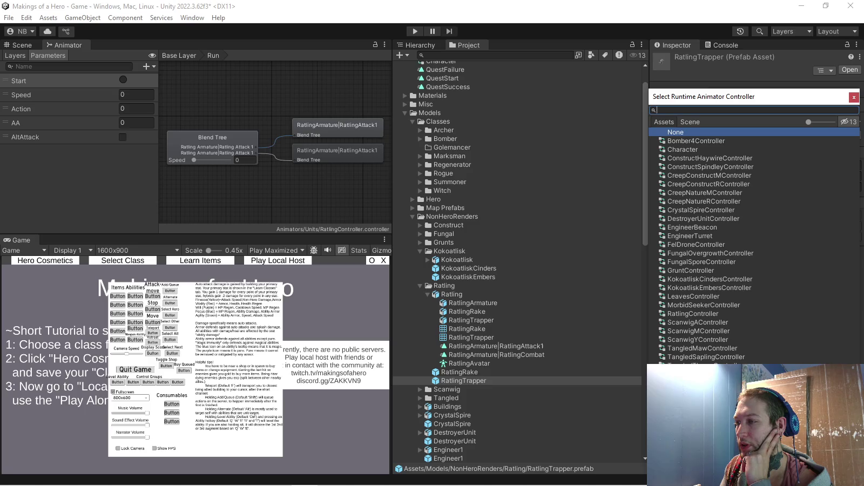
double_click(693, 314)
Set RatlingRake's Render Info controller to RatlingController
left_click(459, 372)
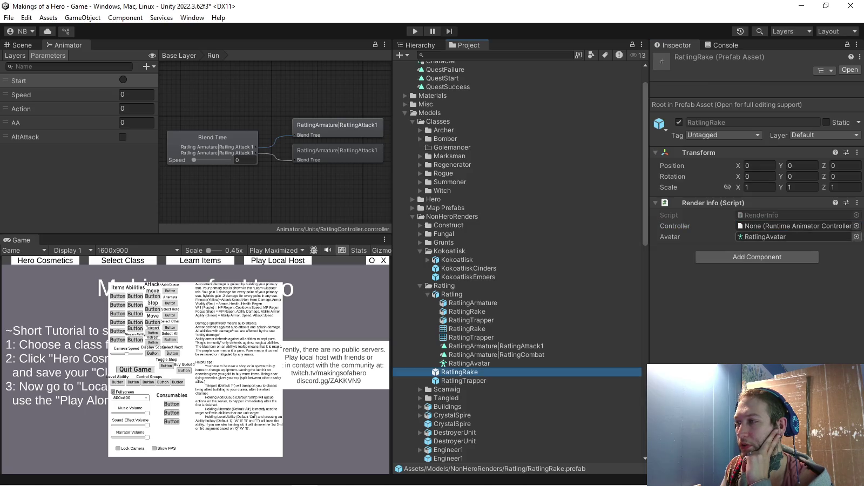
left_click(856, 237)
left_click(854, 97)
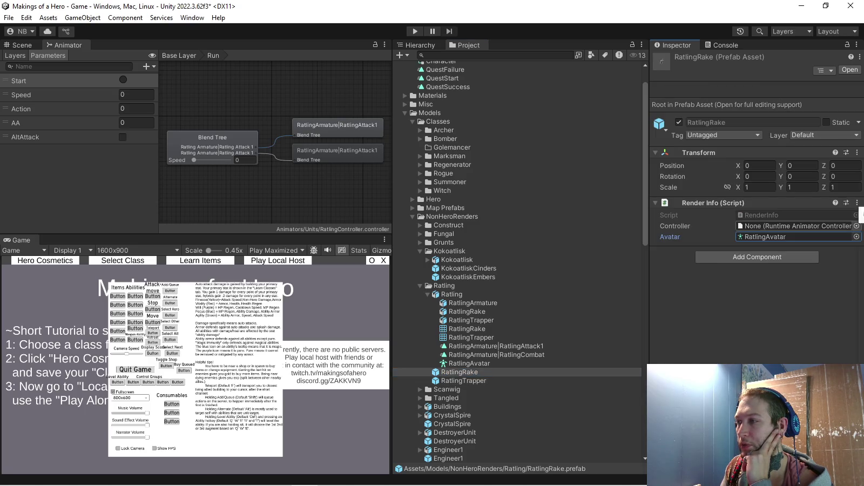
left_click(856, 225)
key("Escape")
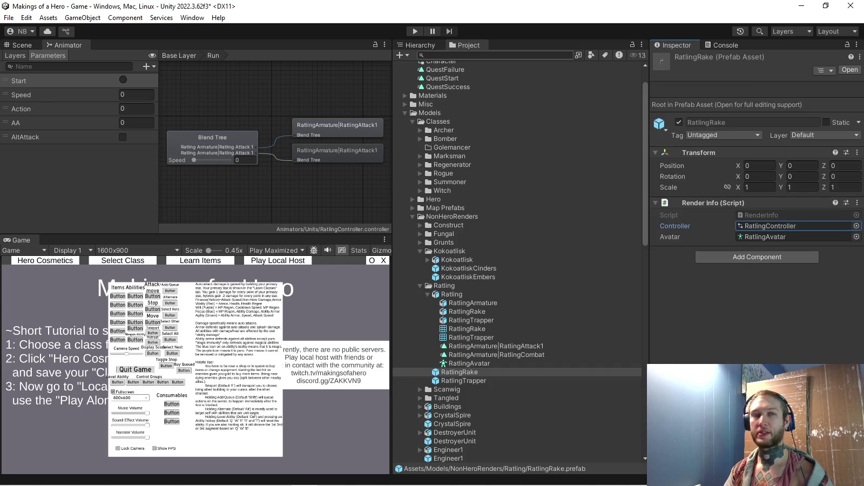
Collapse the Ratling and NonHeroRenders folders in the Project tree
left_click(453, 294)
left_click(427, 294)
left_click(420, 286)
left_click(412, 216)
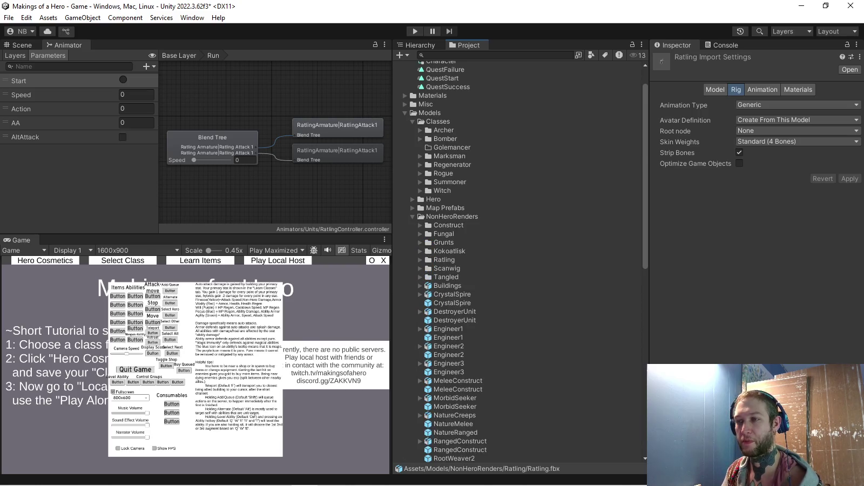
Expand ScriptableObjects > NonHeroes to list 116RatlingRake and 117RatlingTrapper
scroll(508, 259, "down", 3)
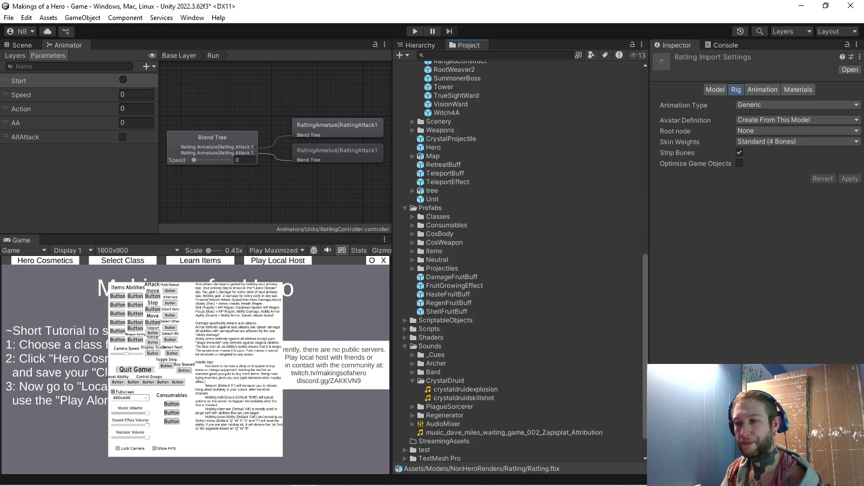
left_click(404, 320)
scroll(508, 259, "down", 3)
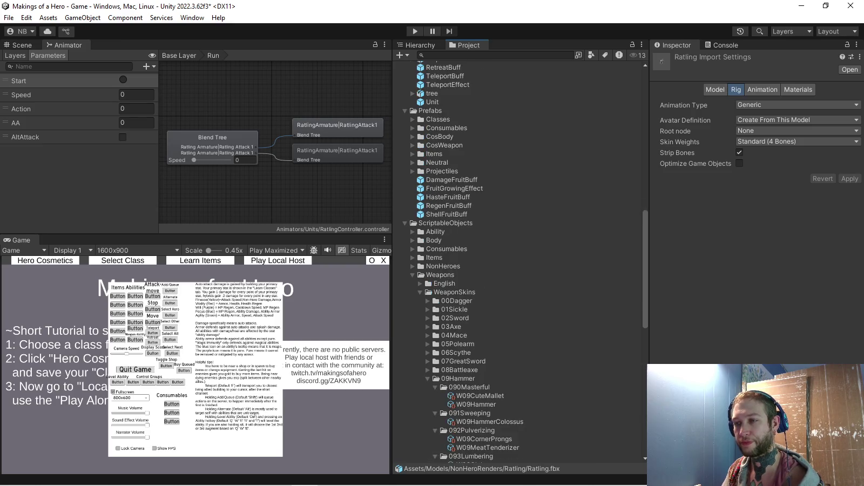
left_click(413, 265)
scroll(508, 259, "down", 4)
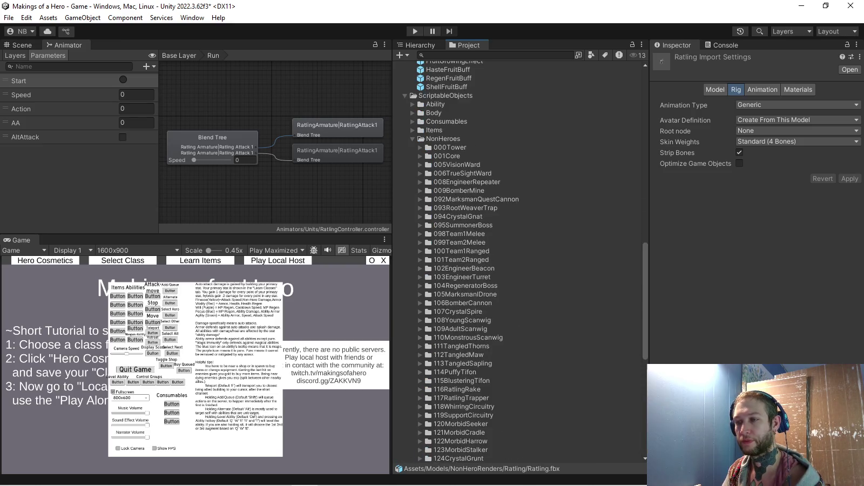
scroll(508, 259, "down", 3)
scroll(508, 259, "down", 4)
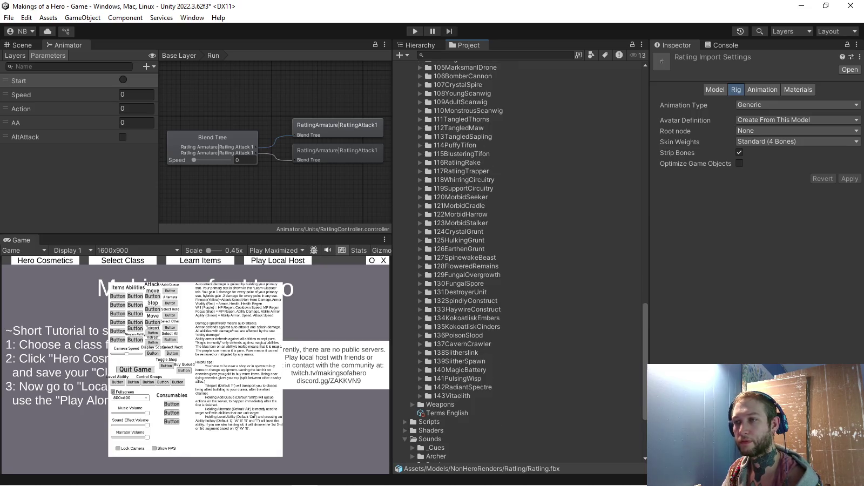
Open the 116RatlingRake folder and its Ratling Rake unit definition
left_click(420, 162)
left_click(441, 171)
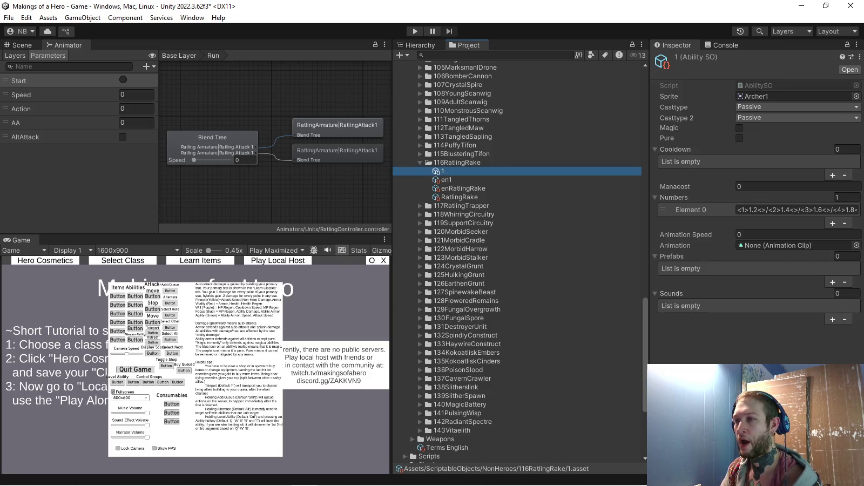
left_click(459, 197)
left_click(857, 171)
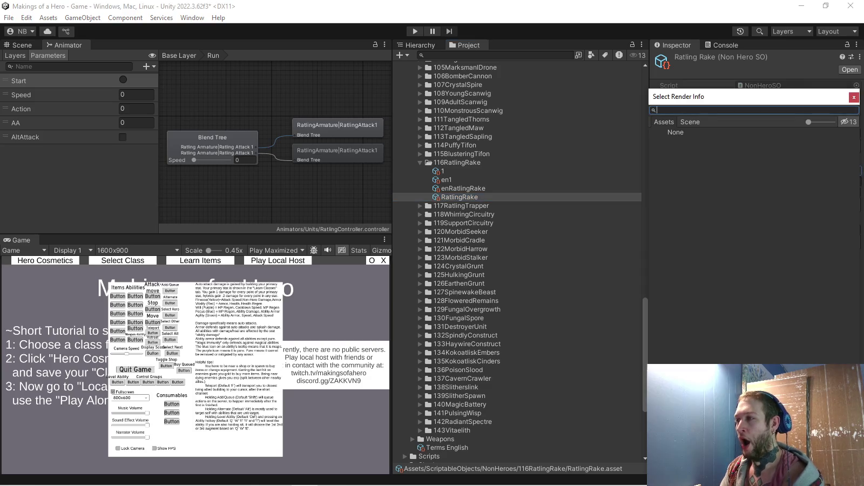
left_click(853, 97)
Set the Ratling Rake unit's Prefab field to the RatlingRake prefab
scroll(518, 260, "up", 5)
scroll(518, 259, "up", 5)
scroll(518, 259, "up", 5)
scroll(518, 259, "up", 5)
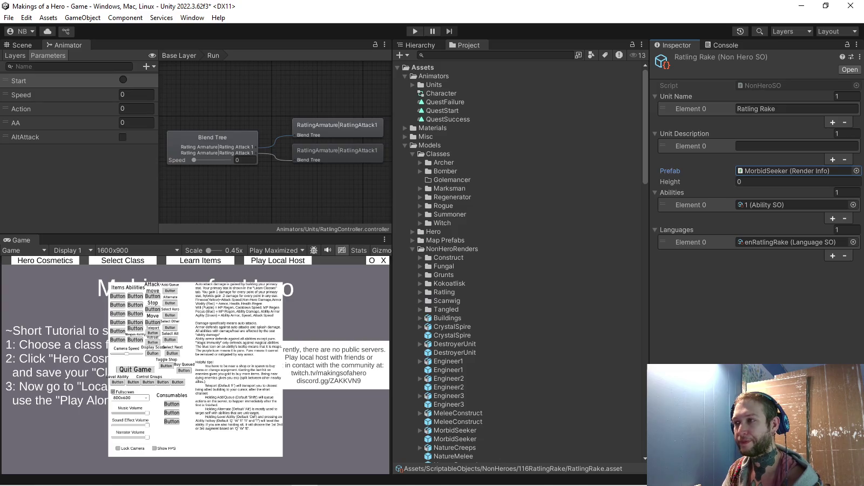
left_click(420, 292)
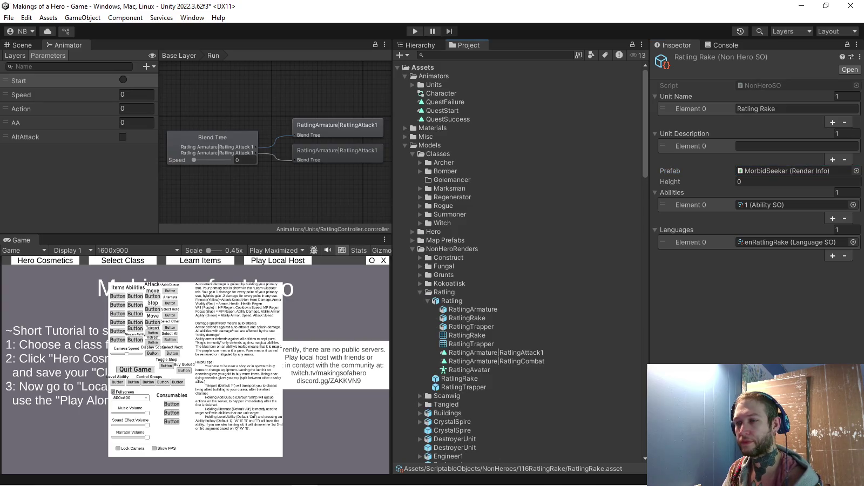
left_click_drag(464, 378, 793, 171)
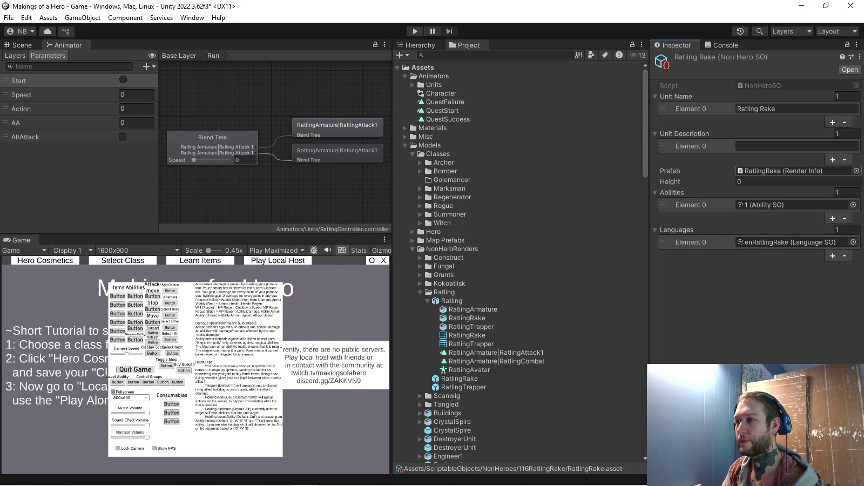
Set the Ratling Trapper unit's Prefab to RatlingTrapper, then enter Play mode
scroll(518, 259, "down", 5)
scroll(518, 260, "down", 5)
scroll(518, 259, "down", 5)
scroll(518, 260, "down", 5)
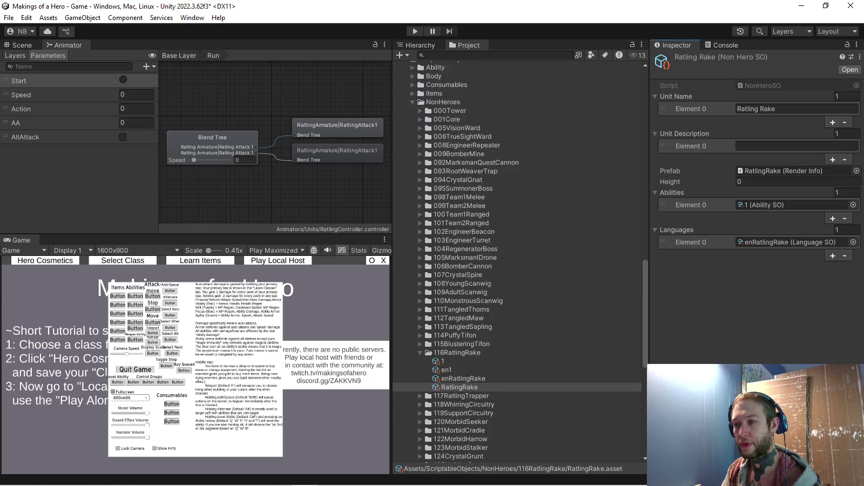
key("Down")
key("Right")
left_click(463, 398)
scroll(519, 259, "up", 5)
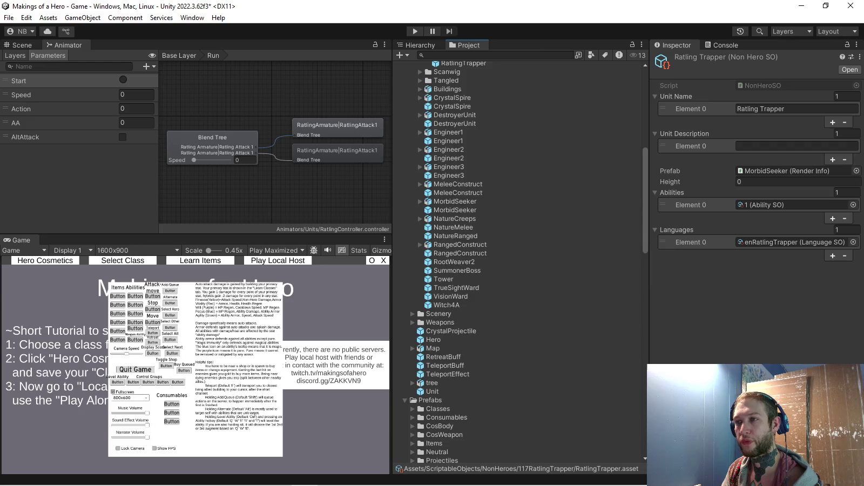
scroll(519, 259, "up", 5)
left_click_drag(464, 225, 794, 170)
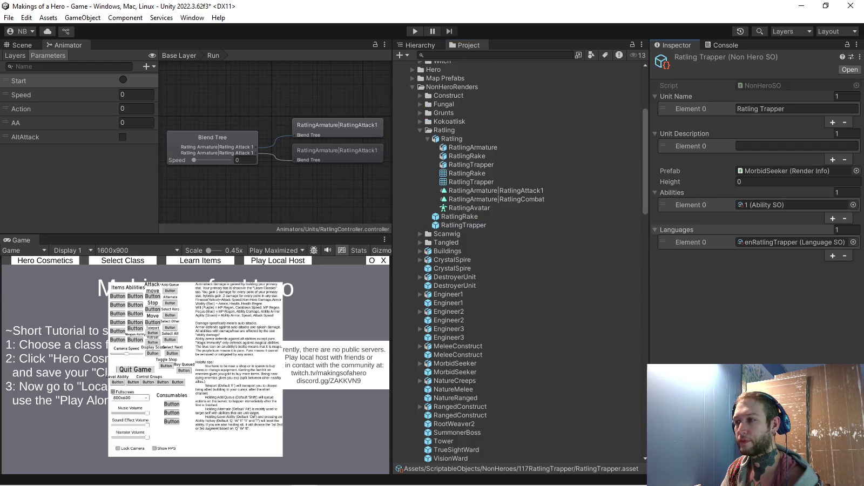
left_click(420, 130)
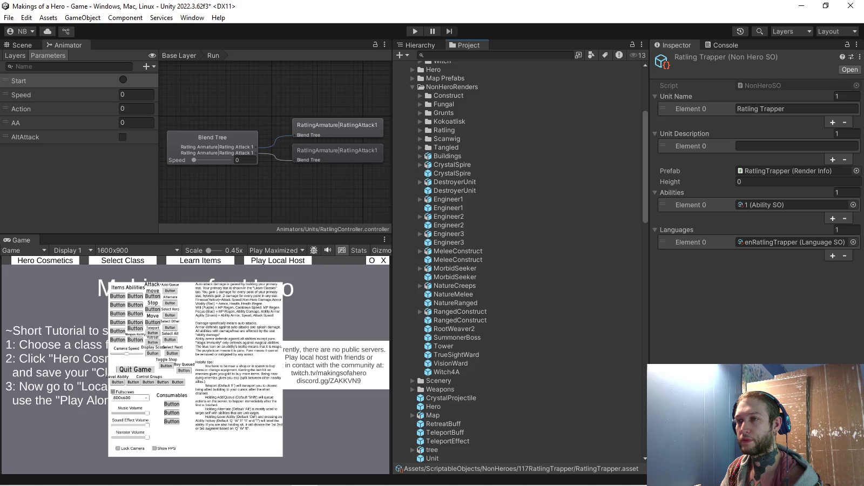
key("ctrl+p")
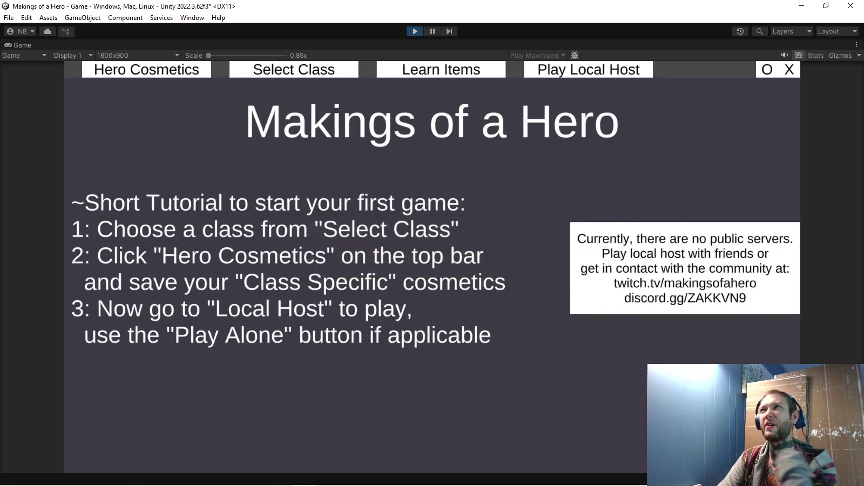
Open the game's Hero Cosmetics screen to preview the Crystal Druid
left_click(147, 69)
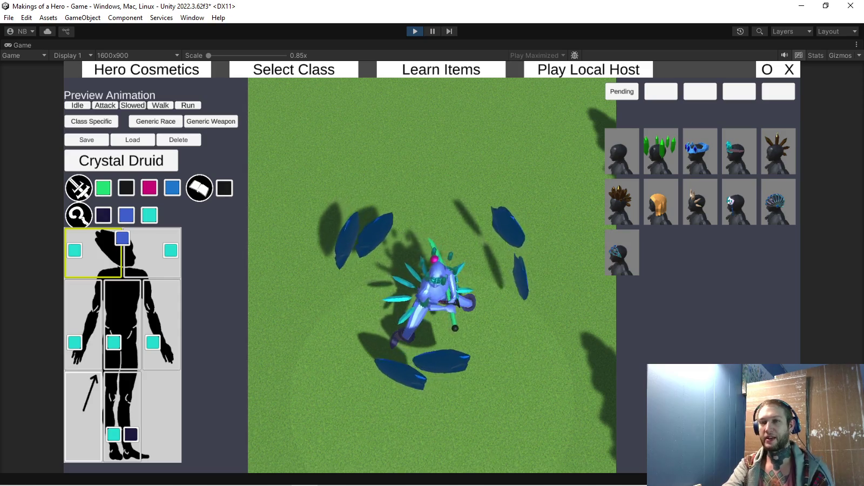
Show the staff weapon cosmetics and equip the red rose weapon on the Crystal Druid
left_click(79, 215)
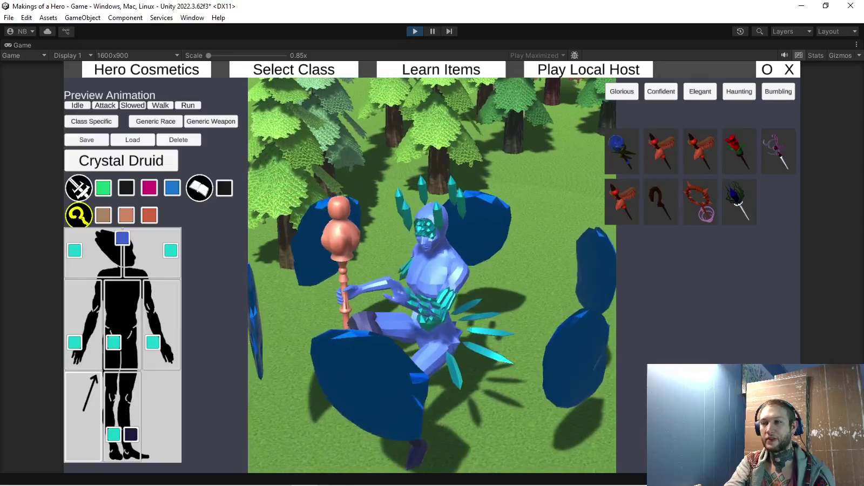
left_click(738, 151)
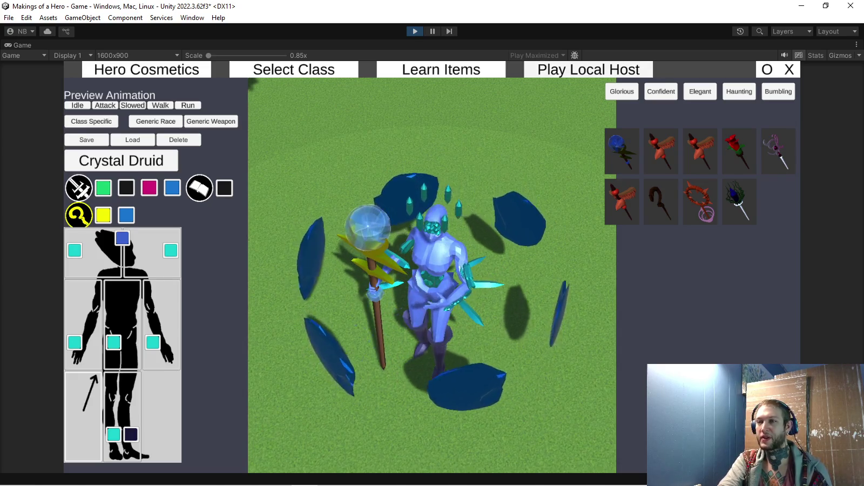
Switch to the Play Local Host lobby and choose Play Alone
left_click(588, 69)
left_click(139, 249)
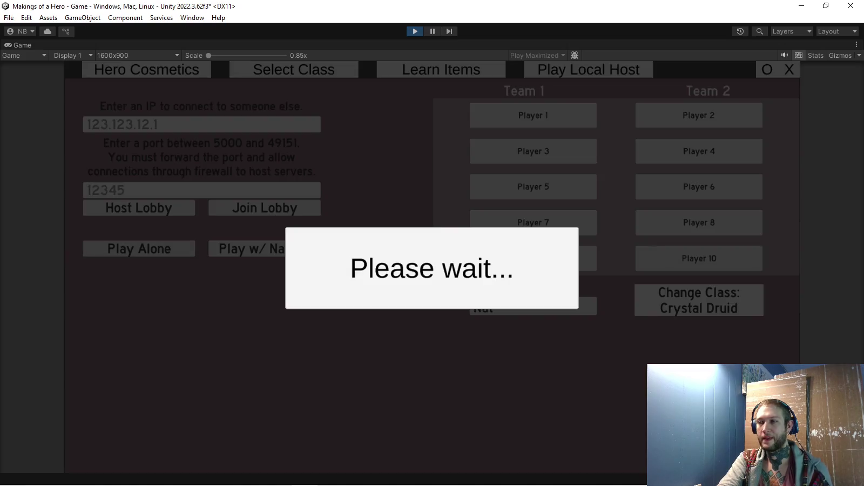
Dismiss the unsaved-cosmetics prompt, teleport the Crystal Druid to the white rat, zoom around it, then exit Play mode
key("Return")
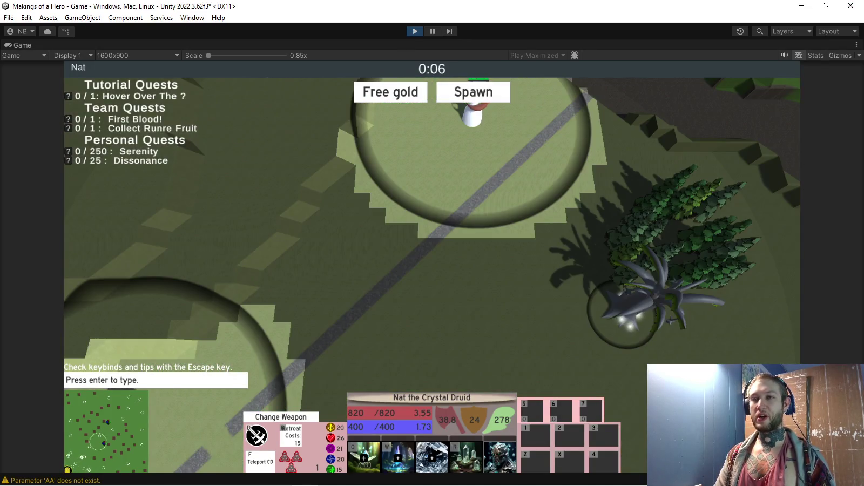
key("f")
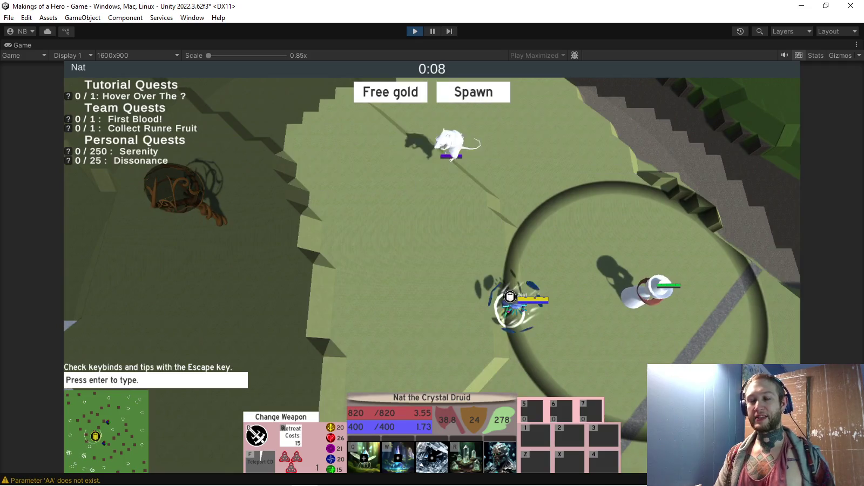
scroll(432, 270, "up", 3)
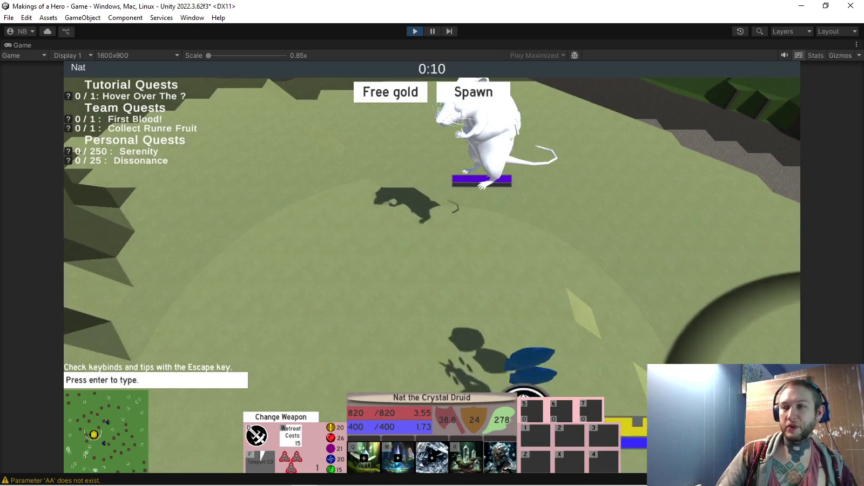
scroll(432, 270, "down", 2)
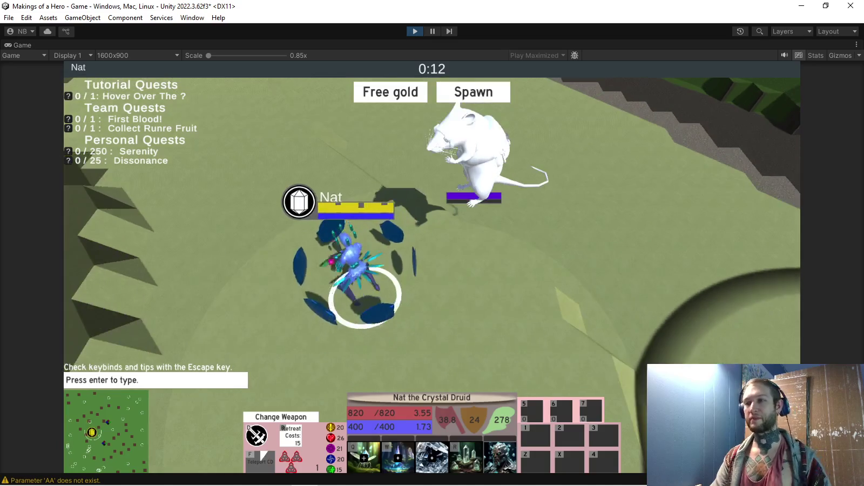
scroll(432, 270, "down", 3)
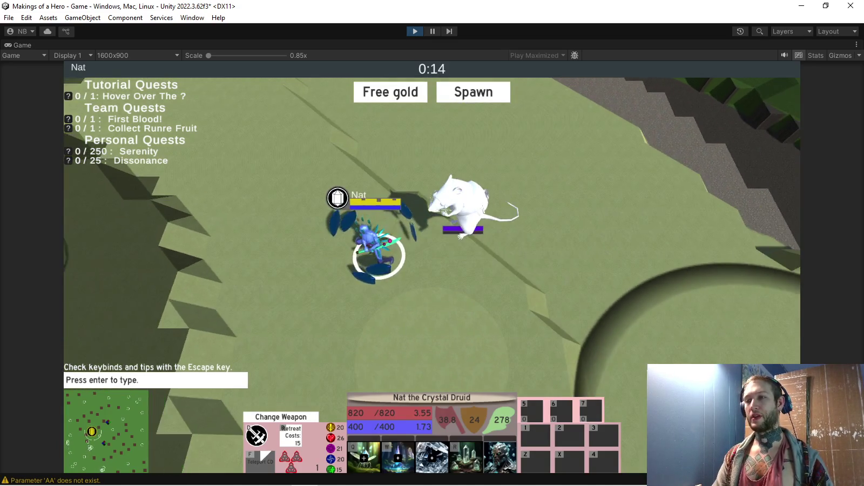
scroll(432, 270, "up", 3)
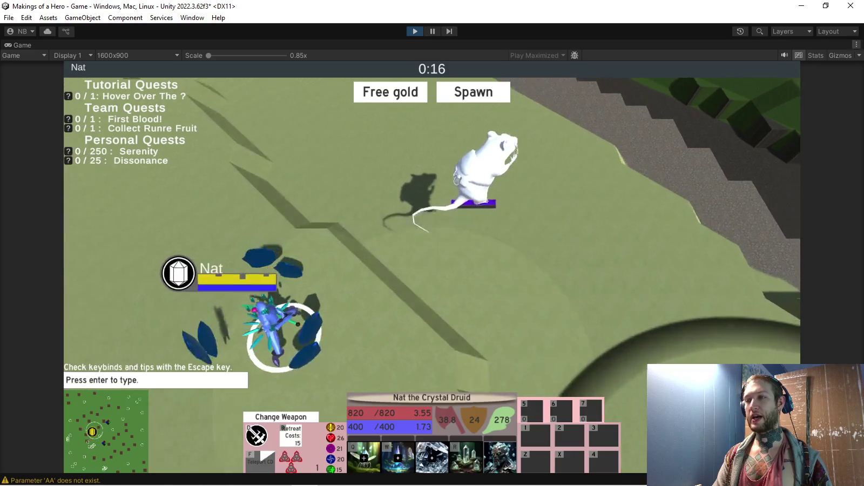
scroll(432, 270, "down", 1)
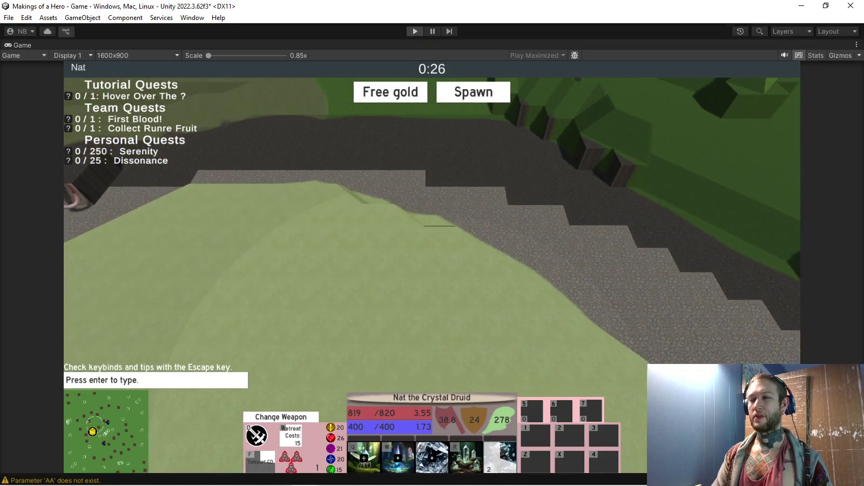
key("ctrl+p")
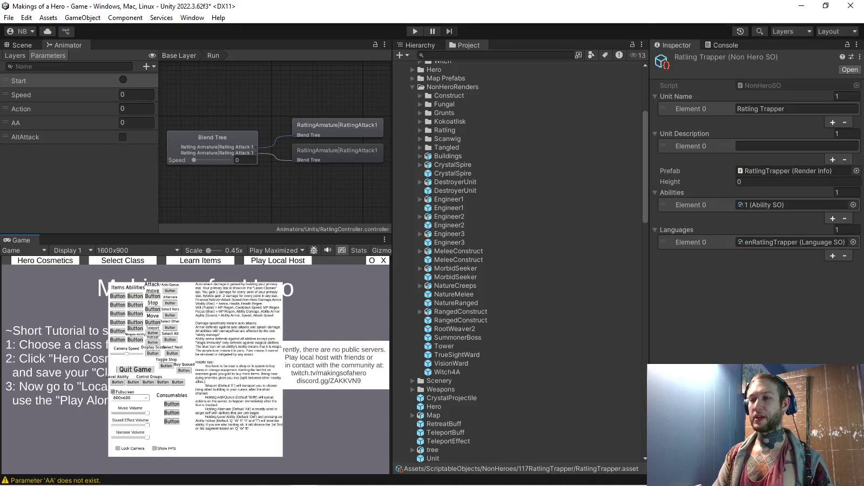
Scale the RatlingRake prefab's RatlingRake mesh to 0.6 on X, Y and Z, then view it in the Scene
double_click(453, 184)
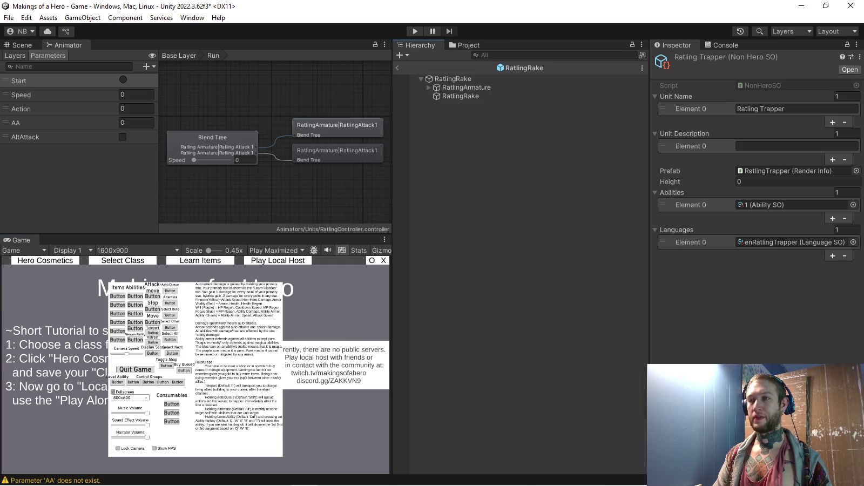
left_click(452, 78)
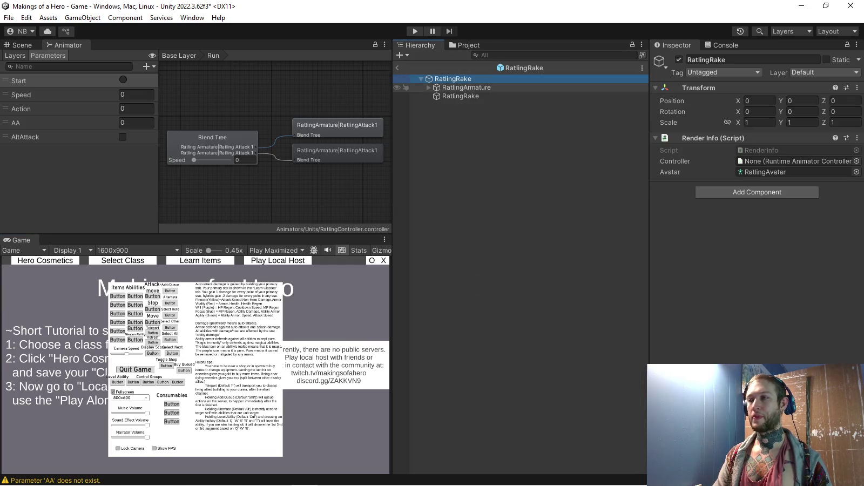
left_click(467, 87)
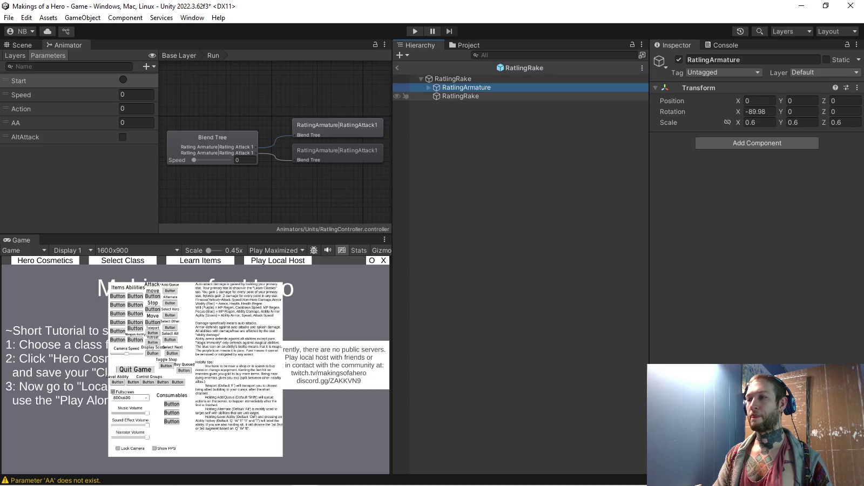
left_click(460, 96)
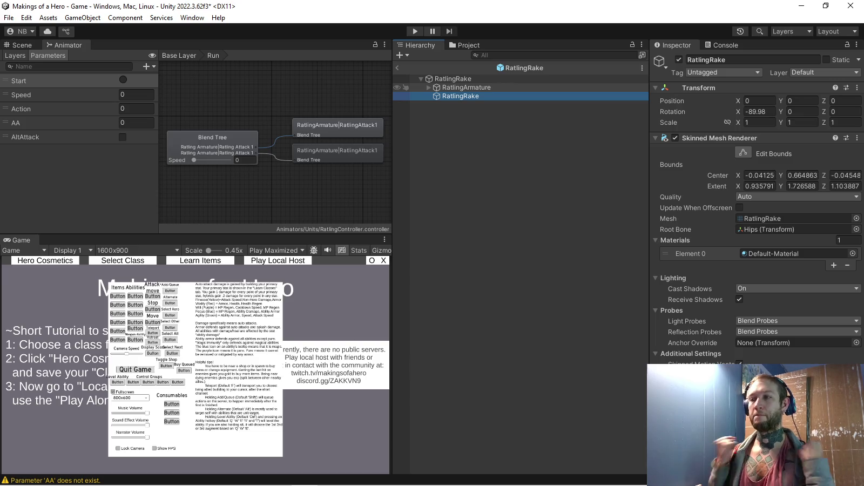
left_click(754, 122)
type("0.6")
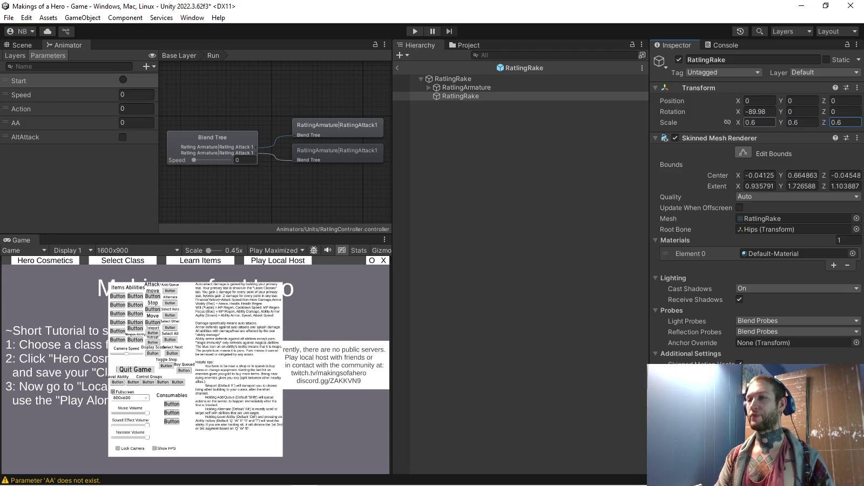
left_click(452, 78)
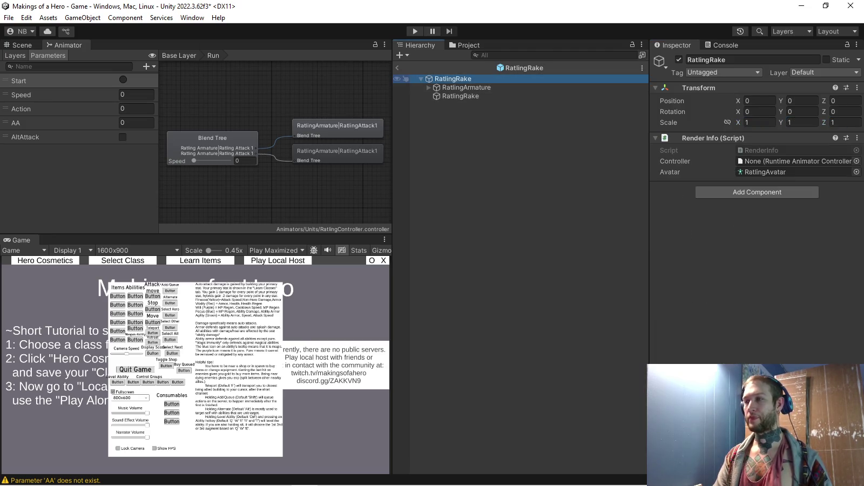
left_click(20, 45)
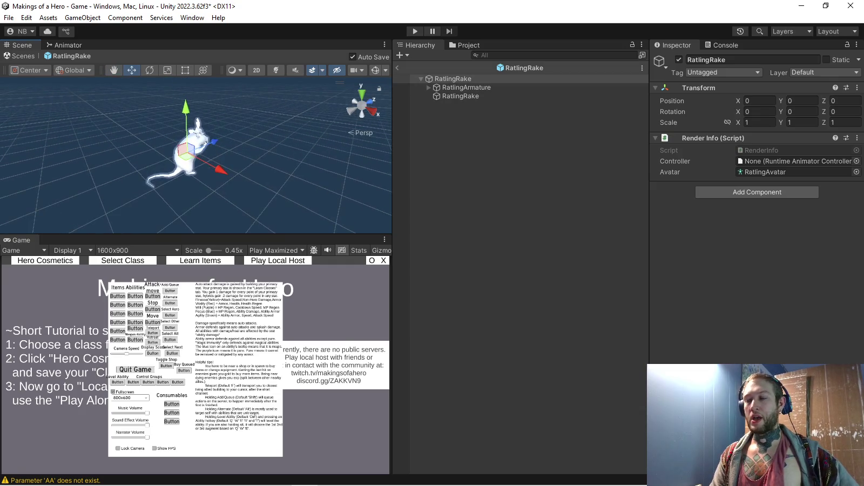
Return to the Game scene and open the RatlingTrapper prefab from the Ratling models folder
left_click(397, 68)
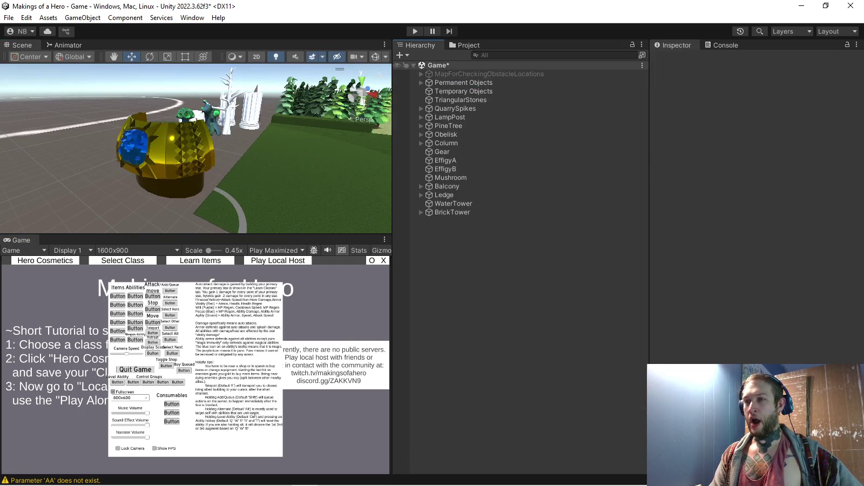
key("ctrl+5")
scroll(519, 261, "down", 3)
scroll(518, 261, "down", 2)
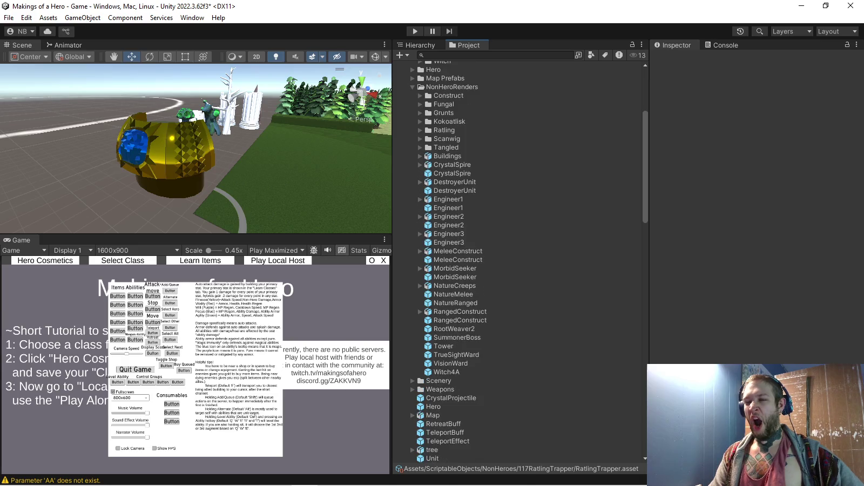
scroll(518, 262, "up", 4)
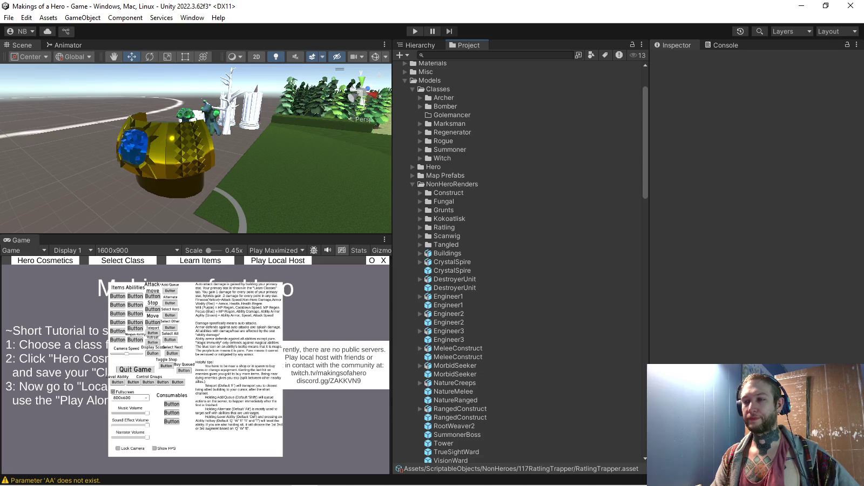
left_click(420, 227)
double_click(463, 252)
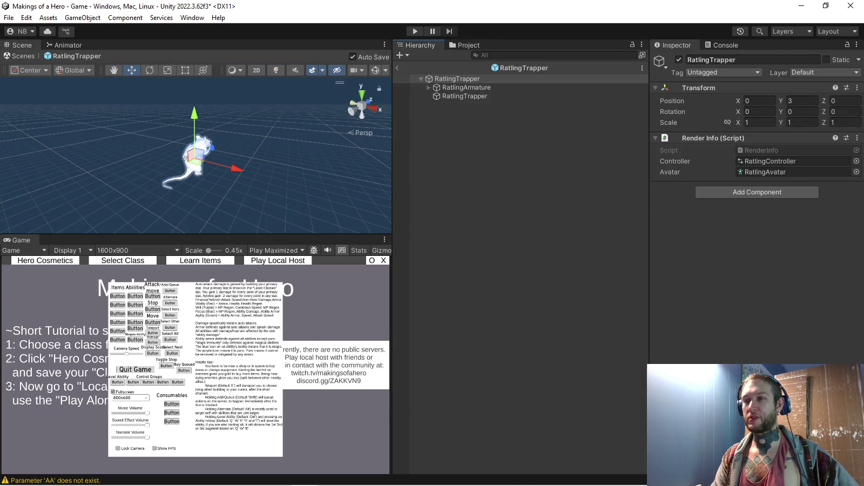
Lower the RatlingTrapper root and scale its RatlingTrapper mesh to 0.6
left_click(466, 87)
type("0")
left_click(457, 78)
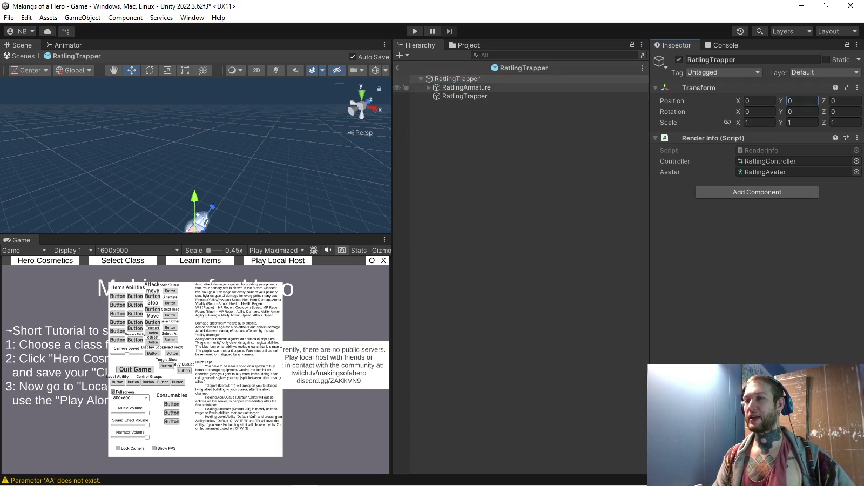
left_click(467, 87)
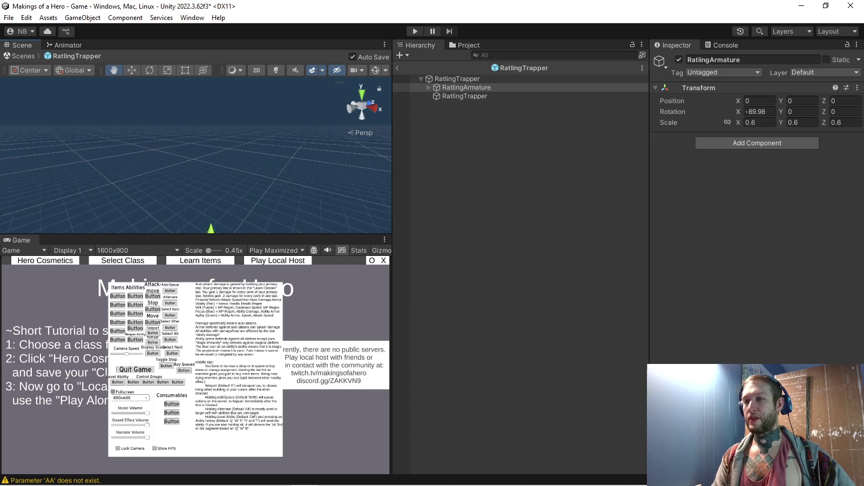
left_click(464, 96)
left_click(759, 122)
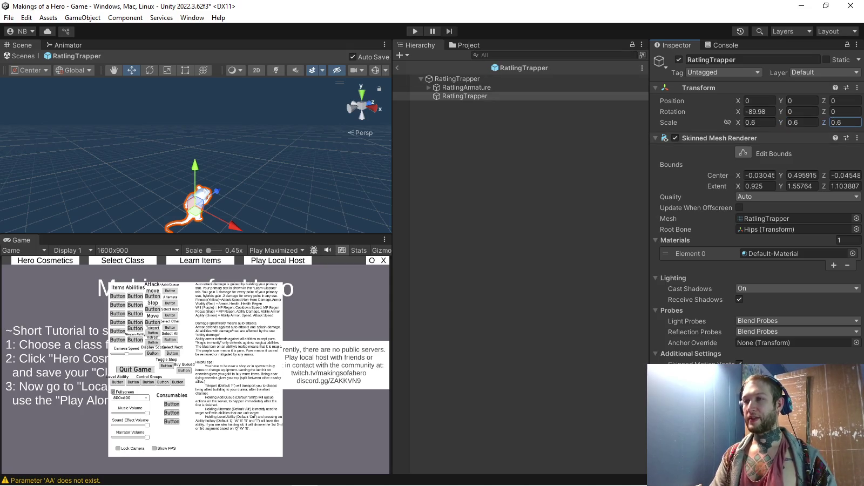
middle_click_drag(216, 205, 192, 162)
View the rat from the right side in an orthographic, centred Scene view
mouse_move(216, 162)
left_mouse_down("alt")
mouse_move(178, 162)
mouse_move(216, 157)
left_mouse_up("alt")
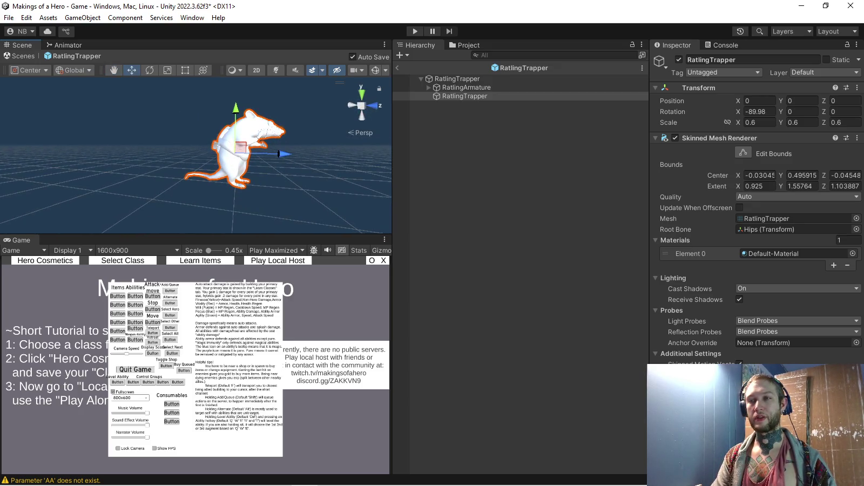
key("KP_5")
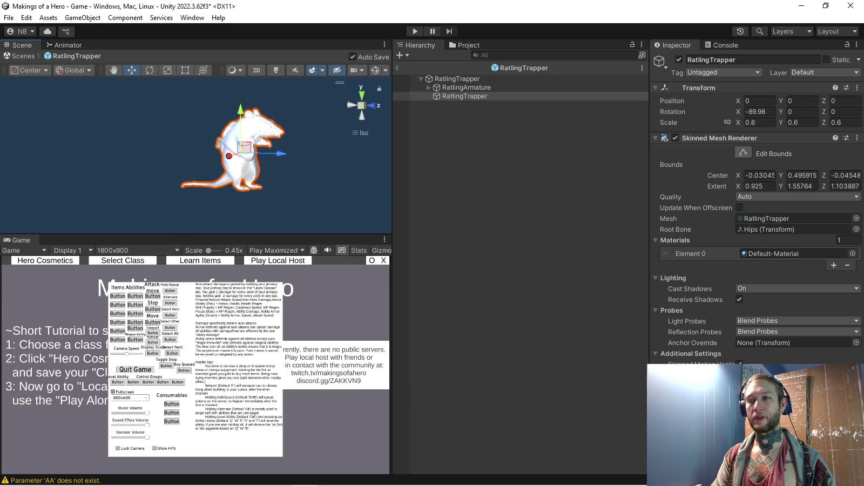
key("KP_3")
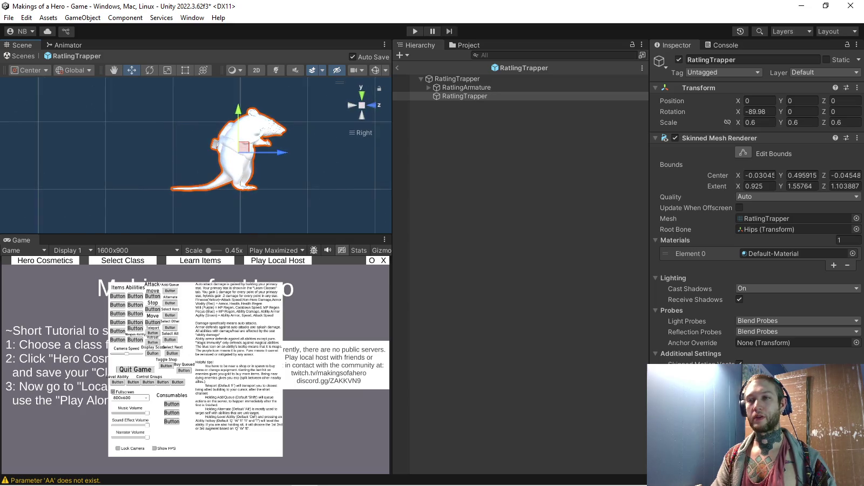
scroll(196, 155, "down", 2)
middle_click_drag(216, 157, 202, 170)
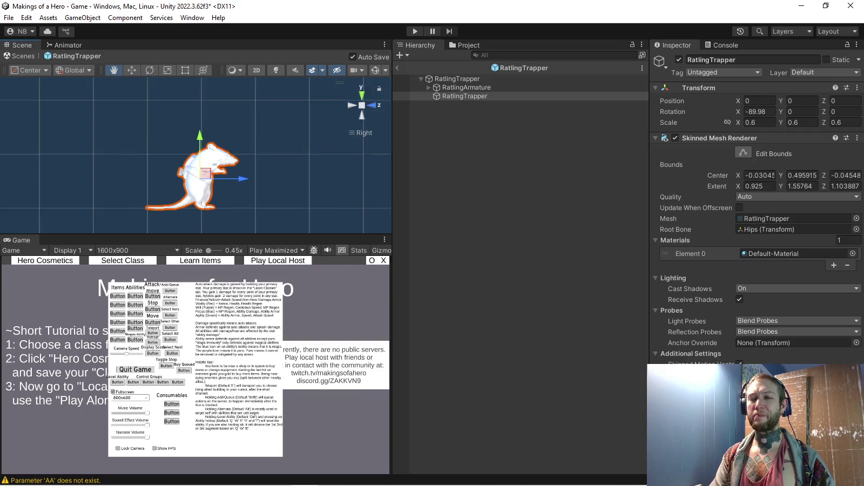
Deselect the RatlingArmature and enter Play mode
left_click(457, 78)
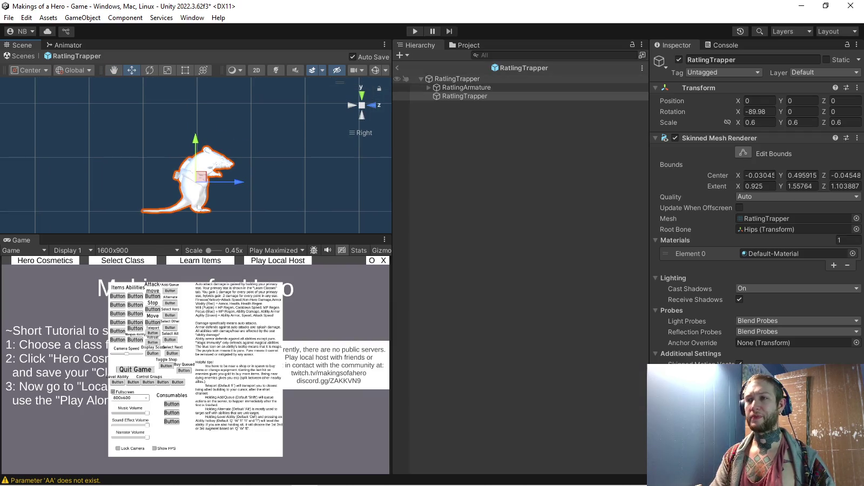
left_click(466, 87)
key("shift+d")
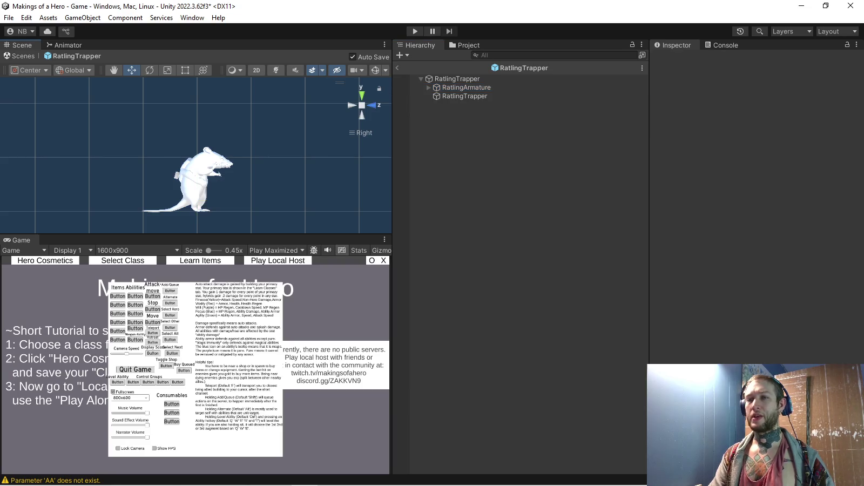
key("ctrl+p")
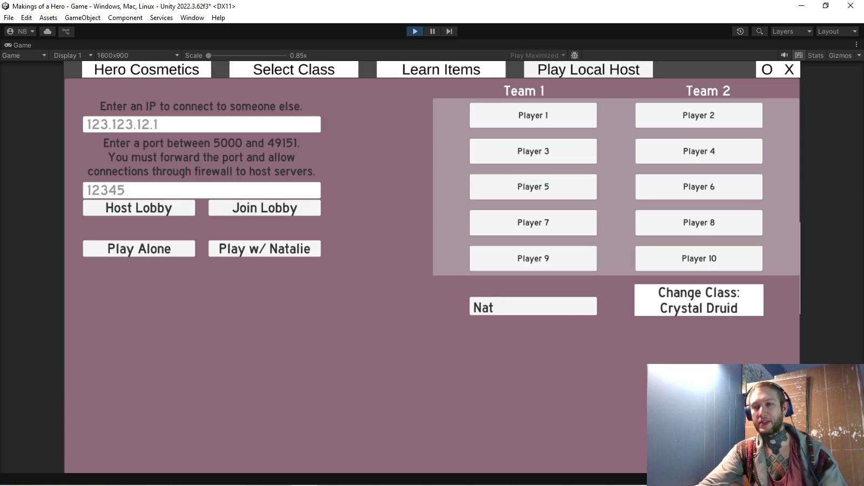
Play a solo match, use the T ability against the rat, then exit Play mode
left_click(139, 248)
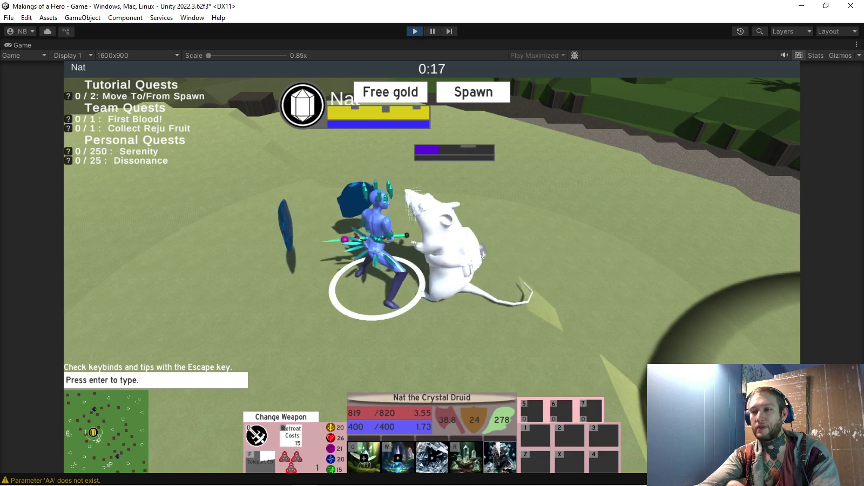
key("t")
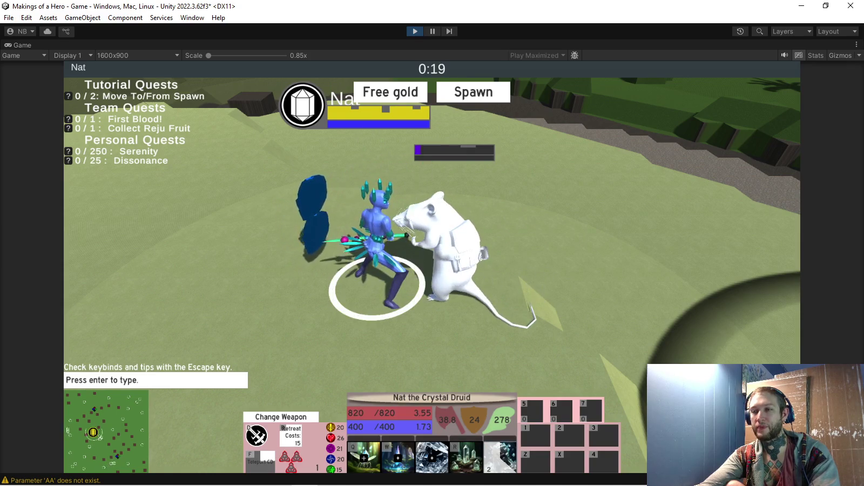
scroll(432, 270, "up", 3)
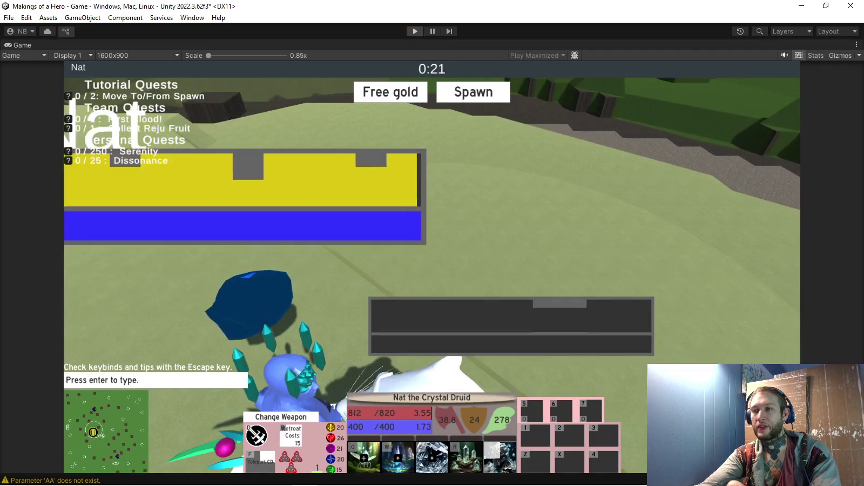
key("ctrl+p")
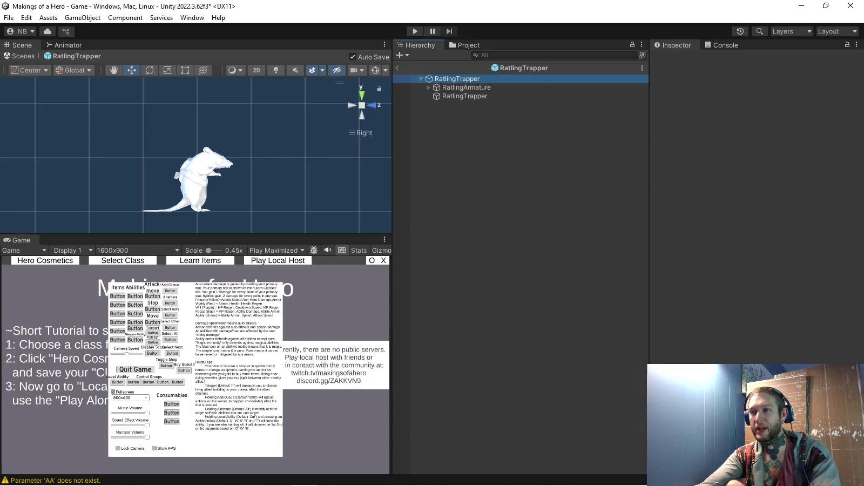
Set the RatlingArmature and RatlingTrapper mesh scale to 0.3
left_click(466, 88)
left_click(759, 122)
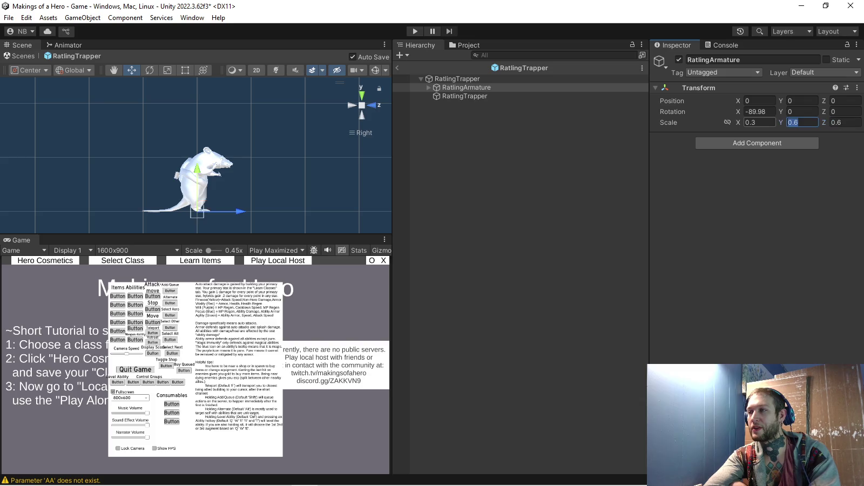
type(".3")
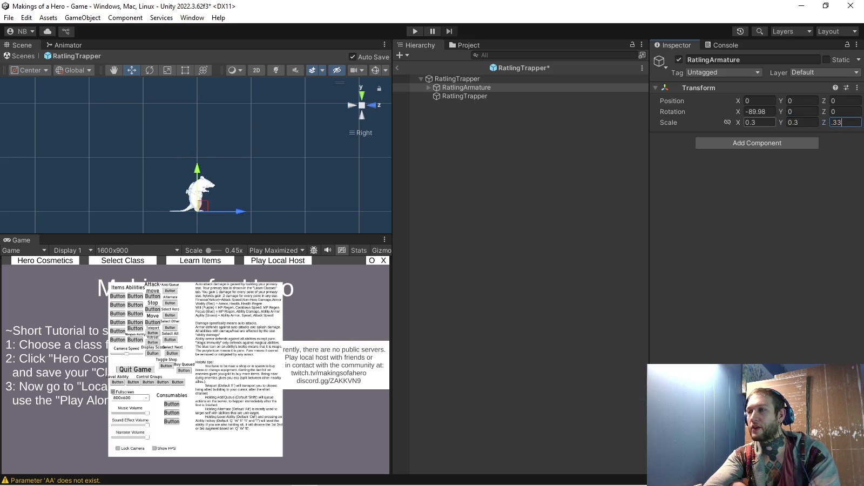
left_click(465, 96)
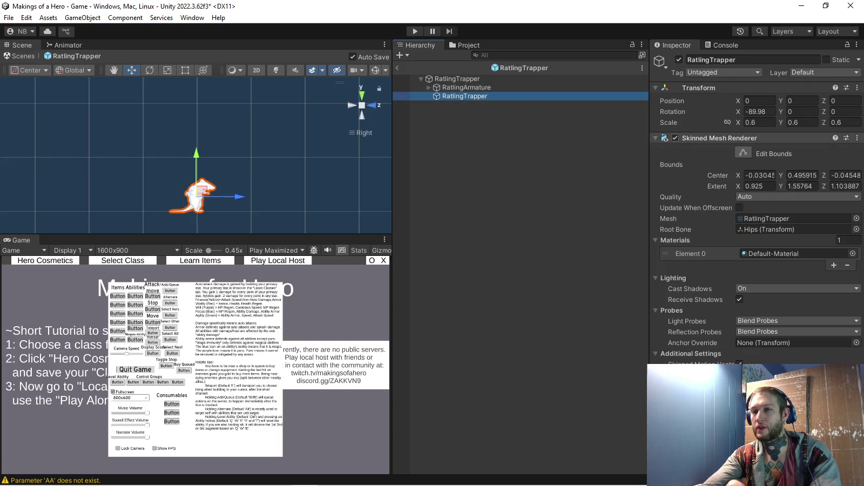
left_click(759, 122)
type("0.3")
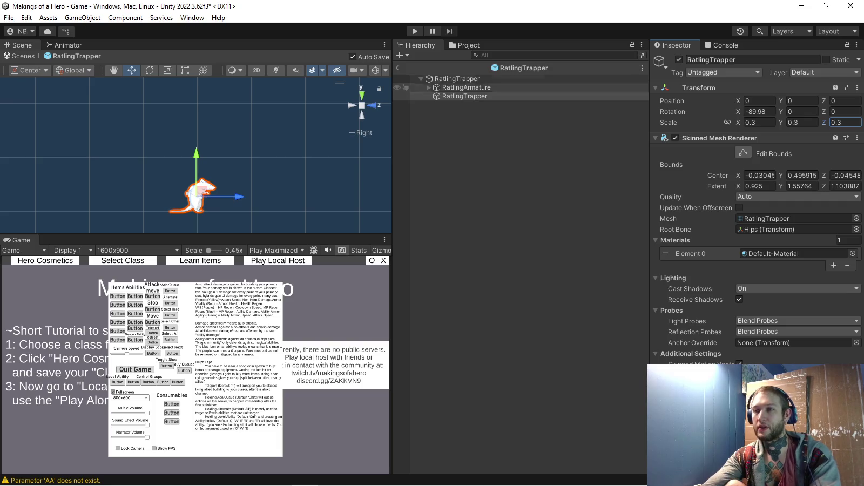
Recenter and zoom on the rat, then start another Play-mode test
mouse_move(196, 205)
middle_mouse_down()
mouse_move(200, 181)
mouse_move(184, 204)
middle_mouse_up()
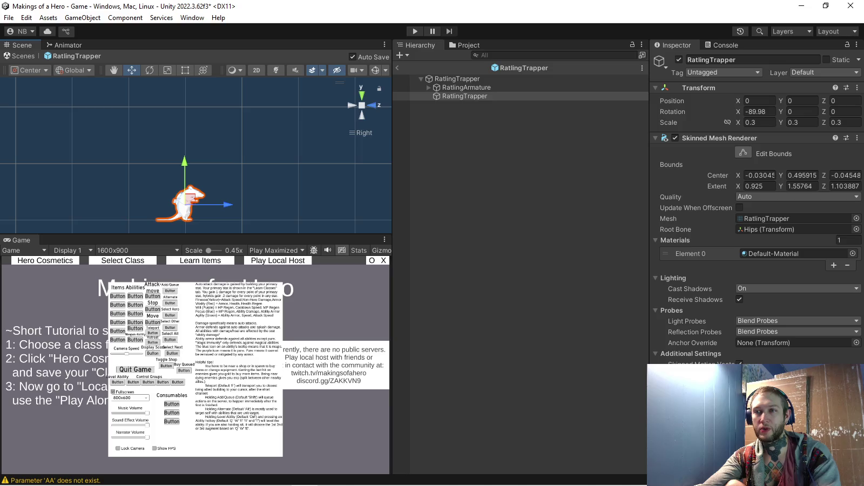
scroll(199, 216, "up", 2)
scroll(199, 216, "up", 1)
scroll(199, 216, "up", 1)
scroll(199, 216, "up", 1)
scroll(197, 205, "down", 2)
key("ctrl+p")
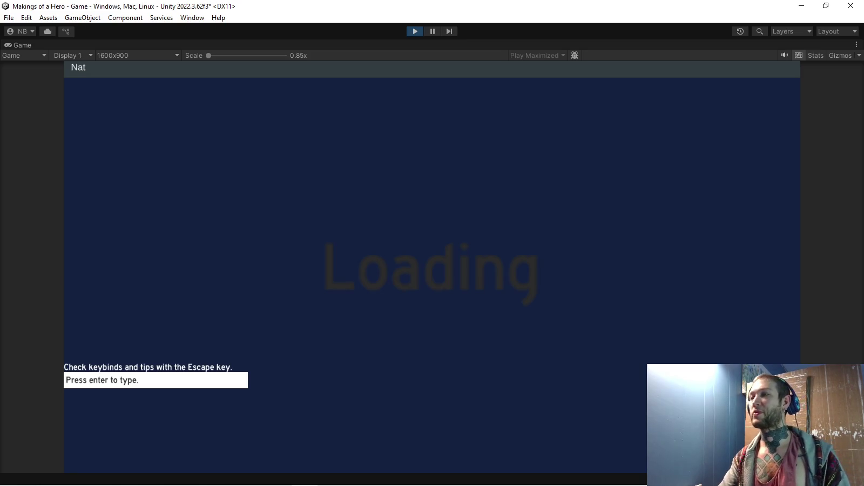
Restore the editor layout and set the RatlingRake prefab's RatlingArmature scale to 0.3
left_click(857, 44)
left_click(756, 84)
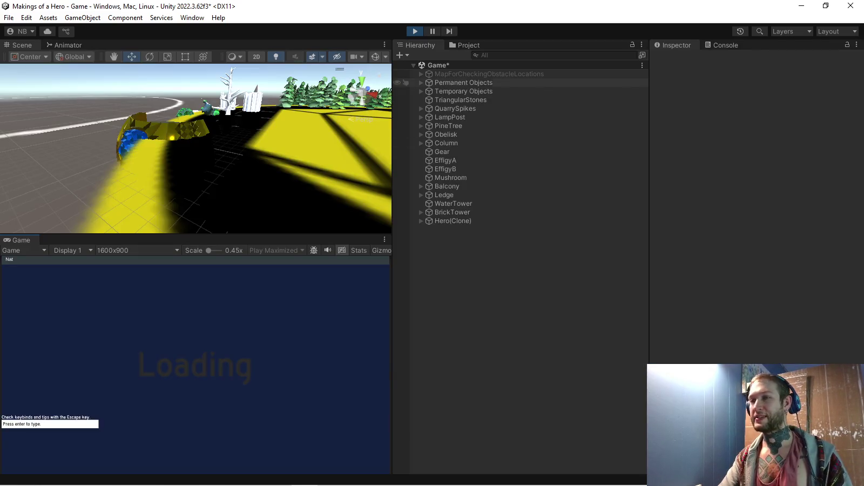
left_click(465, 45)
double_click(459, 245)
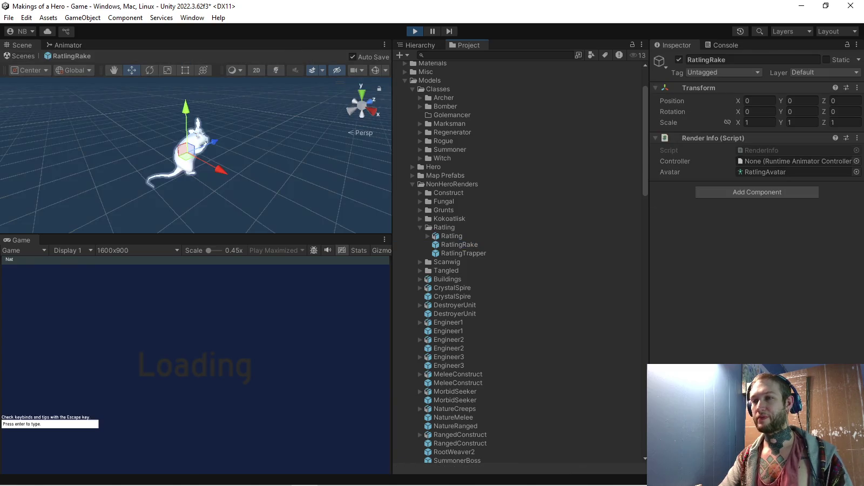
left_click(466, 88)
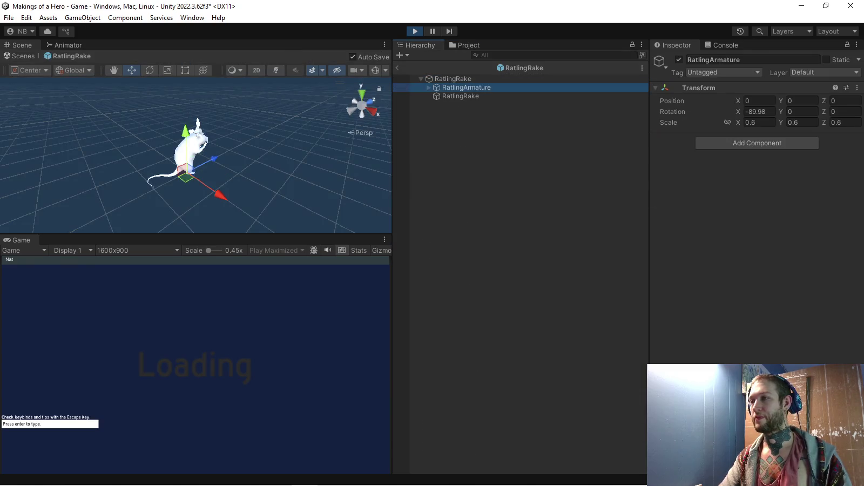
type("0.3")
key("Tab")
key("Tab")
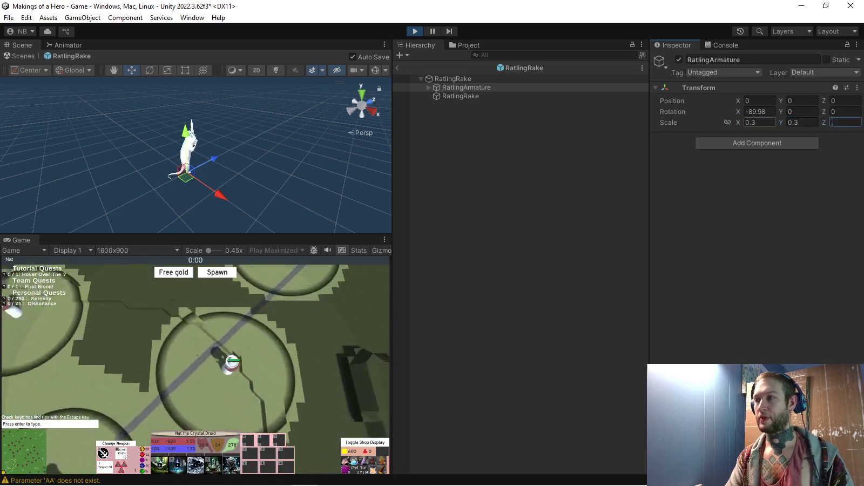
type("0.3")
Watch the match in a maximized Game view, then restore the layout and leave the prefab
left_click(188, 354)
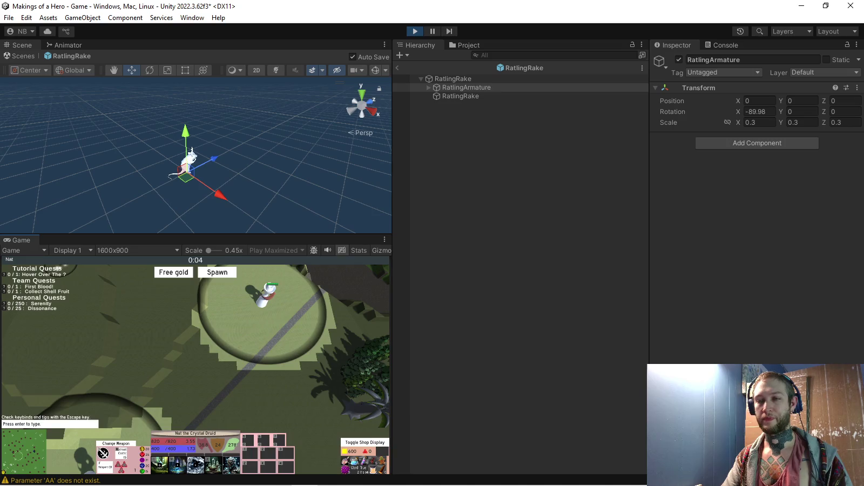
left_click(385, 240)
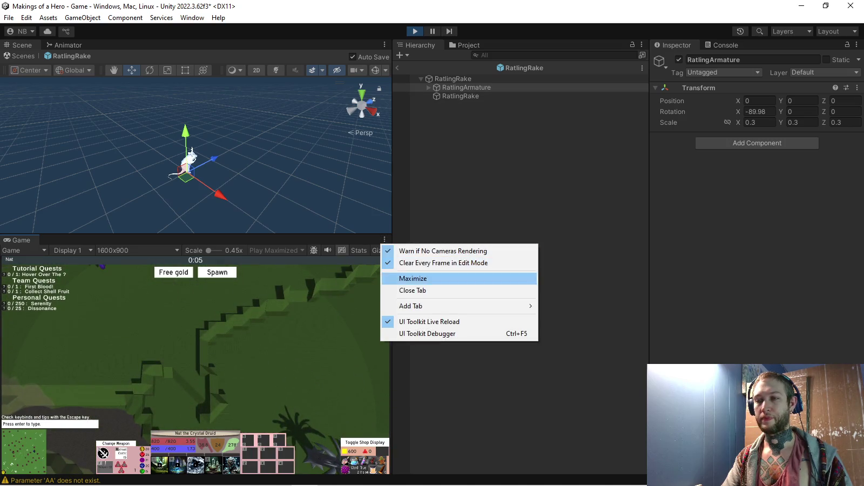
left_click(413, 278)
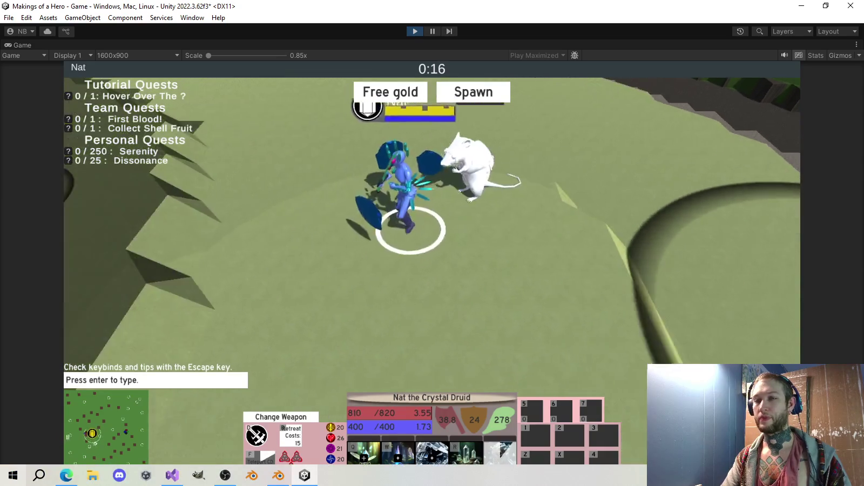
left_click(856, 44)
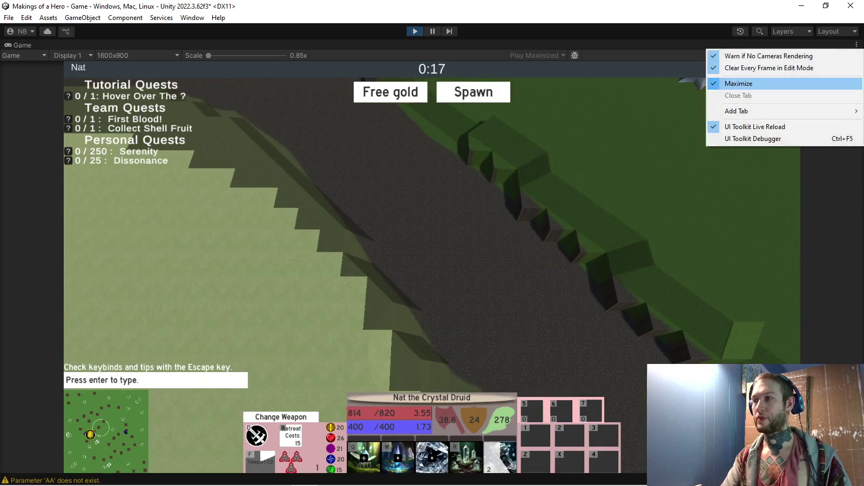
left_click(738, 83)
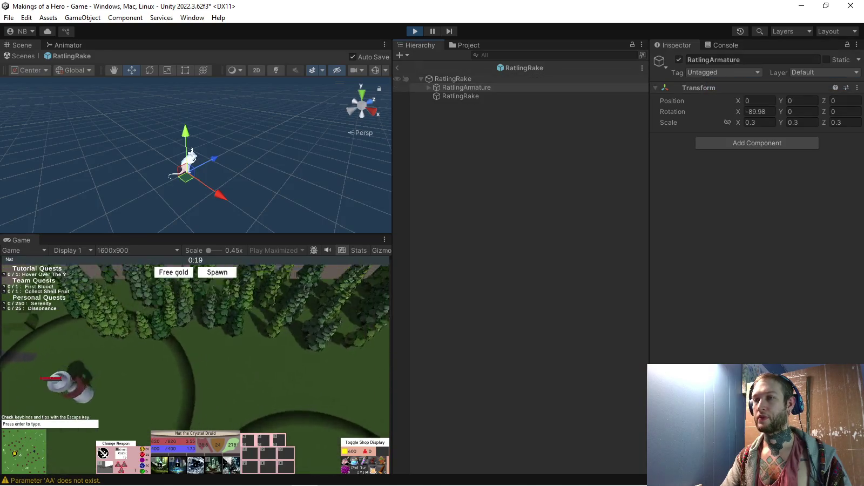
left_click(398, 68)
Frame the spawned RatlingTrapperBuff and other ratling clones from the Hierarchy
scroll(402, 378, "down", 5)
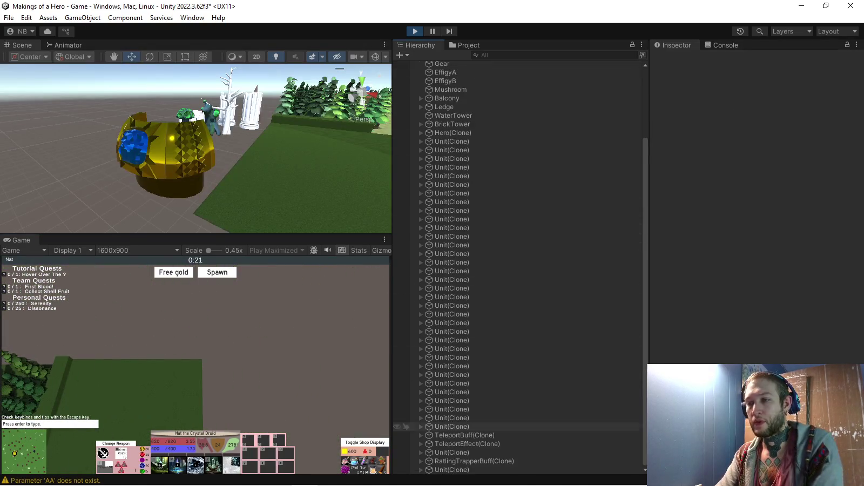
double_click(474, 461)
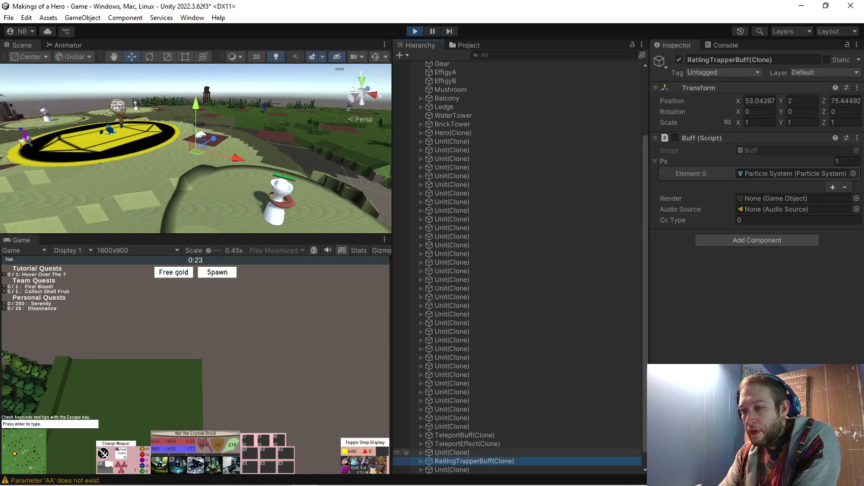
scroll(517, 270, "down", 2)
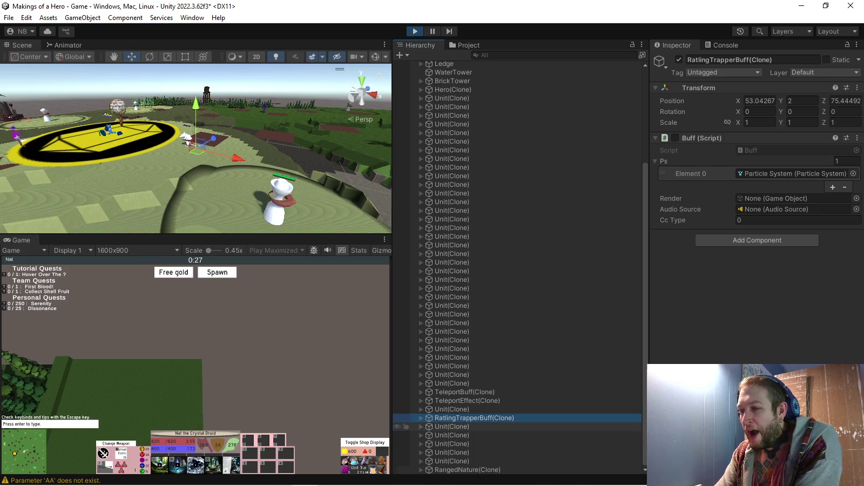
scroll(403, 413, "up", 5)
scroll(517, 270, "down", 2)
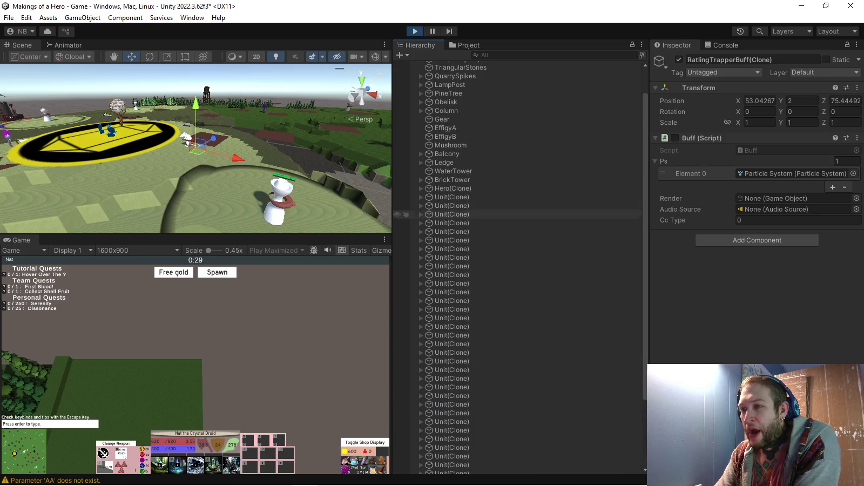
scroll(432, 270, "down", 3)
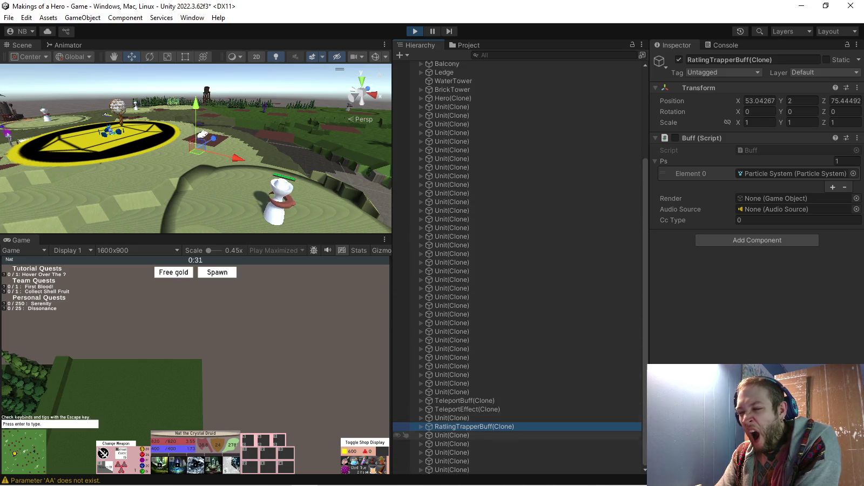
scroll(442, 378, "down", 1)
double_click(452, 460)
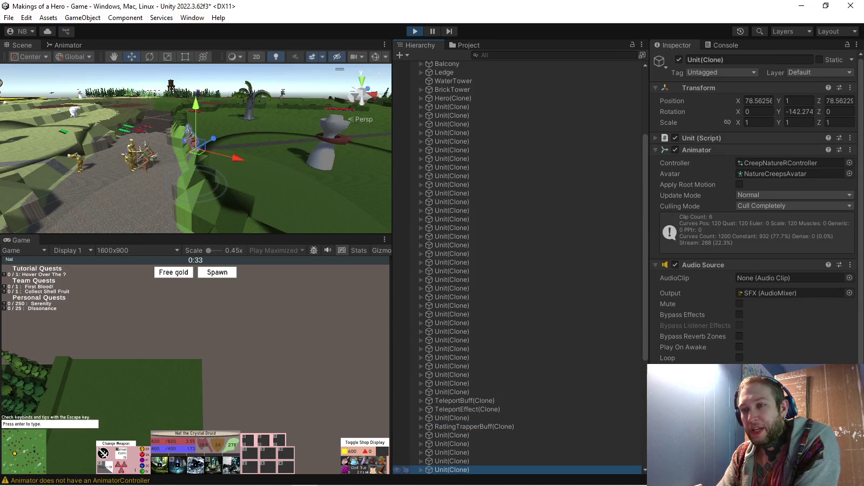
scroll(448, 464, "down", 2)
scroll(448, 443, "down", 4)
double_click(451, 228)
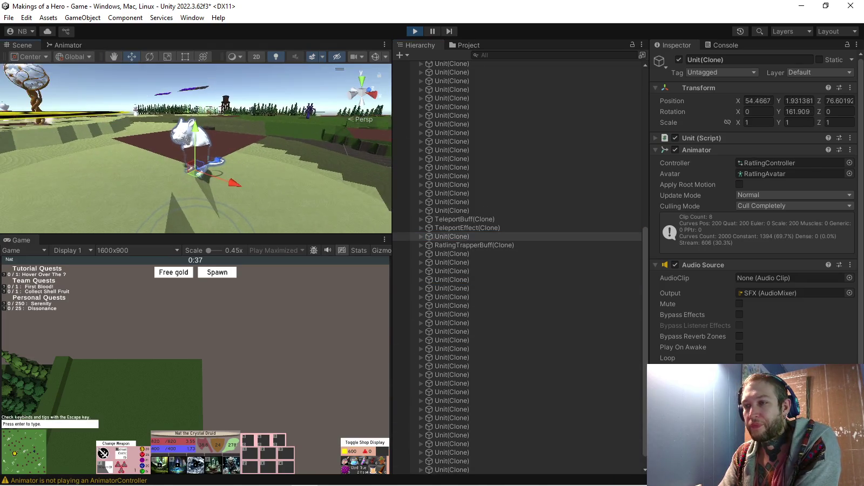
scroll(195, 149, "up", 5)
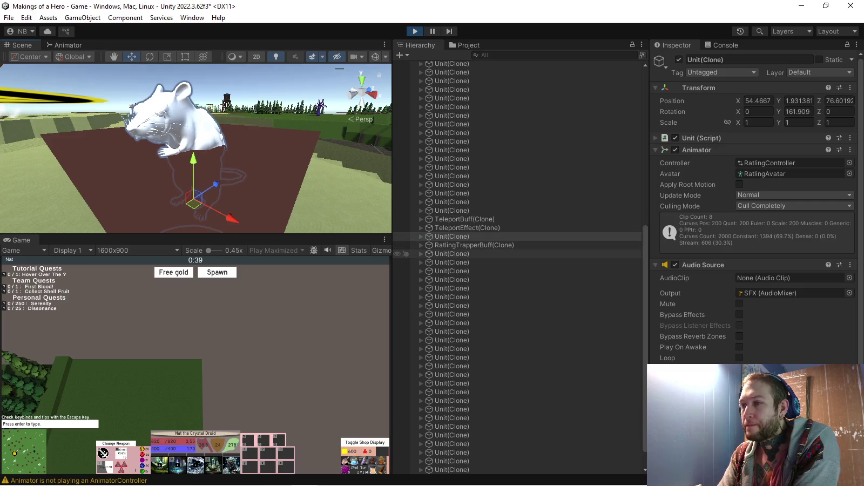
Check the RatlingTrapper clone's armature scale, then stop the game and show the project folders
left_click(421, 236)
left_click(450, 245)
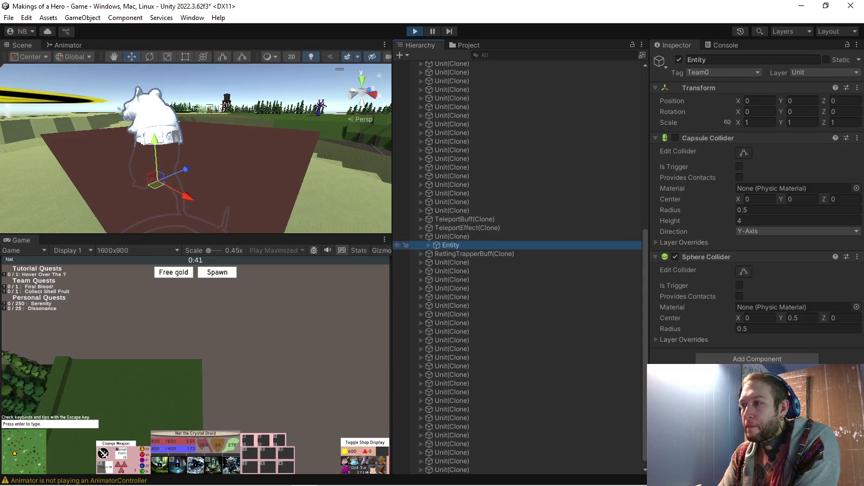
key("Right")
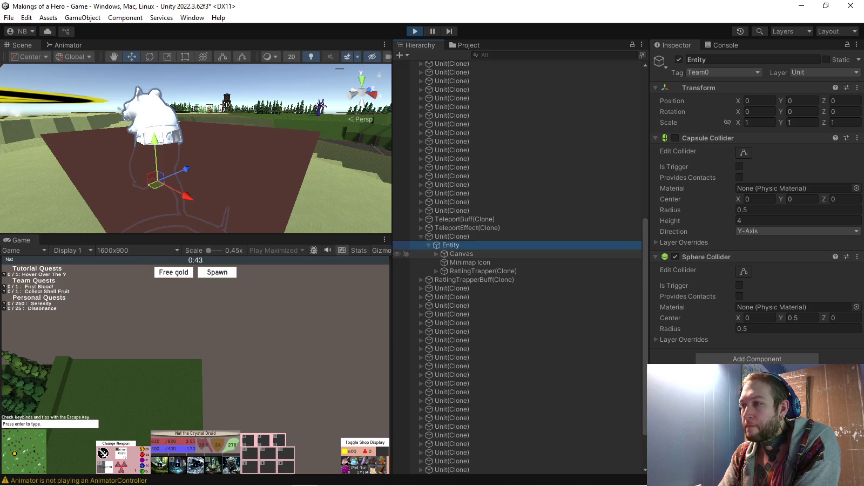
key("Down")
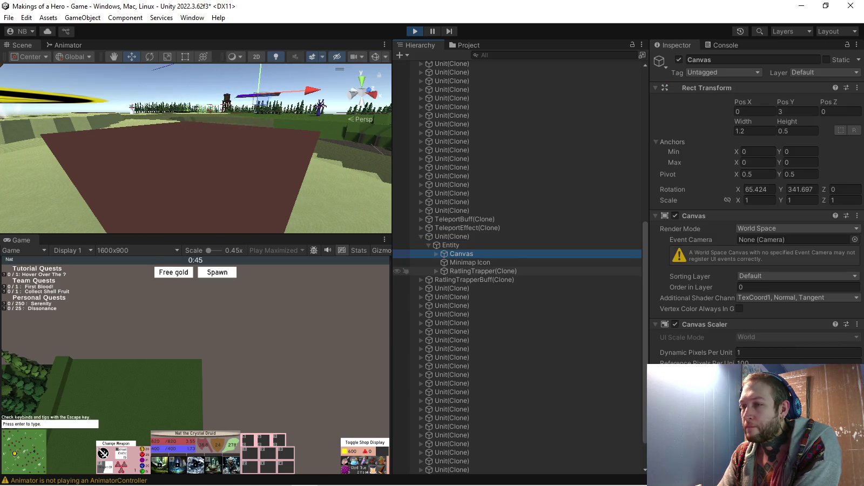
left_click(483, 271)
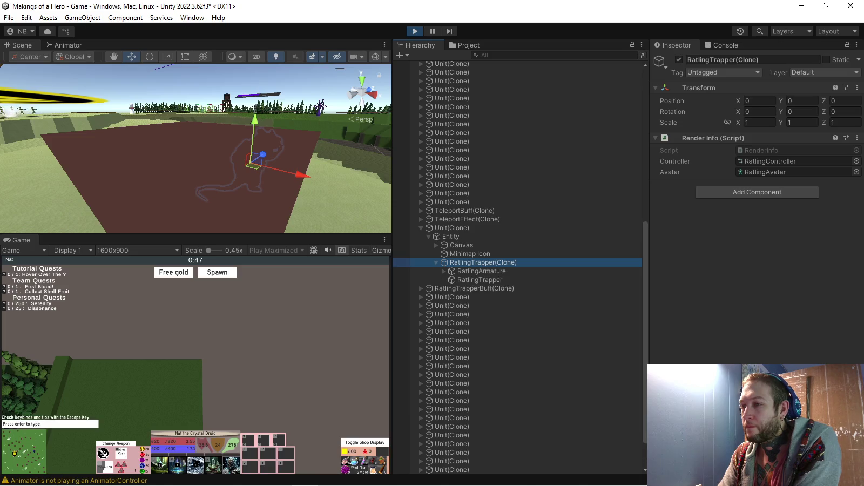
left_click(482, 270)
left_click(759, 122)
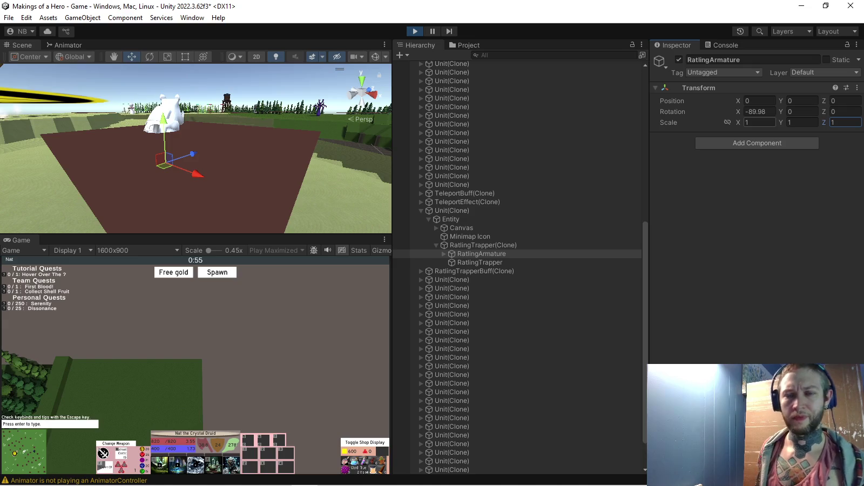
key("ctrl+p")
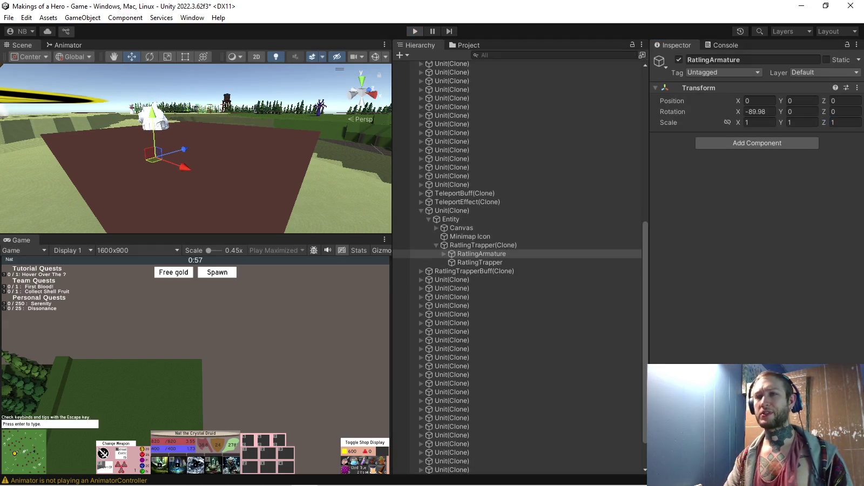
key("ctrl+5")
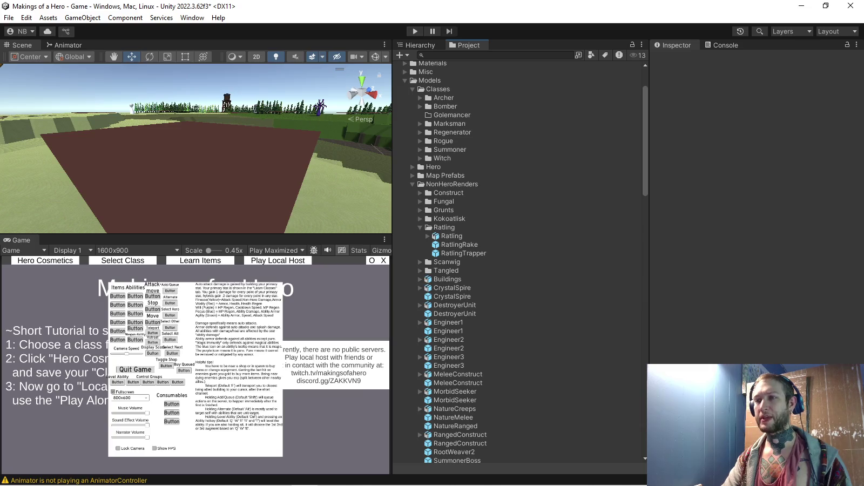
Check the KokoatliskCinders prefab's scale and open the RatlingRake prefab
double_click(459, 244)
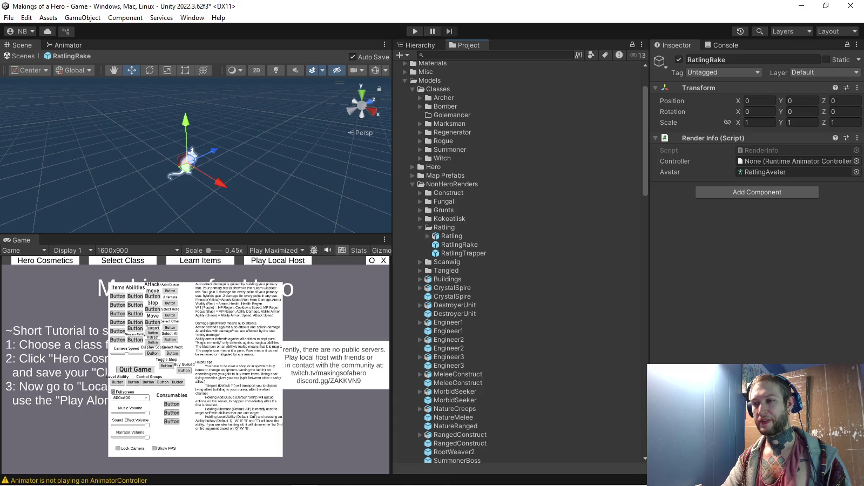
left_click(420, 262)
left_click(420, 262)
left_click(420, 219)
left_click(468, 236)
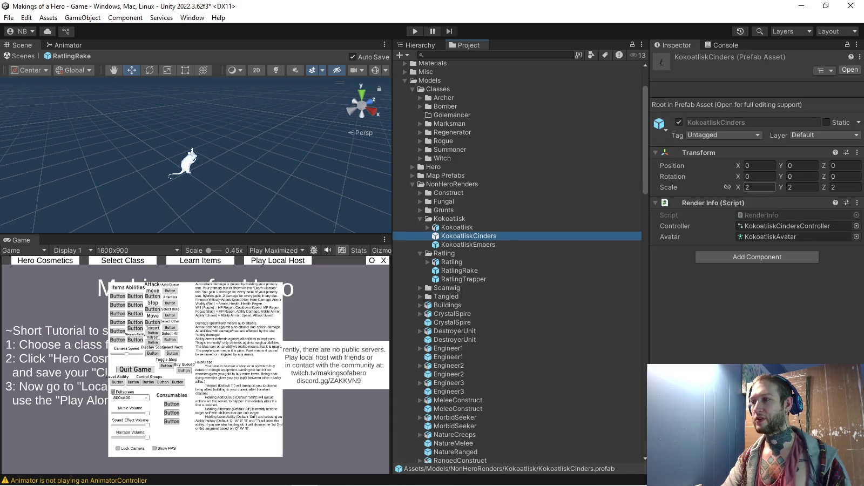
left_click(459, 270)
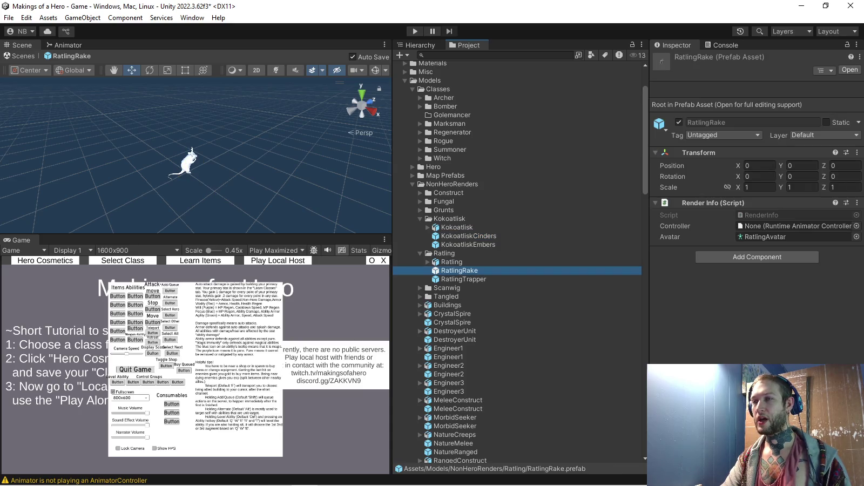
double_click(459, 270)
Set the RatlingRake armature and mesh scale to 1 and its root scale to 0.6
left_click(466, 87)
left_click(461, 95, "shift")
left_click(759, 122)
type("1")
key("Tab")
type("1")
key("Tab")
type("1")
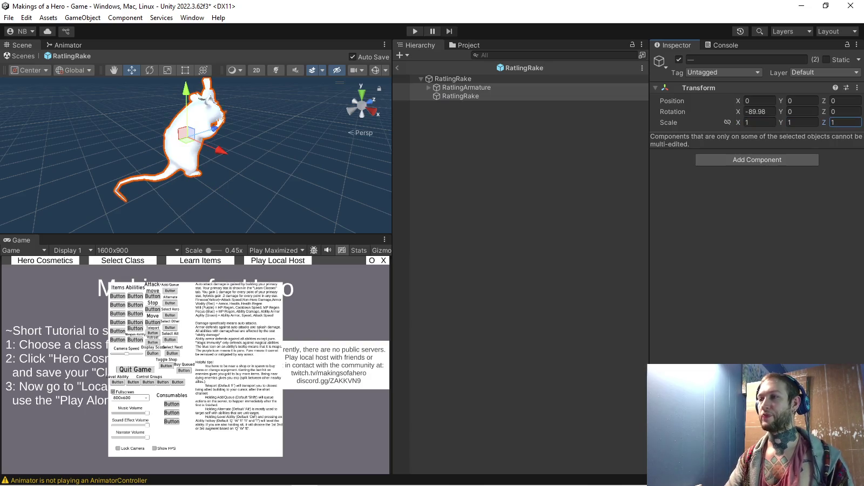
left_click(452, 78)
left_click(760, 122)
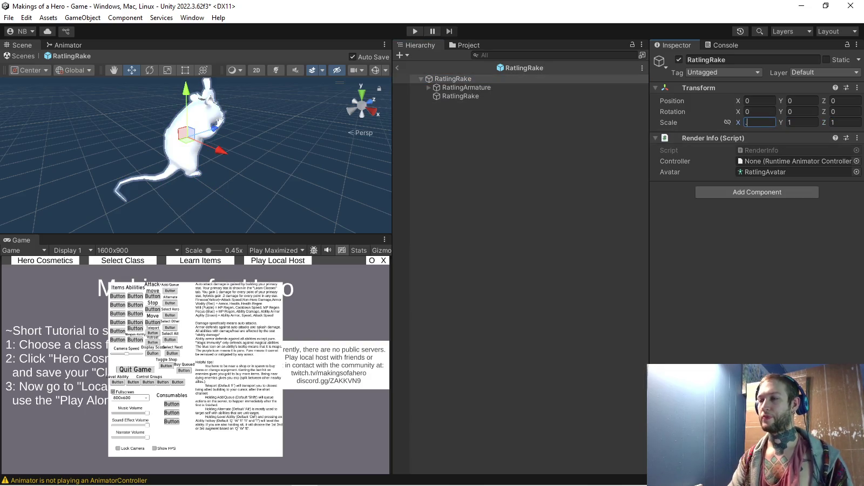
type(".6.6")
key("Tab")
type(".6")
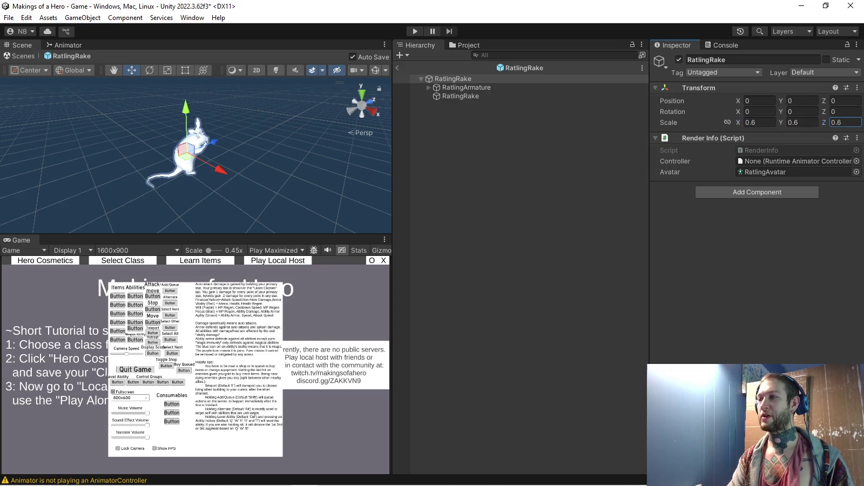
Open the RatlingTrapper prefab and set its armature and mesh scale to 1
left_click(465, 45)
double_click(464, 279)
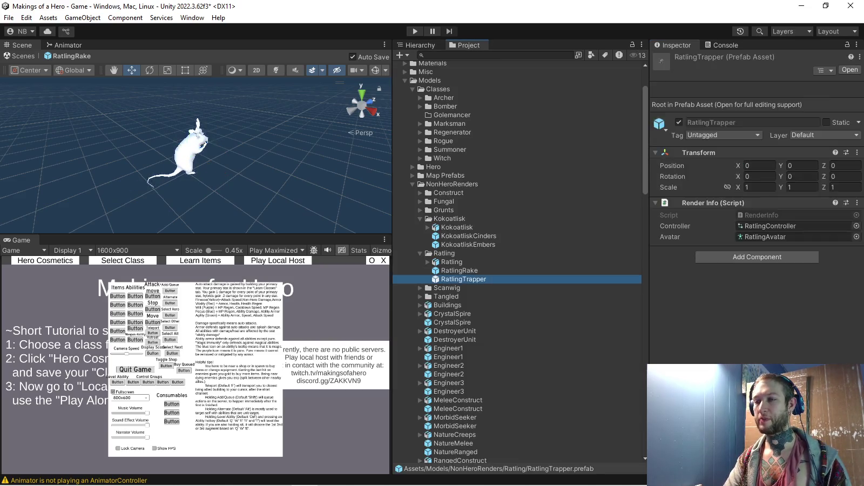
left_click(465, 87)
left_click(464, 95, "shift")
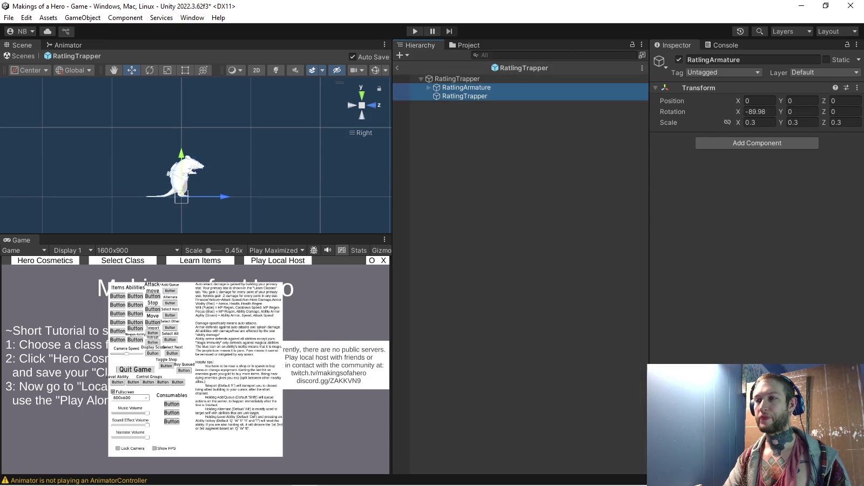
left_click(758, 122)
key("Tab")
type("1")
key("Tab")
type("1")
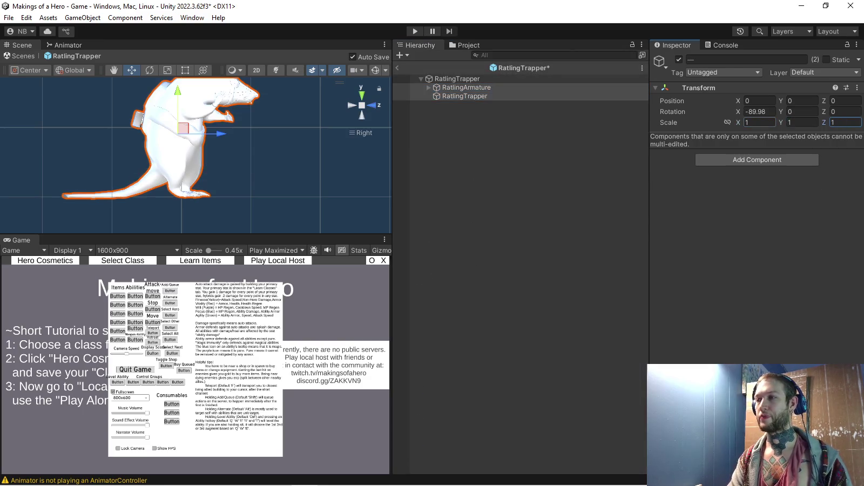
Set the RatlingTrapper root scale to 0.6 on all axes and start Play mode
left_click(457, 78)
left_click(759, 122)
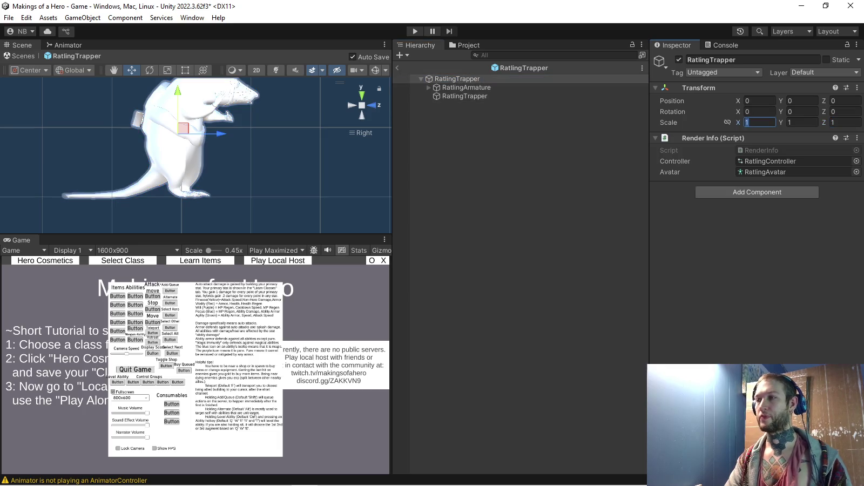
type("0.6")
key("Tab")
type("0.6")
key("Tab")
type("0.6")
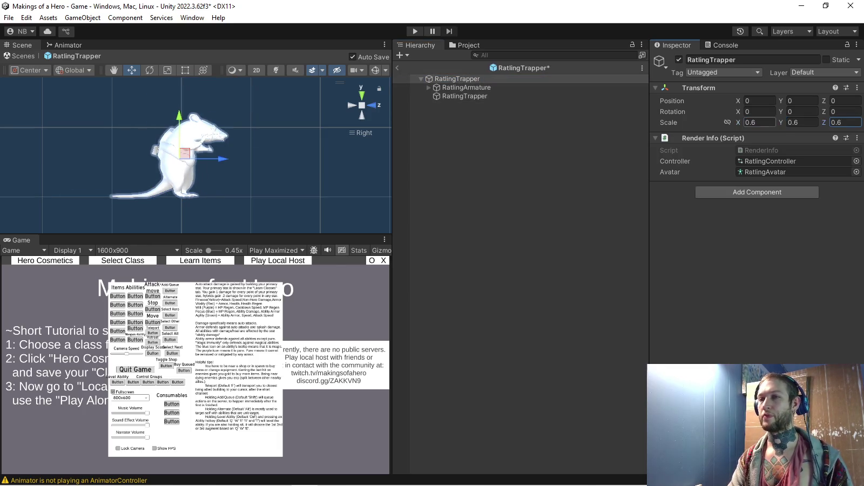
key("ctrl+p")
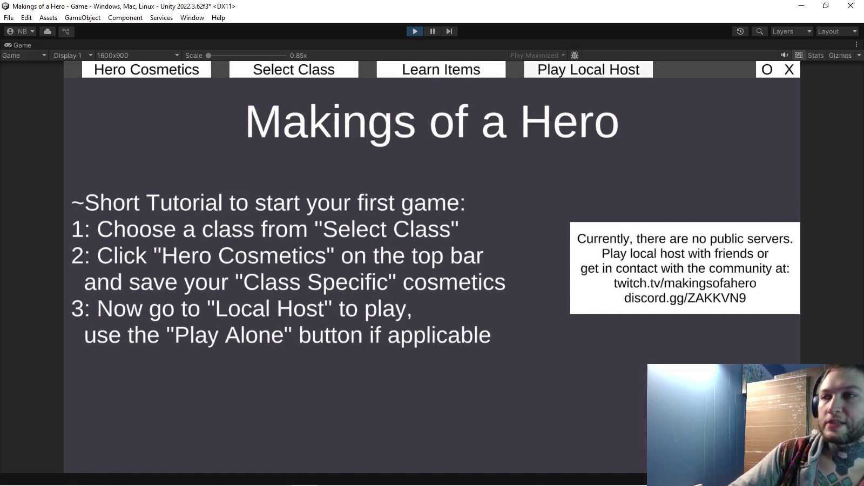
Start a solo match through Local Host and teleport the hero toward the ratling
left_click(532, 69)
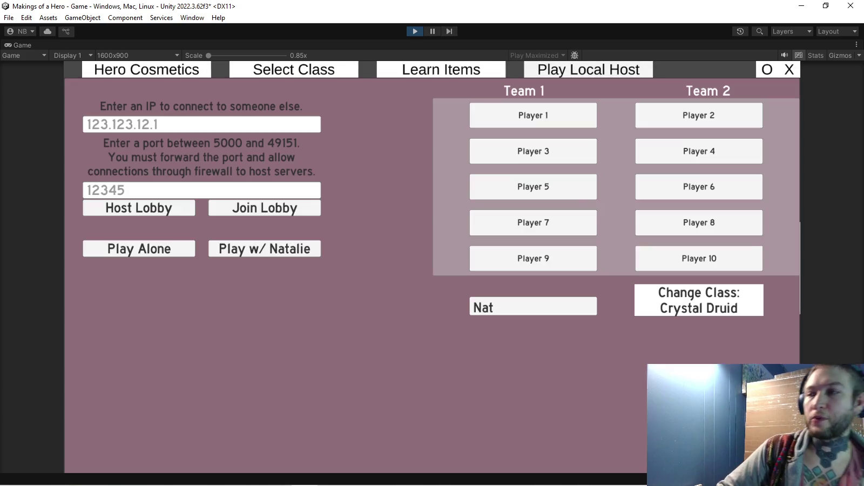
left_click(139, 249)
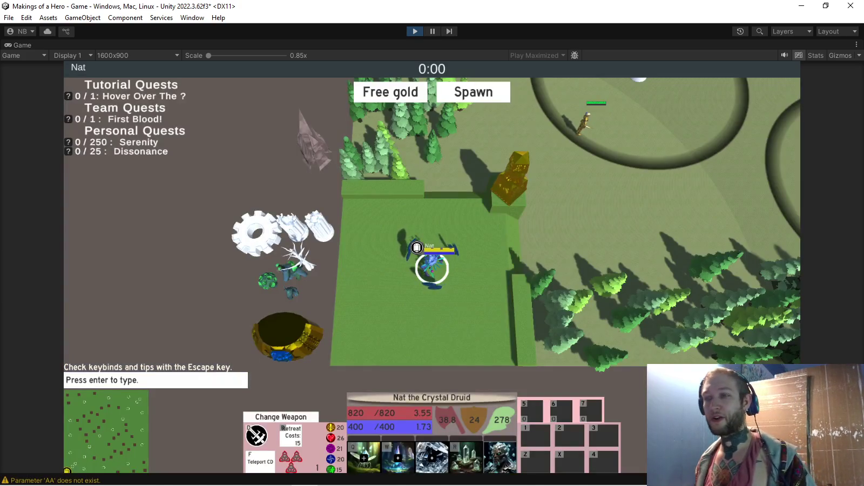
key("f")
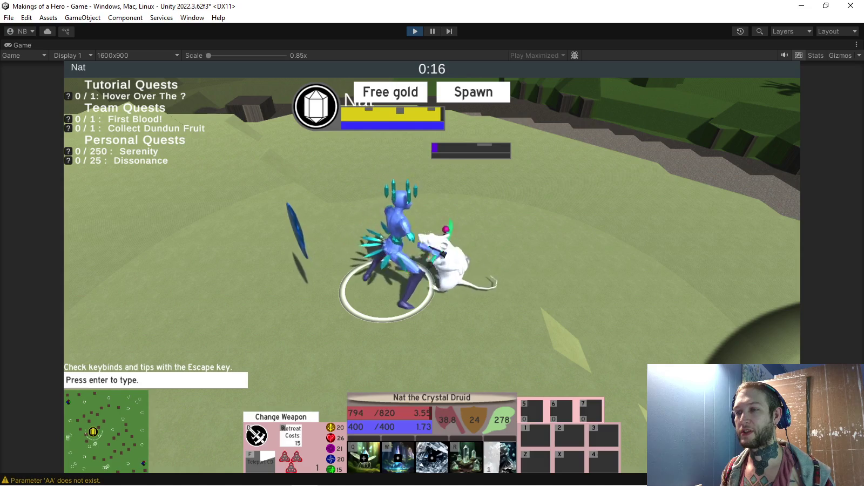
scroll(432, 243, "down", 3)
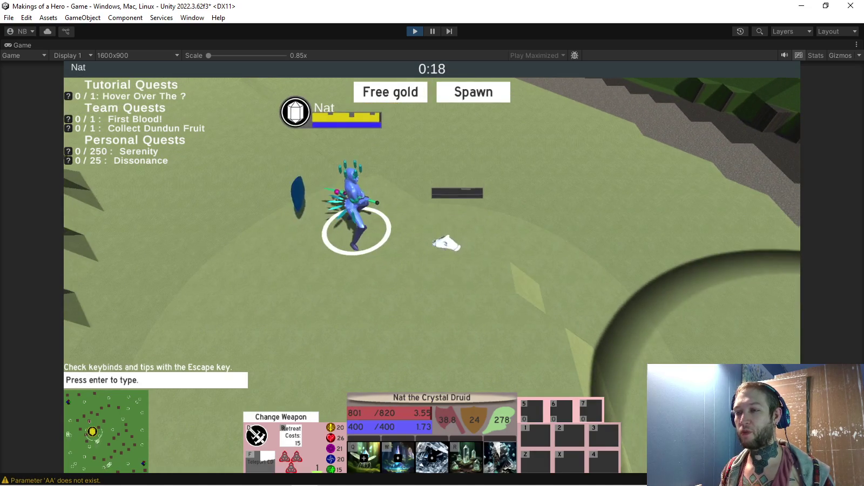
Fight in the lane as the Crystal Druid, switching weapons, then exit the match to the lobby
scroll(432, 243, "down", 3)
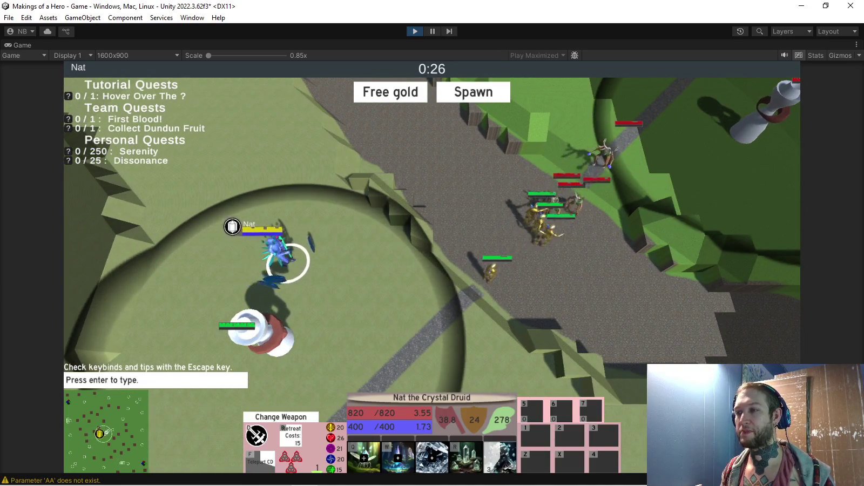
scroll(432, 243, "up", 3)
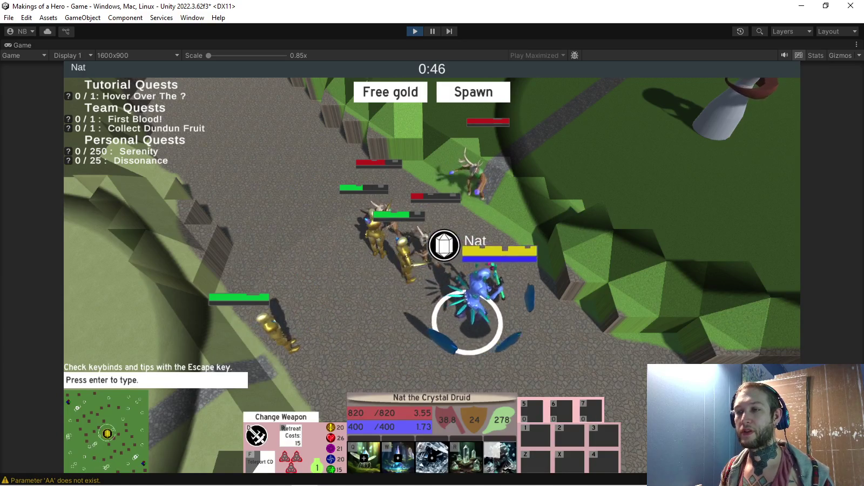
key("d")
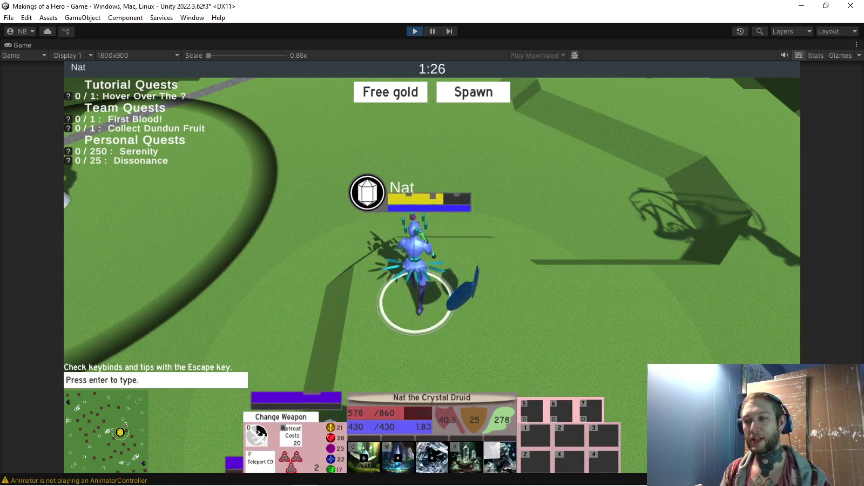
key("Escape")
left_click(318, 277)
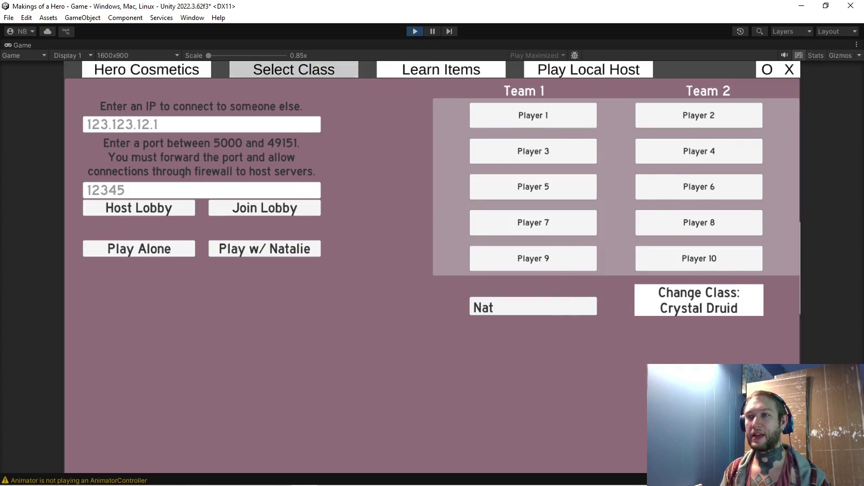
Browse the Machinist, Bomber, Firestarter and Sky Dancer classes, ending on Head Basher's details
left_click(294, 69)
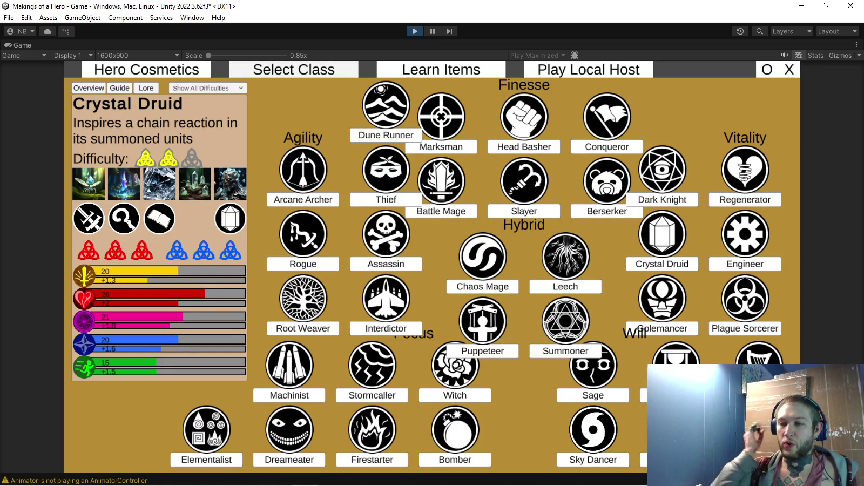
left_click(290, 395)
mouse_move(124, 217)
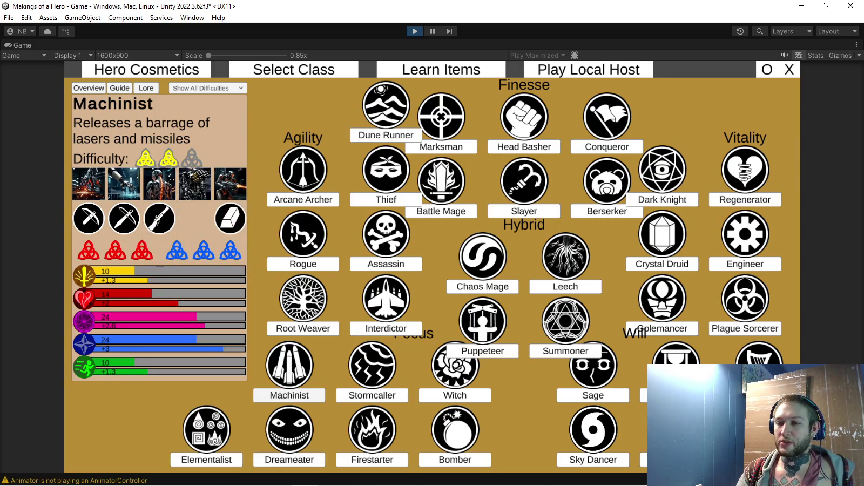
left_click(454, 460)
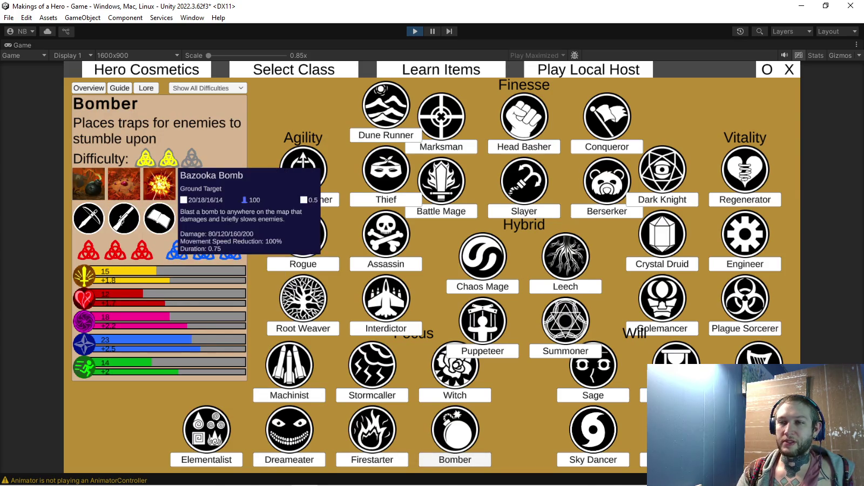
mouse_move(89, 218)
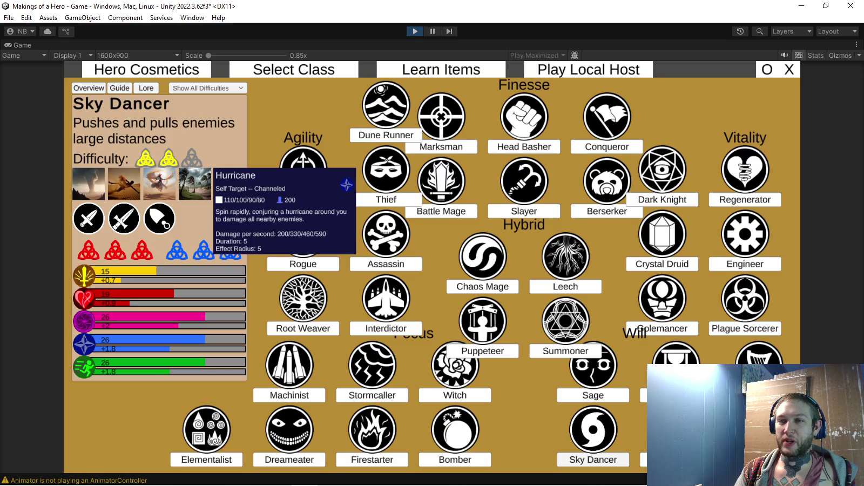
left_click(367, 459)
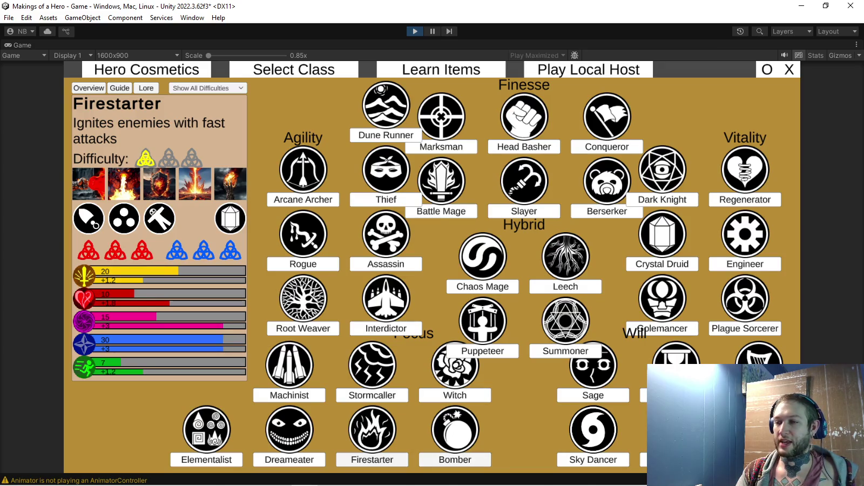
left_click(455, 459)
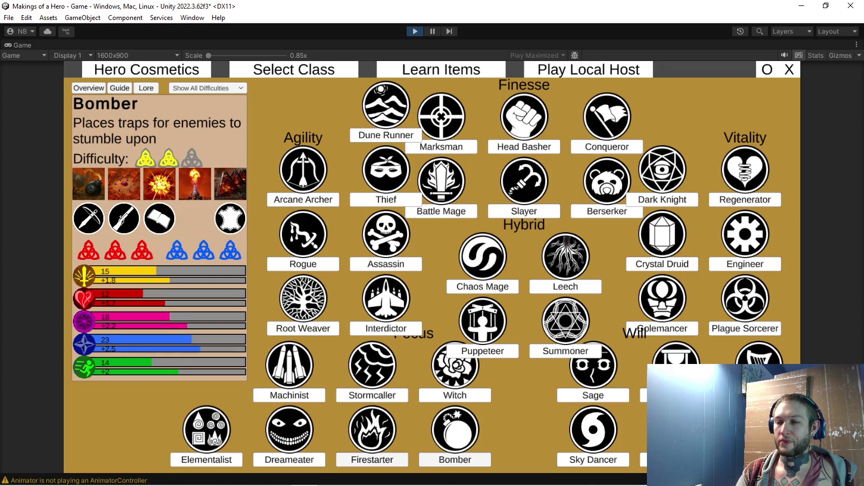
left_click(372, 459)
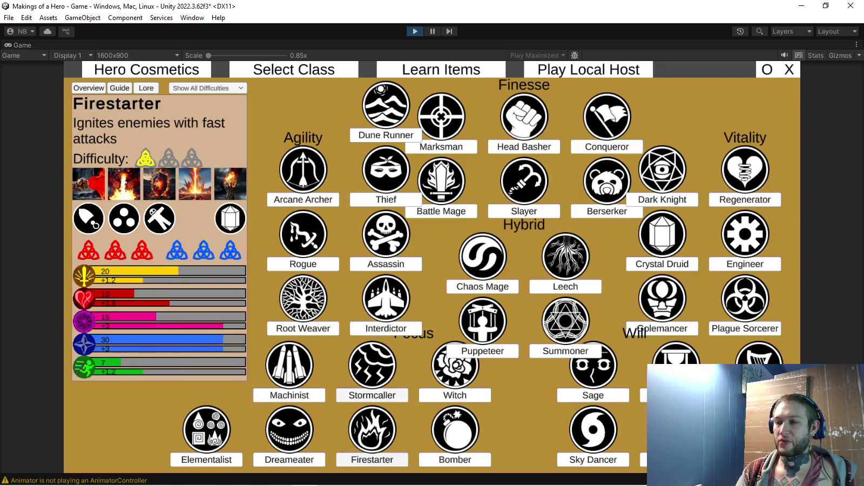
left_click(289, 395)
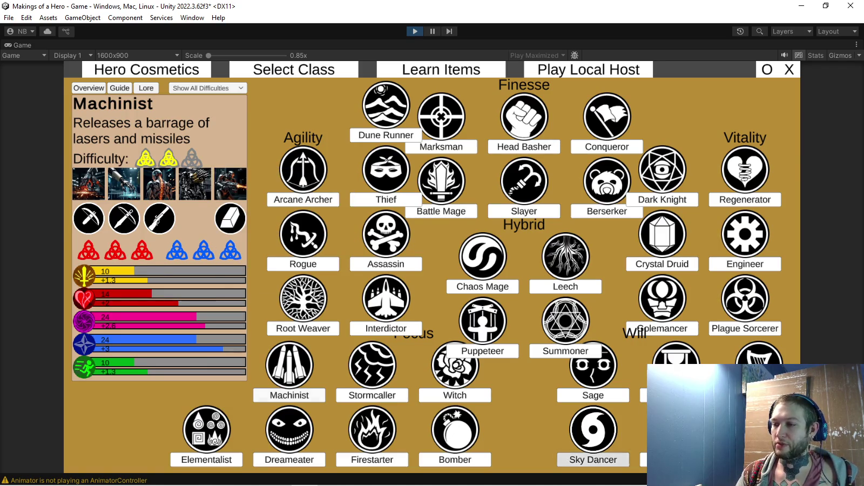
left_click(593, 456)
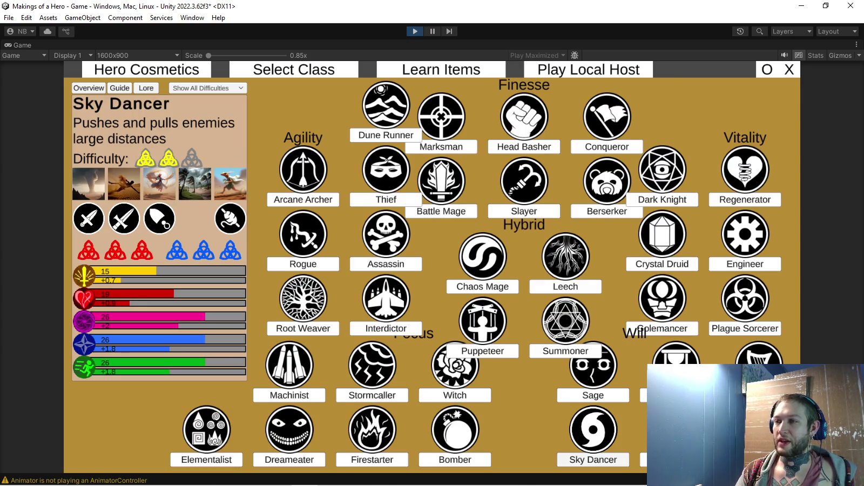
left_click(524, 146)
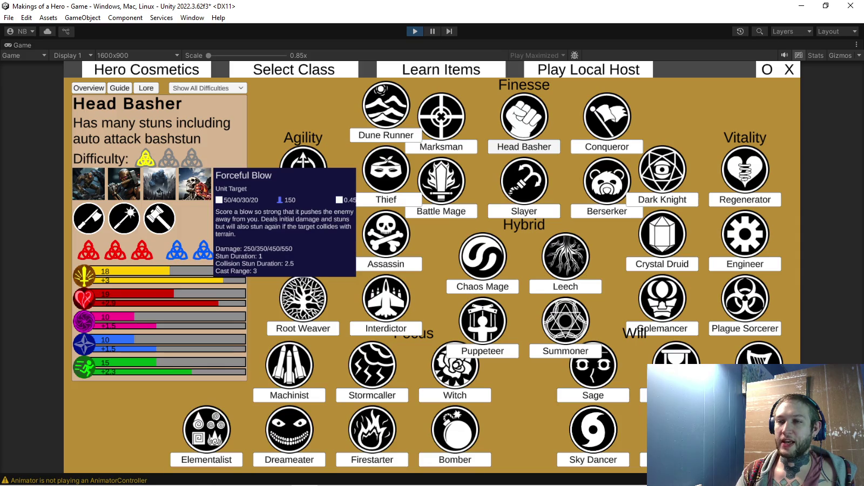
View Marksman, Battle Mage, Arcane Archer, Machinist, Sky Dancer, Firestarter, Stormcaller, Witch, then Crystal Druid
left_click(441, 146)
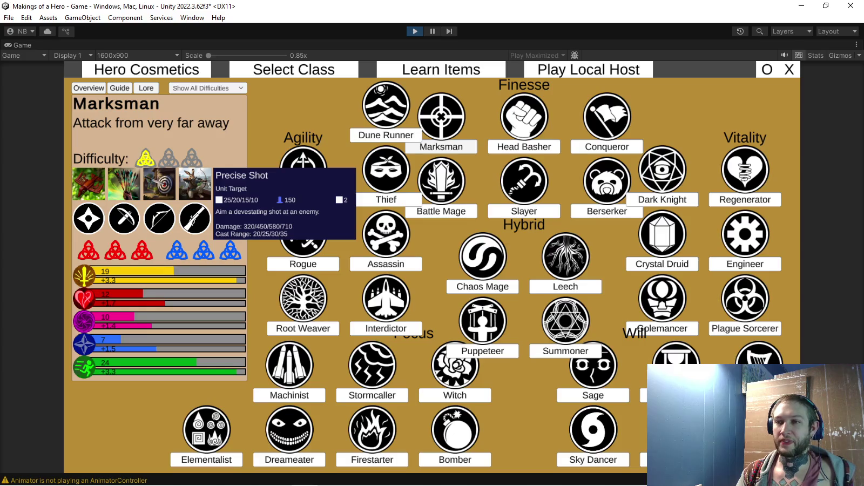
left_click(441, 211)
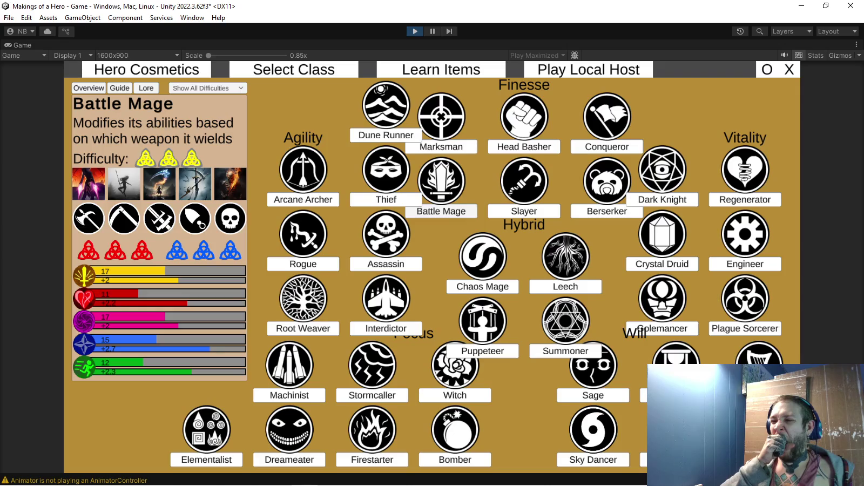
left_click(303, 199)
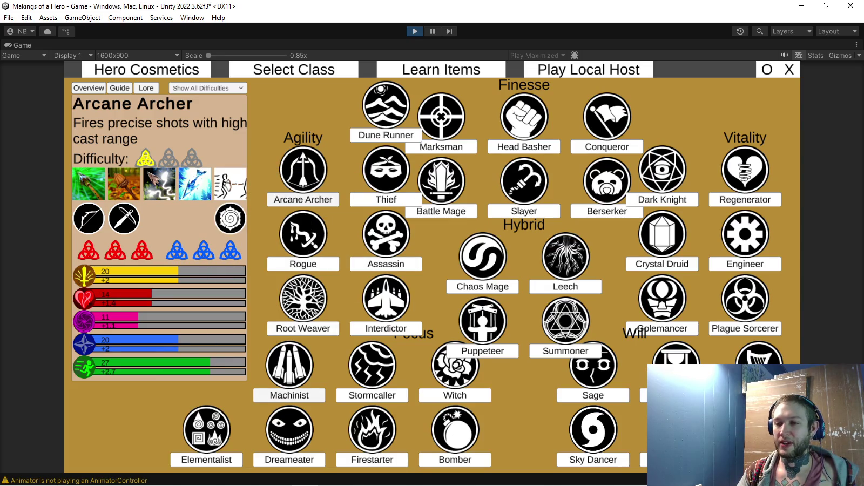
left_click(290, 394)
left_click(593, 459)
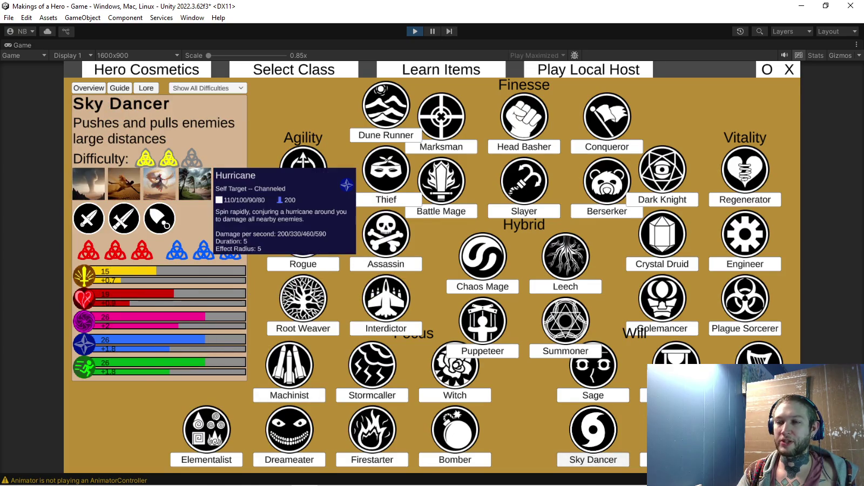
left_click(290, 395)
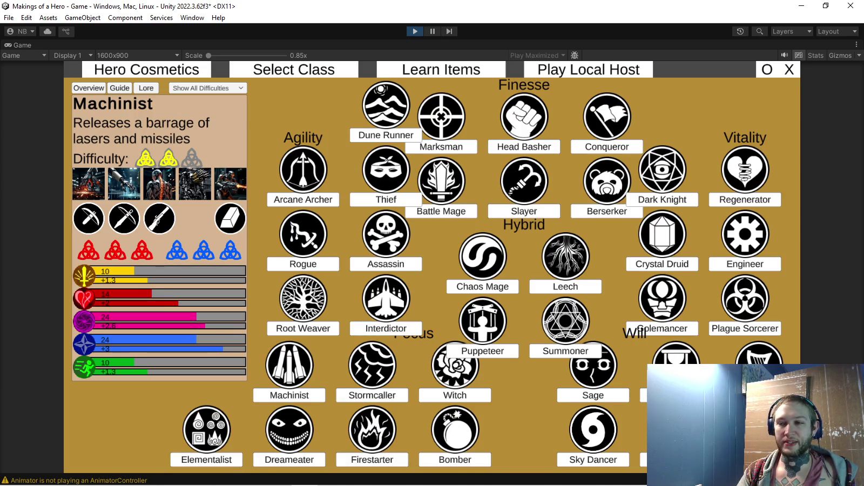
left_click(372, 459)
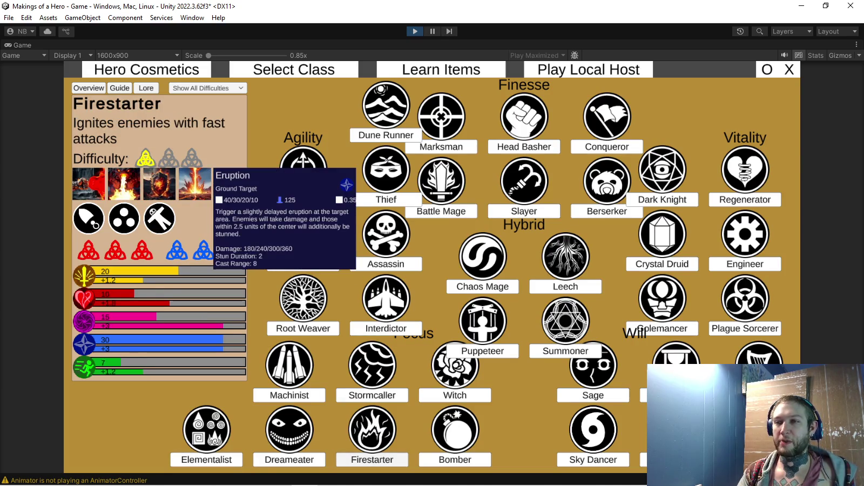
left_click(372, 395)
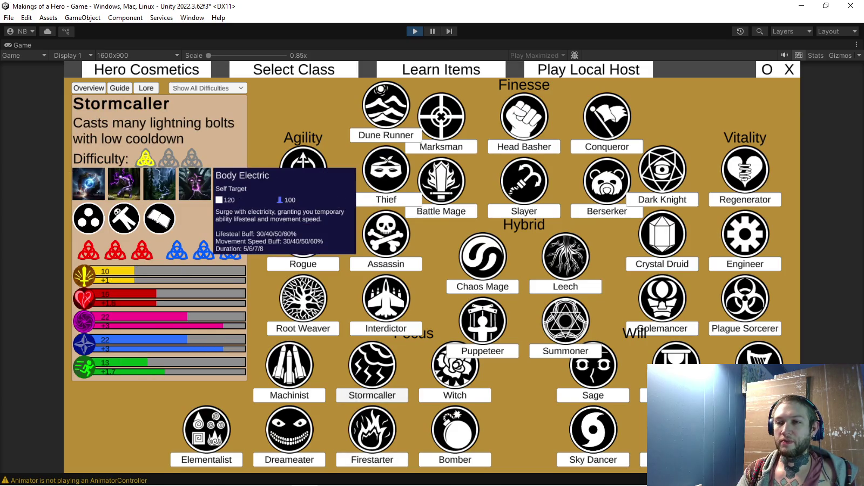
left_click(455, 395)
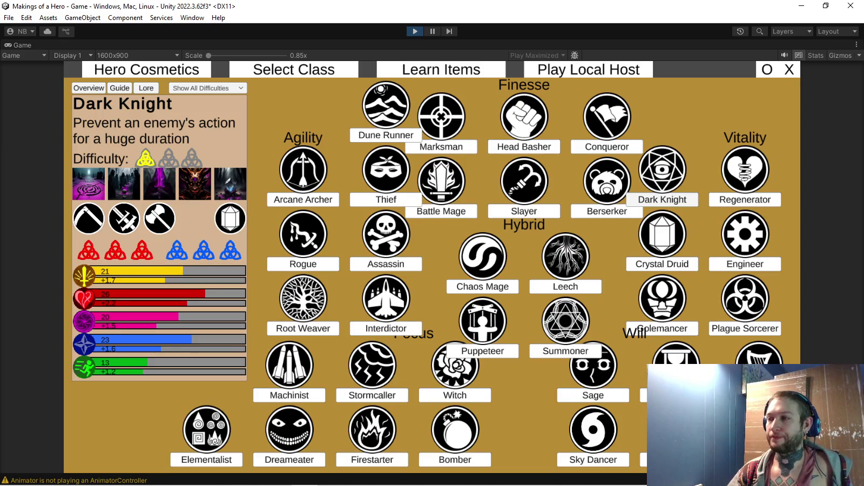
left_click(662, 264)
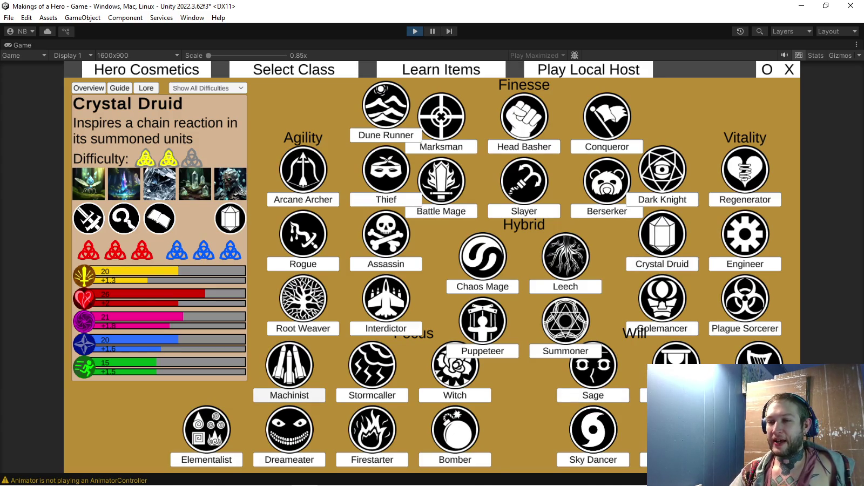
View the Elementalist, Dreameater and Golemancer classes, then stop Play mode
left_click(206, 460)
mouse_move(194, 183)
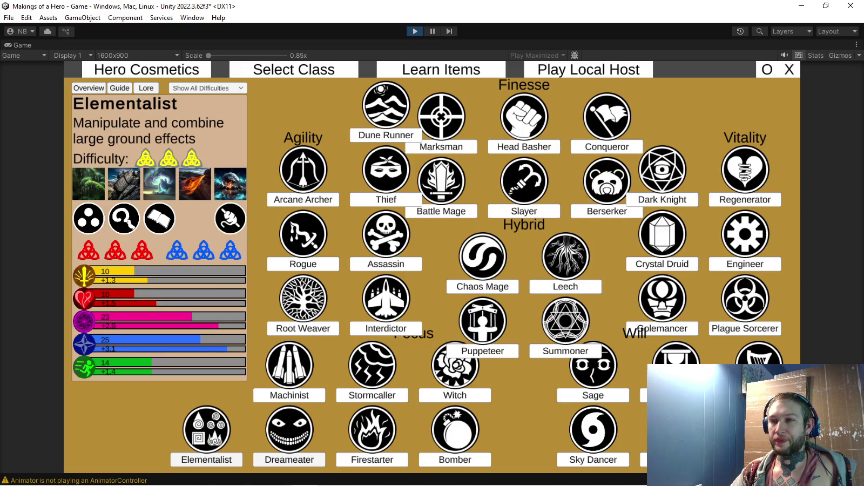
left_click(289, 460)
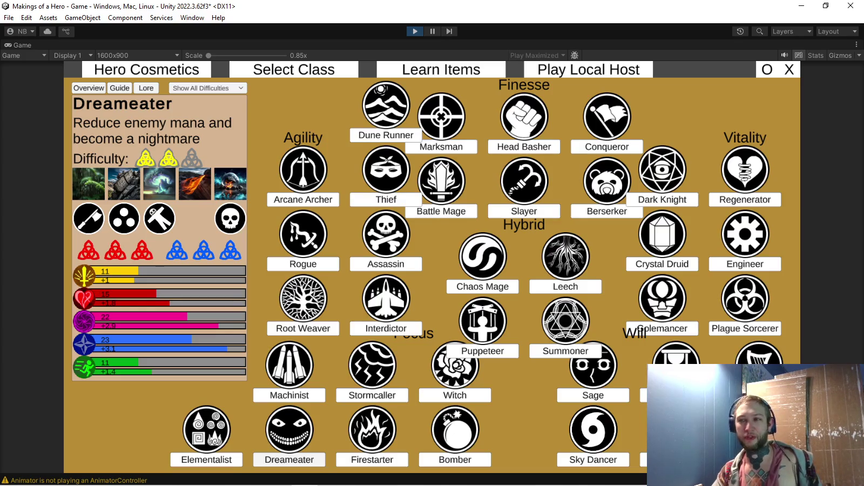
left_click(662, 328)
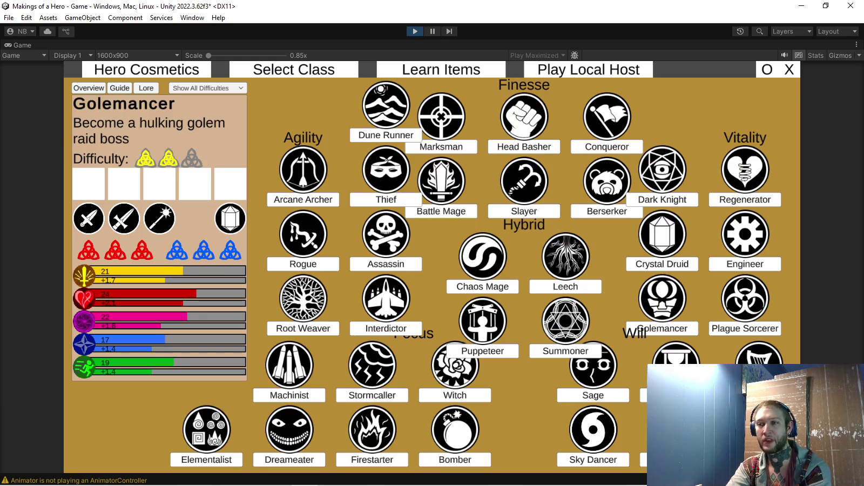
key("ctrl+p")
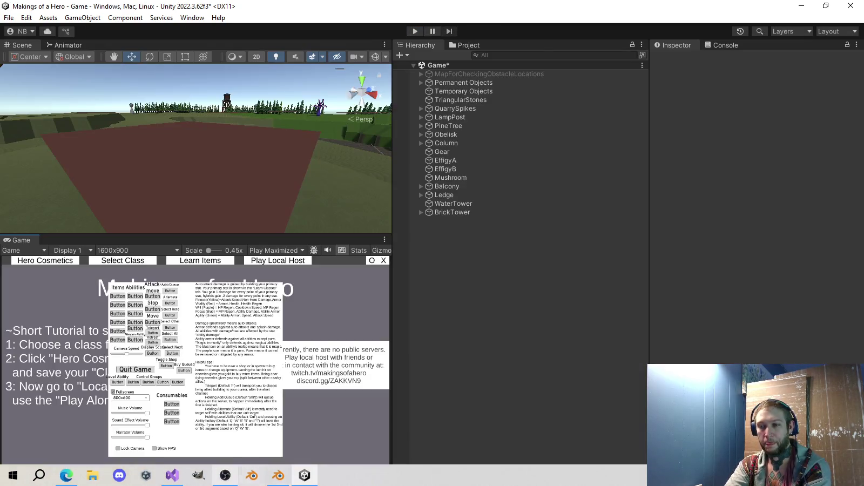
In Blender, view the rat from the right side with the RatlingAttack1 action active
left_click(278, 475)
middle_click_drag(346, 324, 378, 303)
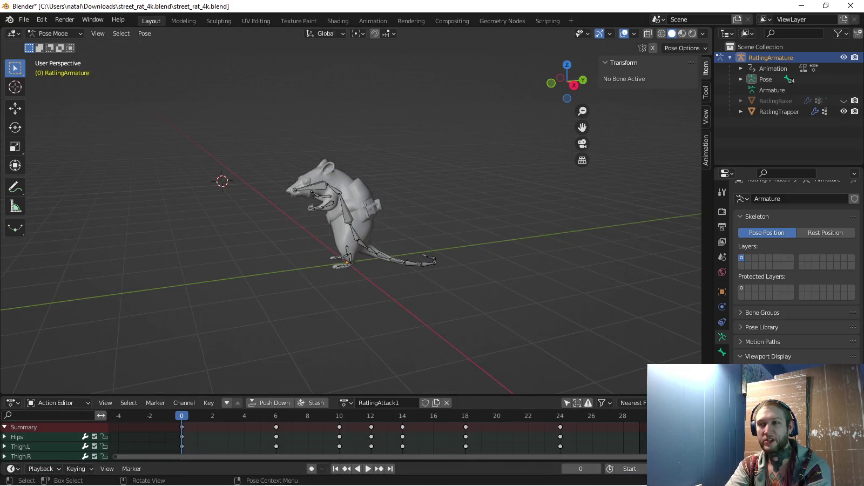
key("KP_3")
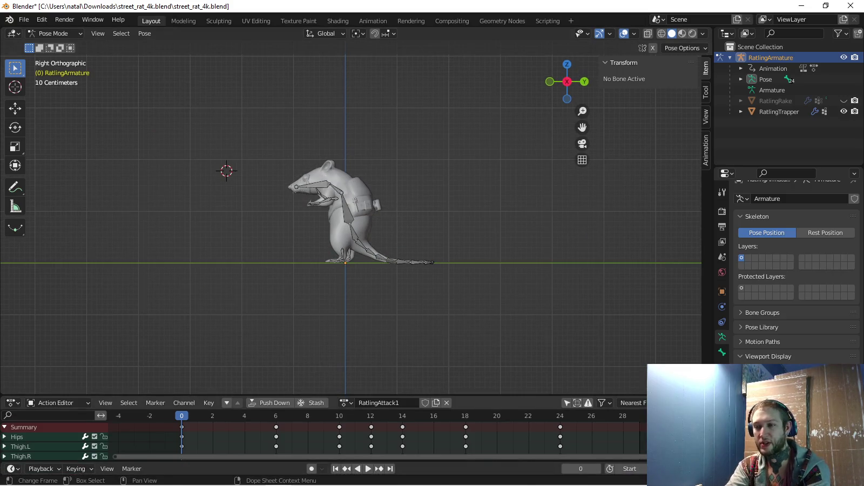
left_click(345, 402)
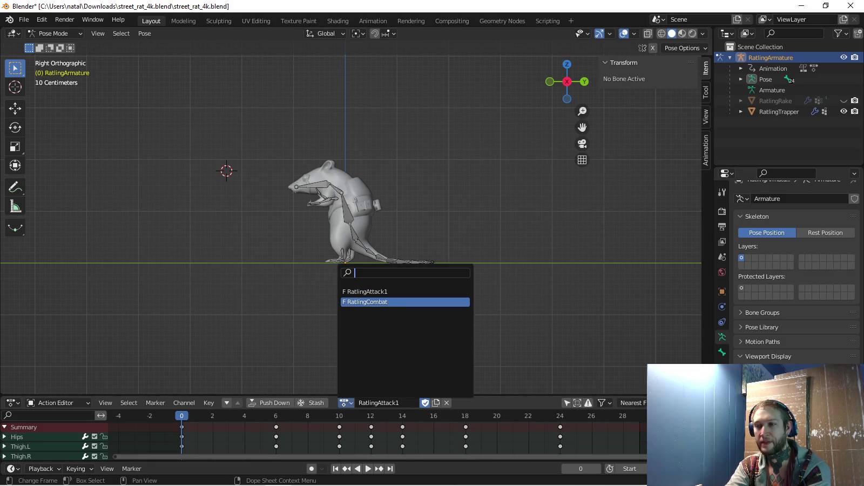
left_click(378, 301)
left_click(346, 403)
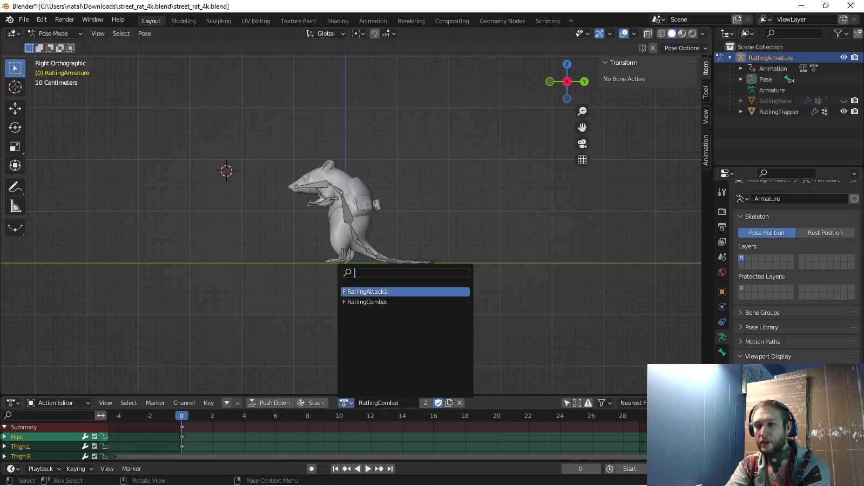
left_click(378, 289)
scroll(351, 224, "up", 3)
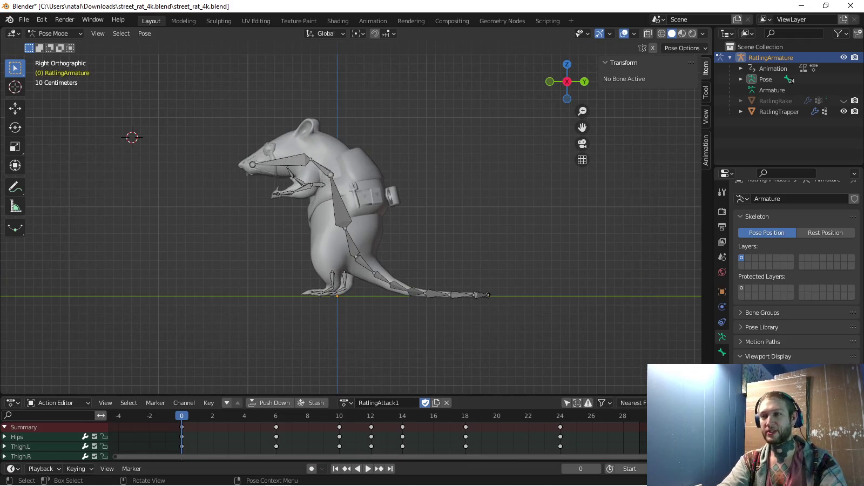
middle_click_drag(351, 224, 387, 212)
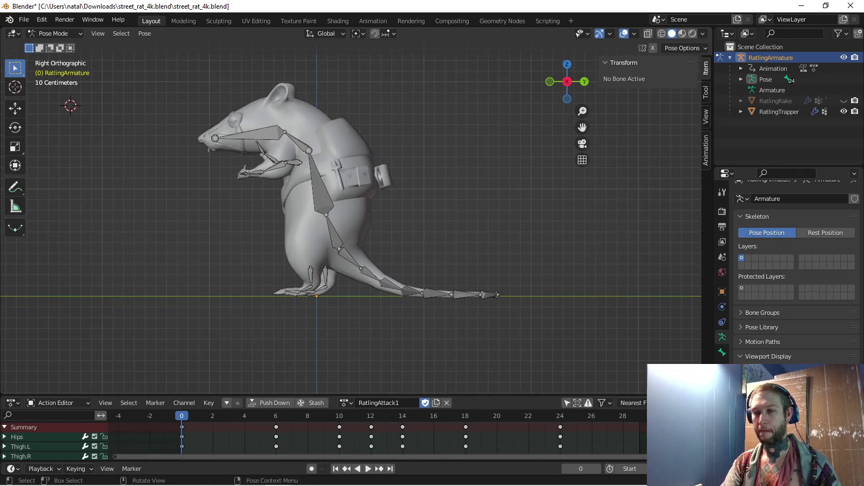
Duplicate RatlingAttack1, rename the copy RatlingAttack2 and play it
left_click(436, 402)
double_click(396, 402)
key("Delete")
key("Delete")
key("Delete")
type("2")
key("Return")
key("space")
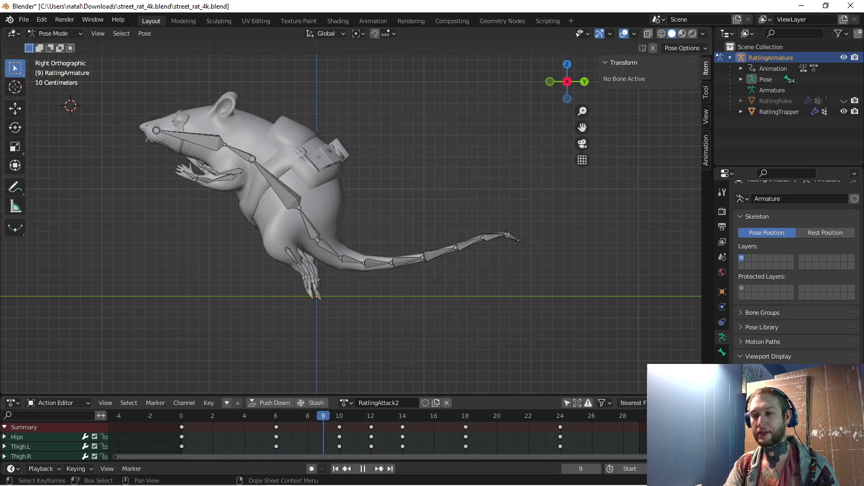
Delete the keyframes at frames 14, 18 and 24, keeping 0, 6 and 12, then replay
key("space")
key("x")
key("Return")
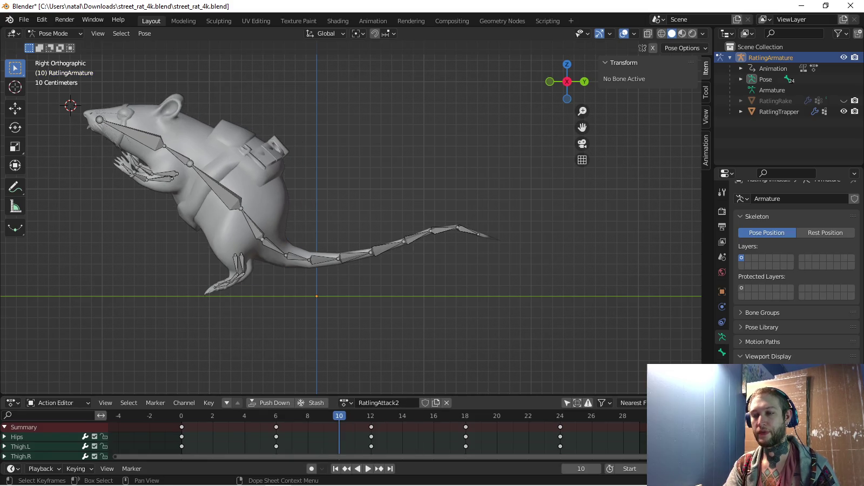
key("Delete")
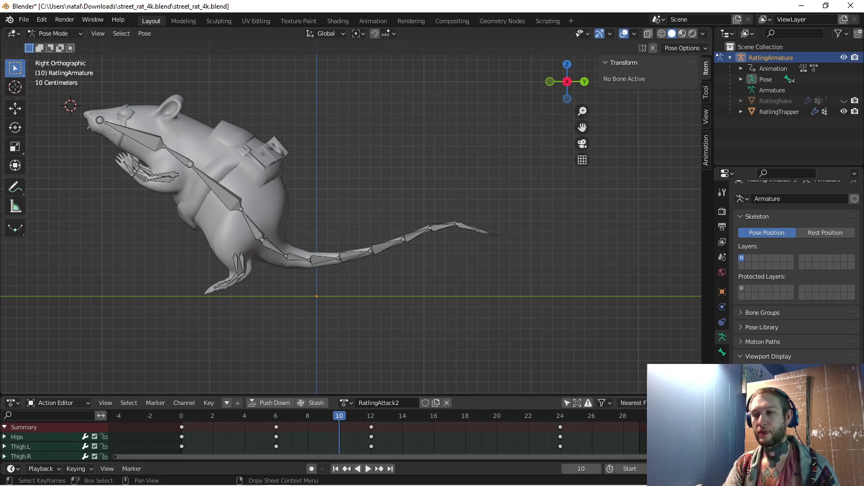
key("x")
key("space")
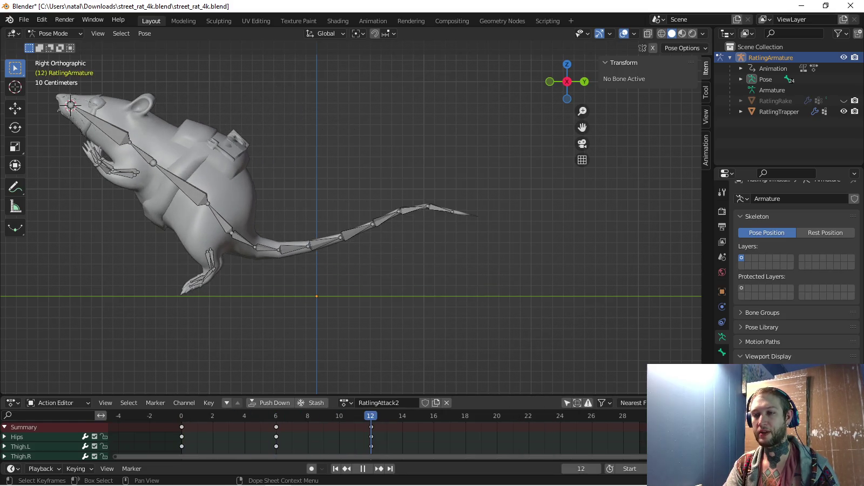
middle_click_drag(351, 216, 389, 206)
At frame 12, rotate and lift the hips bone to raise the rat's body
key("KP_3")
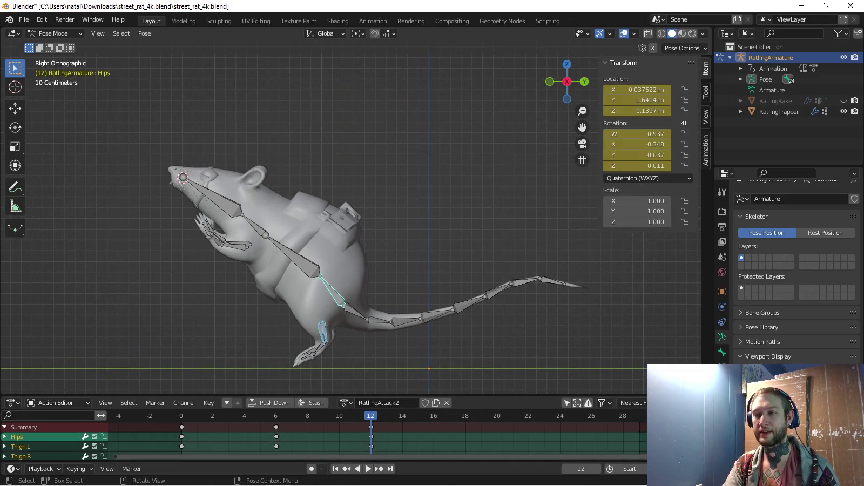
key("r")
left_click(400, 208)
key("g")
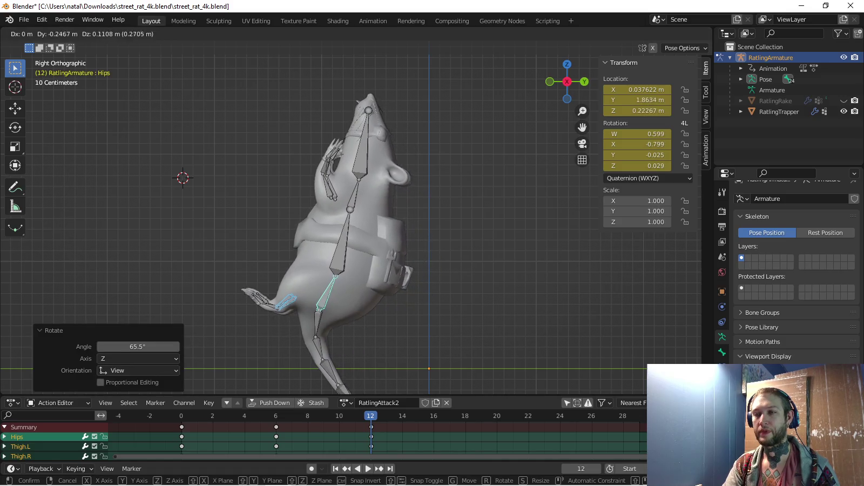
left_click(373, 189)
key("r")
key("Escape")
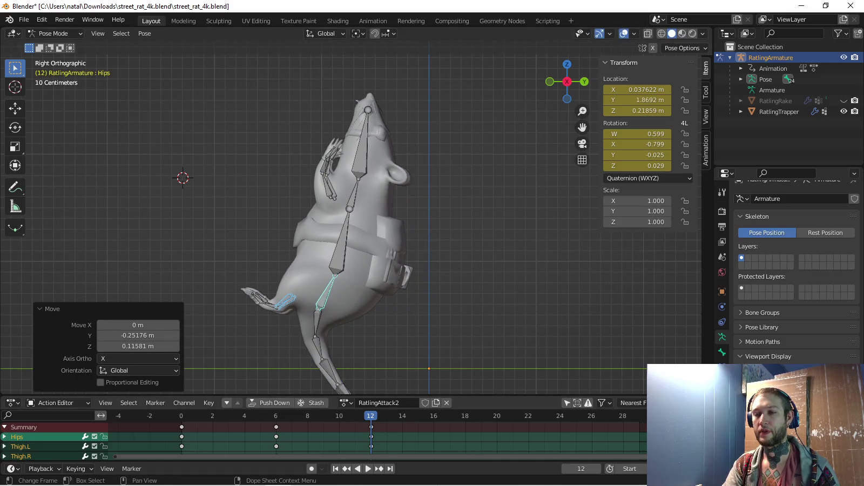
key("g")
key("Return")
middle_click_drag(351, 216, 367, 217, "shift")
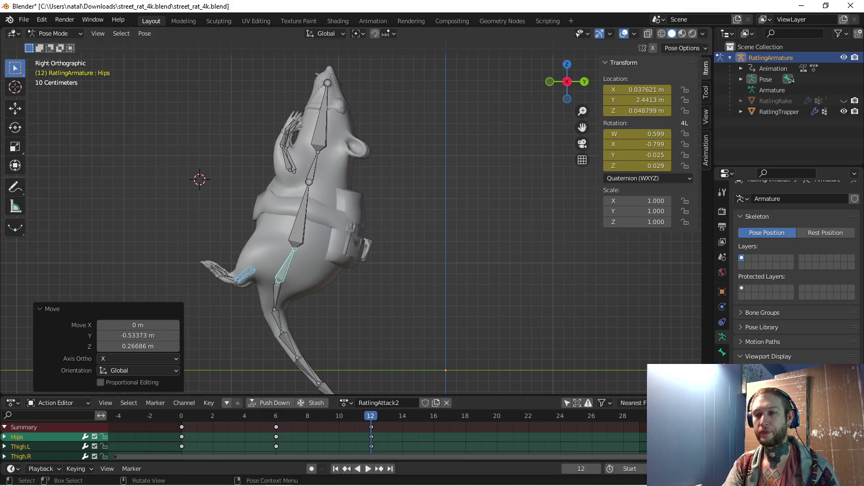
scroll(226, 267, "up", 3)
Rotate the leg bones and the toe bones into the leap pose
key("c")
key("r")
key("Return")
left_click(216, 250)
key("r")
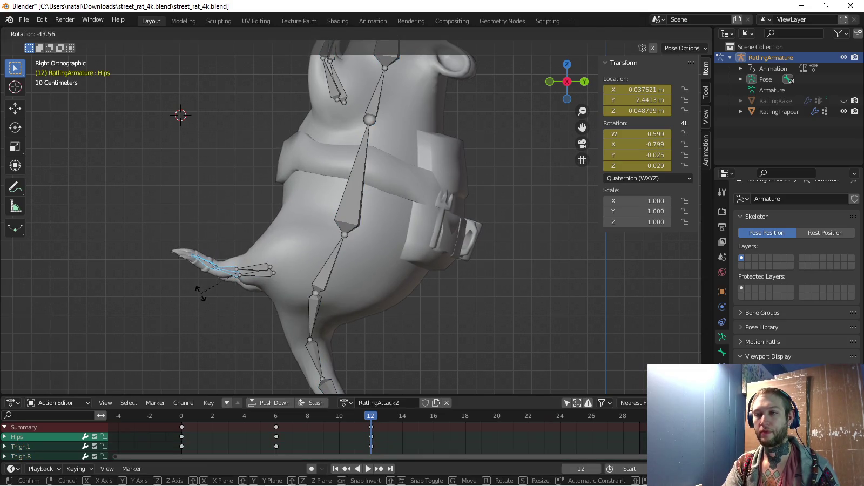
left_click(200, 293)
scroll(351, 216, "down", 1)
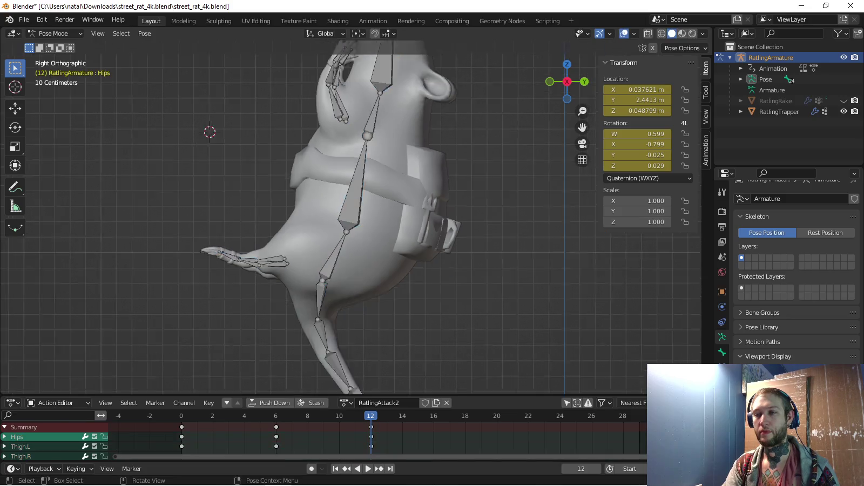
scroll(357, 252, "down", 1)
scroll(357, 252, "down", 1)
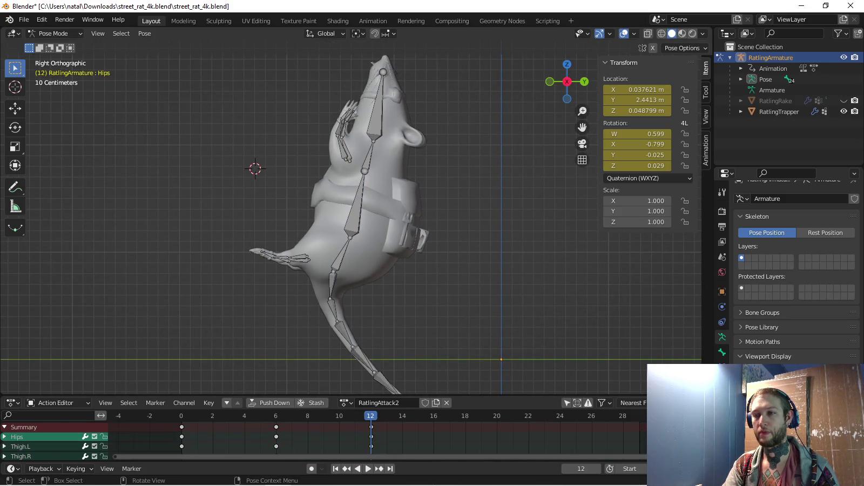
Select the hip and thigh bones and set the active keying set to Location
left_click_drag(309, 257, 327, 255)
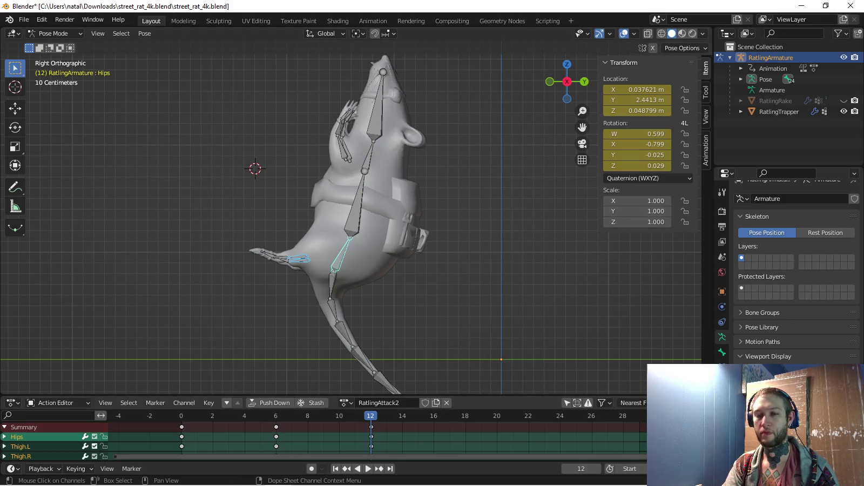
left_click(76, 468)
left_click(65, 410)
left_click(54, 306)
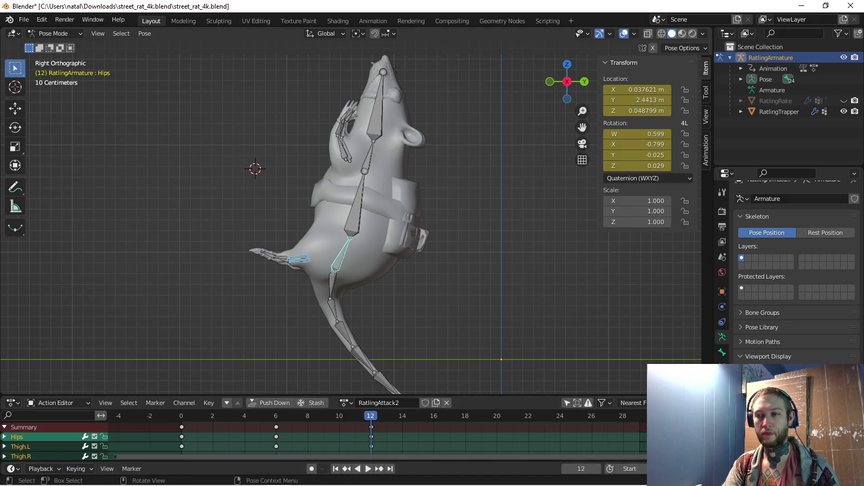
mouse_move(351, 216)
middle_mouse_down("shift")
mouse_move(384, 189)
mouse_move(377, 199)
middle_mouse_up("shift")
Select the tail and thigh bones, switch the keying set to Rotation, keyframe them, and play
left_click(302, 238)
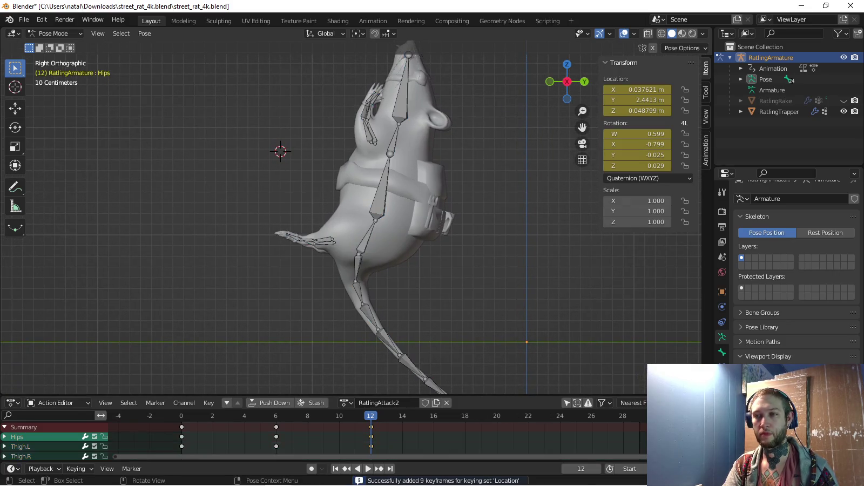
key("c")
left_click(356, 240)
key("Escape")
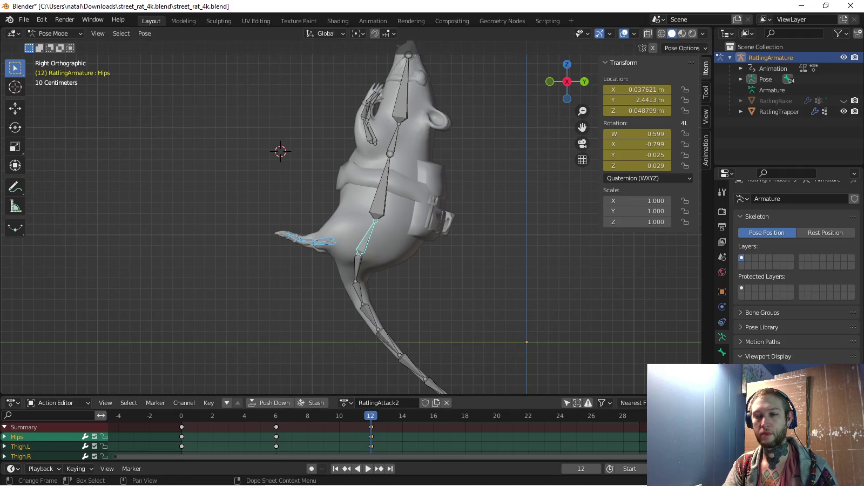
left_click(78, 469)
left_click(70, 410)
left_click(81, 319)
key("i")
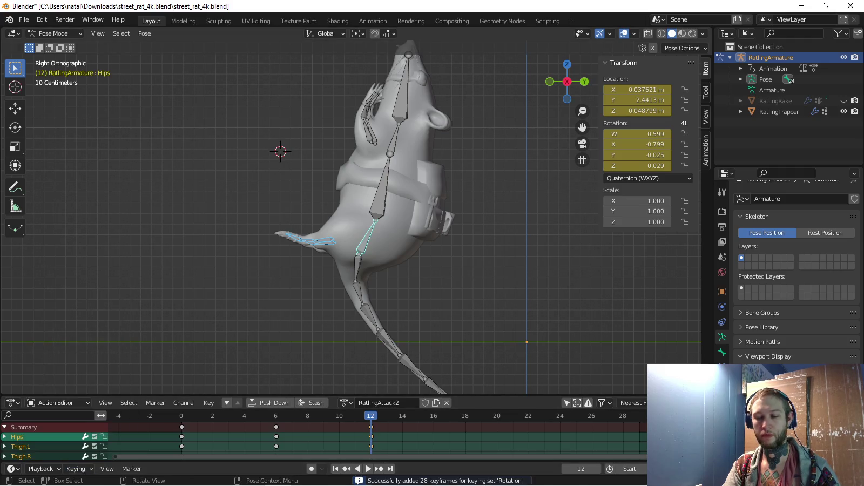
key("space")
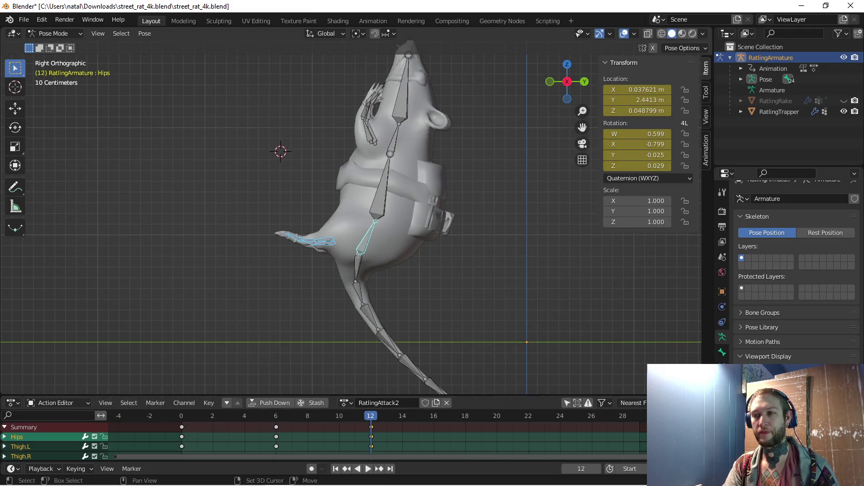
Rotate the chest and neck bones forward, discarding a trial head rotation
middle_click_drag(335, 162, 314, 239, "shift")
left_click(367, 259)
key("r")
left_click(378, 280)
left_click(388, 220)
key("r")
key("Return")
left_click(411, 176)
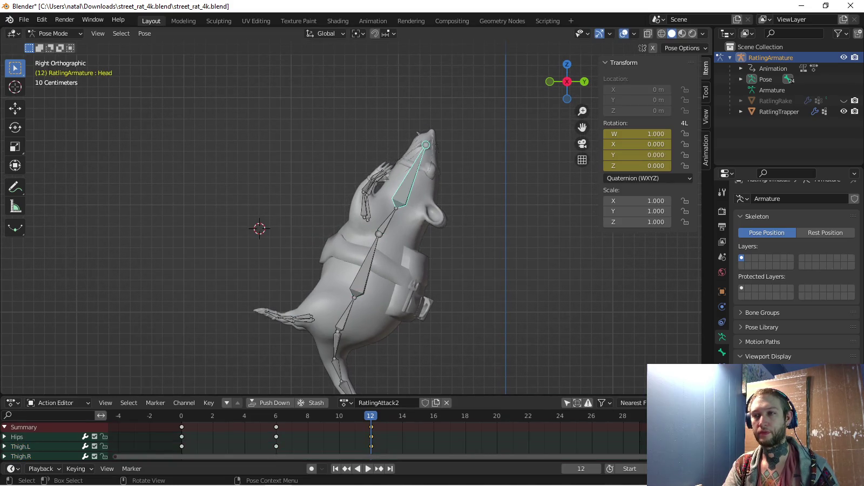
key("r")
key("Return")
key("ctrl+z")
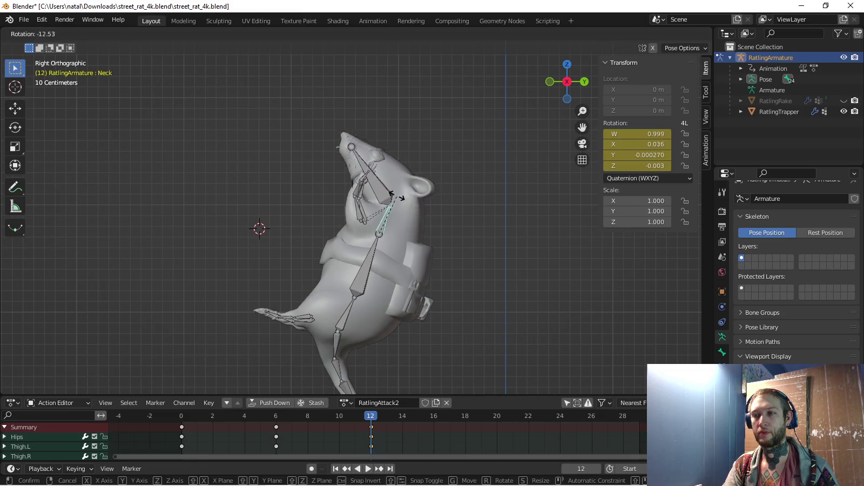
key("ctrl+z")
Rotate the arm bones so the arm thrusts forward, checking from another angle
key("c")
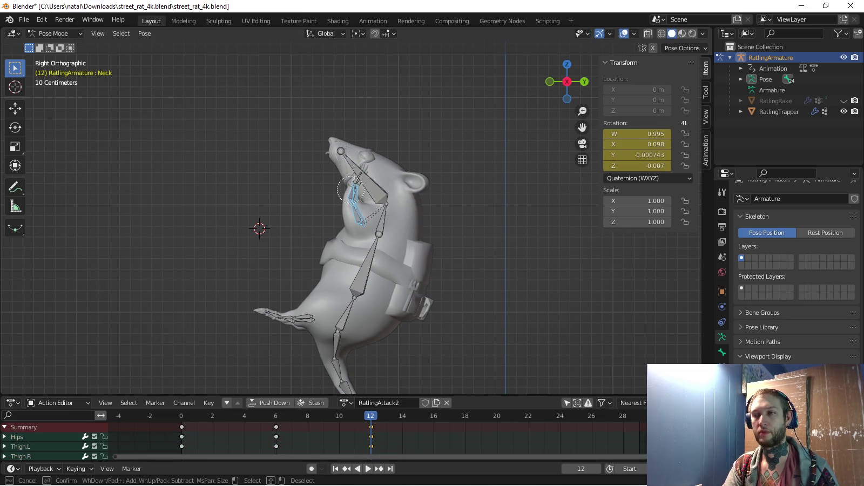
key("r")
key("Return")
key("ctrl+z")
key("r")
key("Return")
key("ctrl+z")
key("r")
key("Return")
middle_click_drag(312, 271, 346, 270)
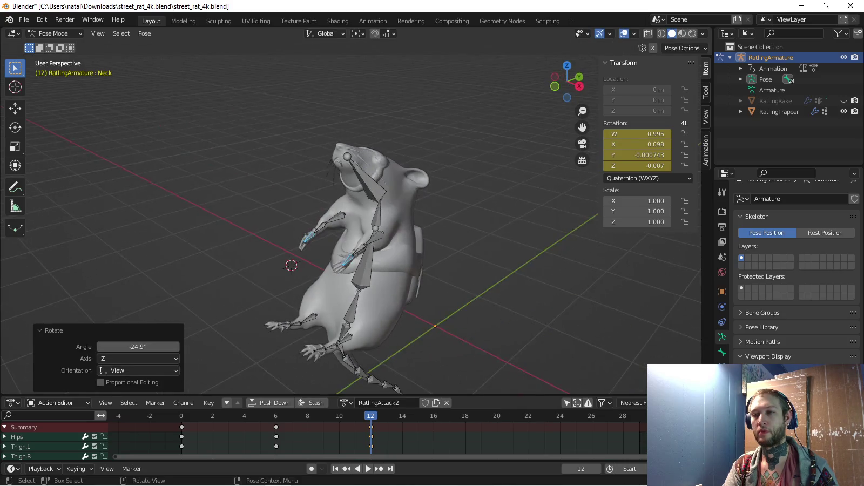
key("KP_3")
Keyframe the rotation of the posed upper-body bones and preview the animation
key("c")
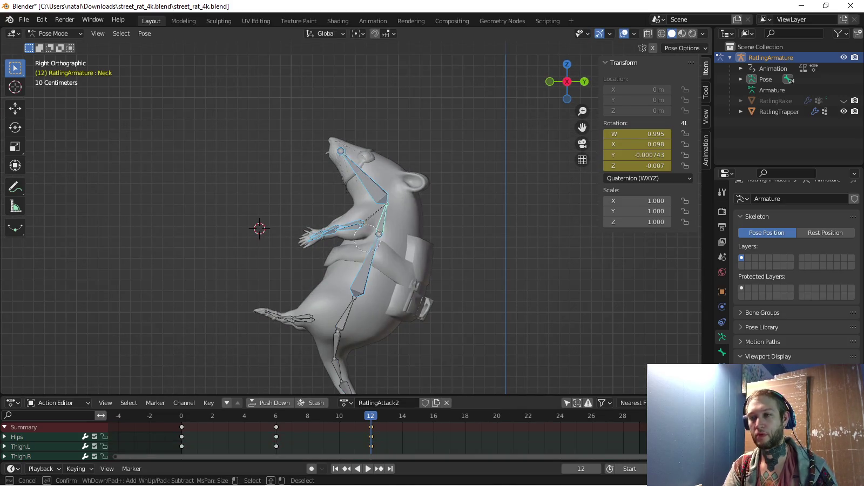
key("Escape")
key("i")
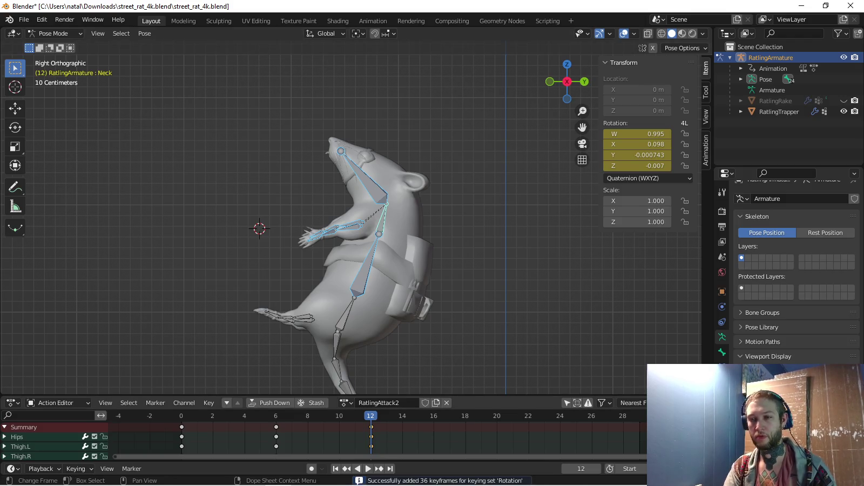
key("space")
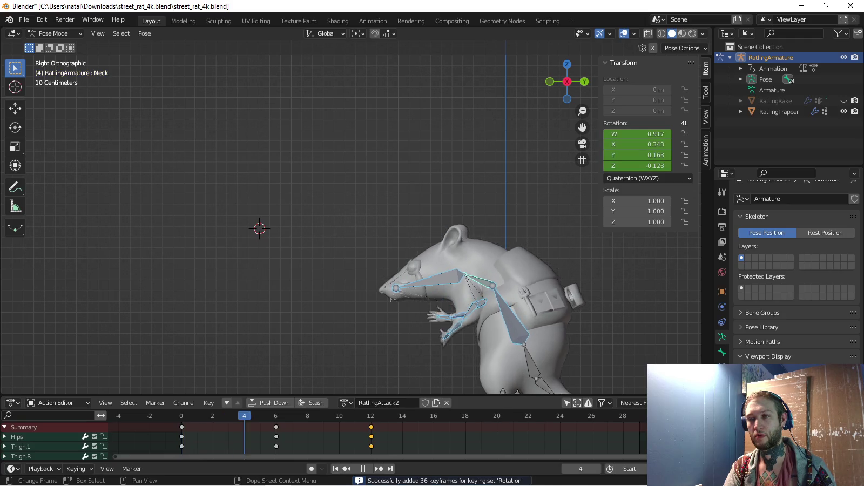
At frame 9, rotate the arm and forearm bones forward and up
key("space")
key("c")
key("r")
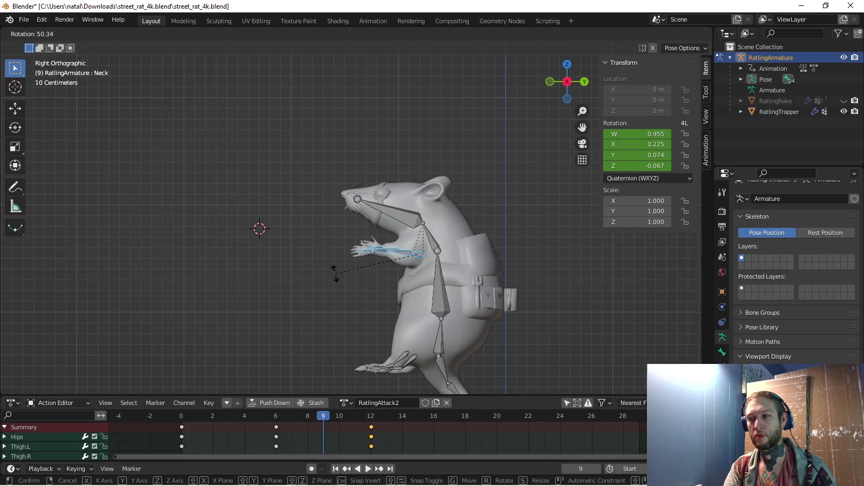
left_click(332, 267)
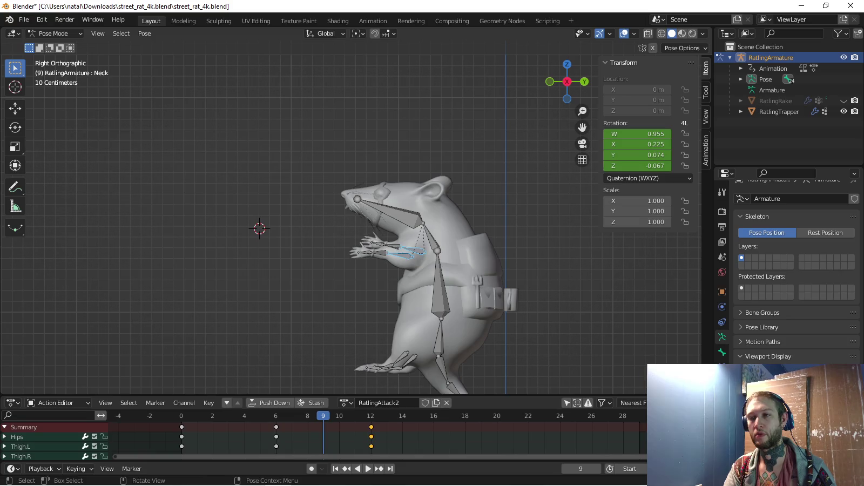
key("Up")
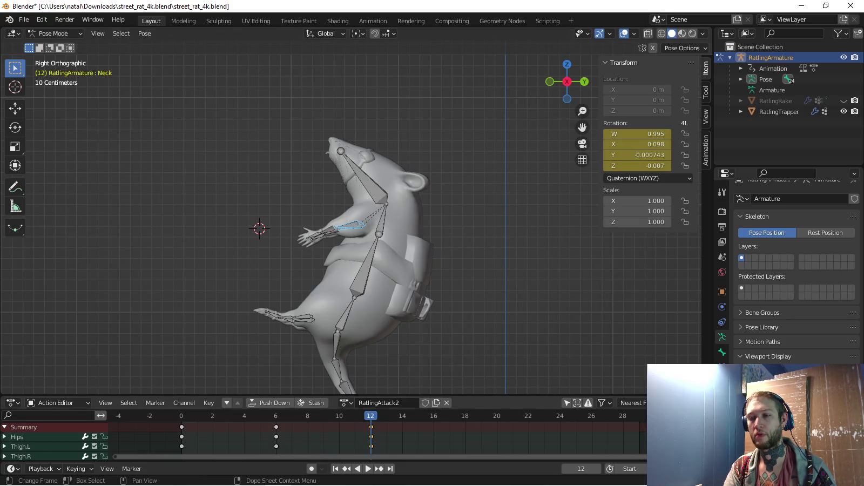
key("Left")
key("Left")
key("Left")
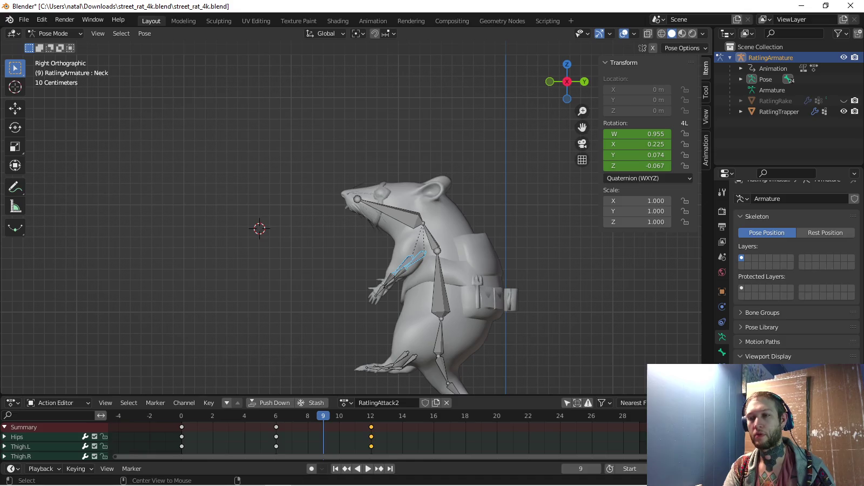
key("r")
left_click(328, 245)
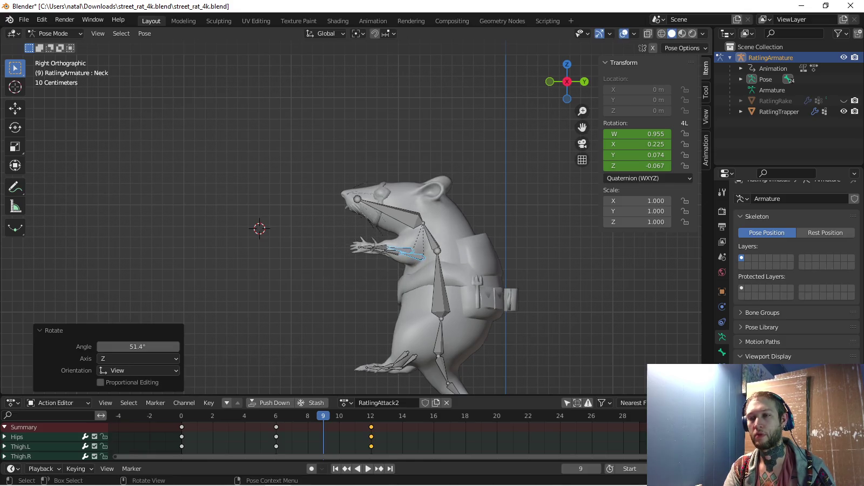
Rotate the hand bones toward the snout, keyframe the arm rotation at frame 9, and play
key("alt+a")
key("c")
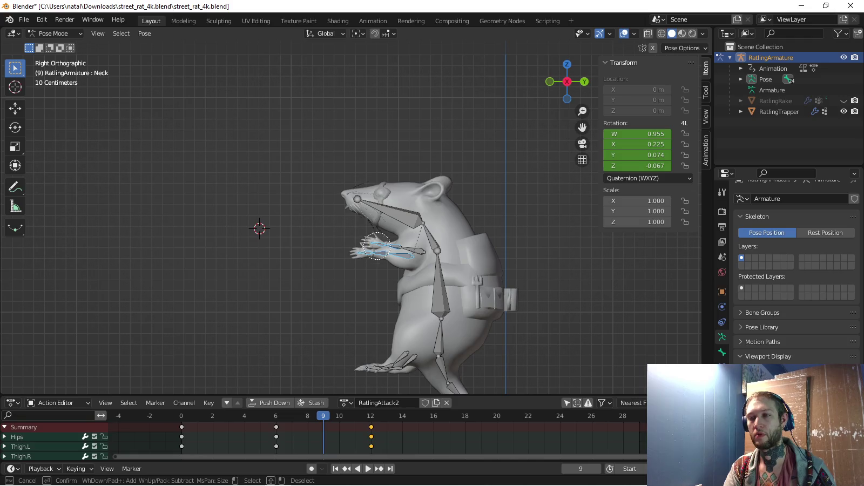
key("Escape")
key("ctrl+z")
key("c")
key("r")
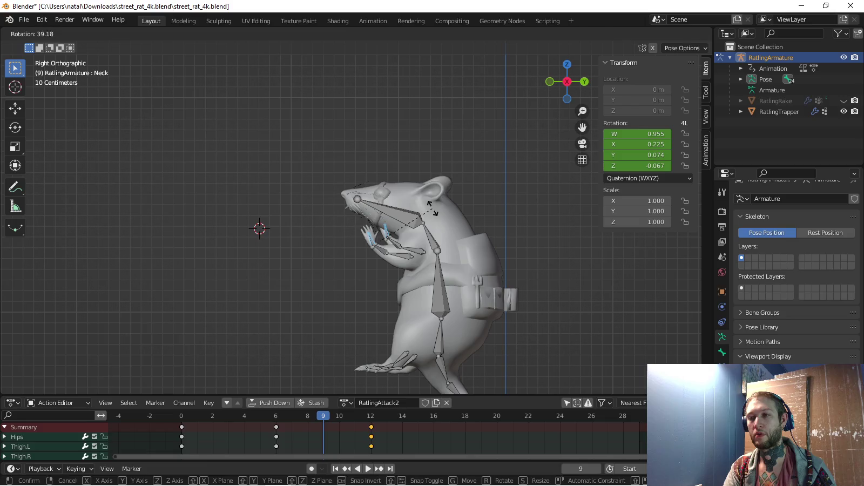
key("Return")
key("i")
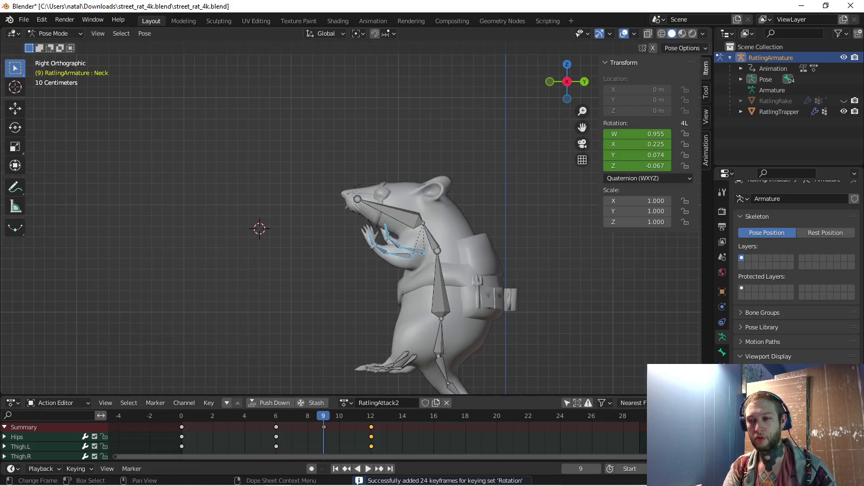
key("space")
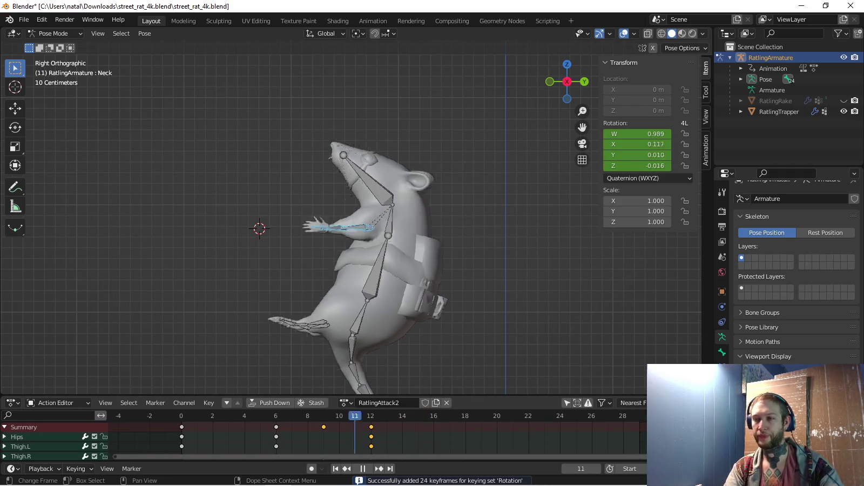
At frame 14, move the hips bone to tip the rat backward
key("Escape")
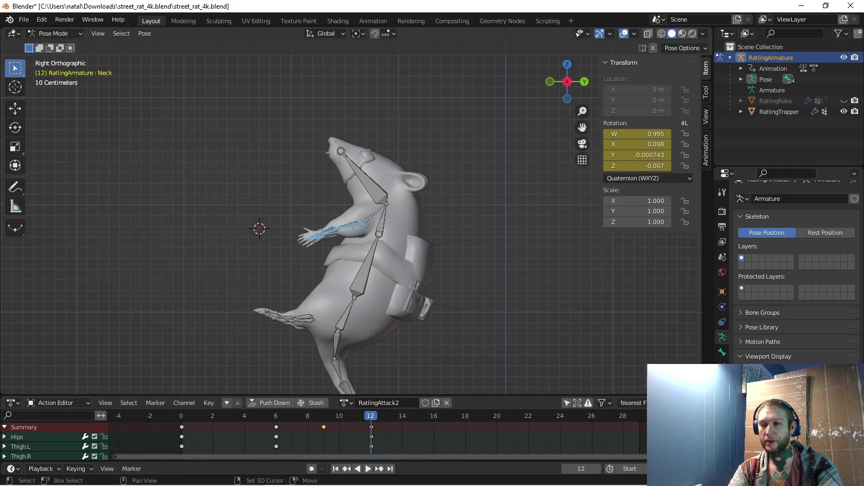
key("Right")
key("Right")
left_click(346, 313)
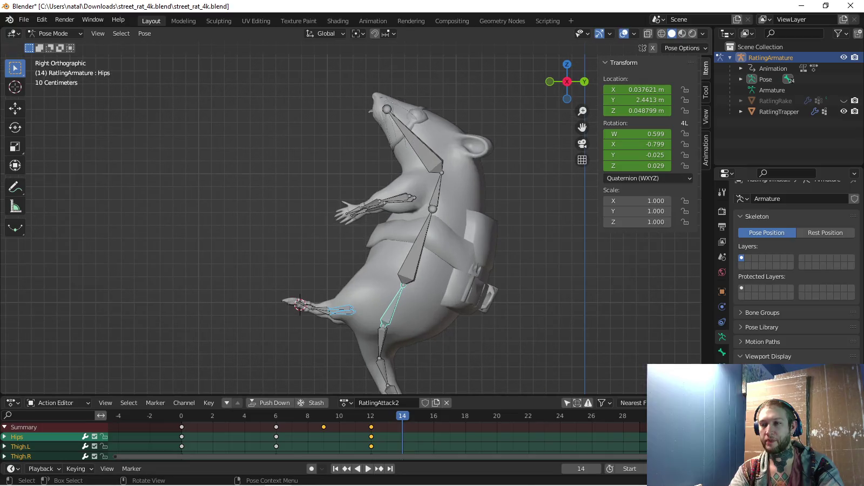
key("g")
key("Return")
scroll(324, 302, "up", 2)
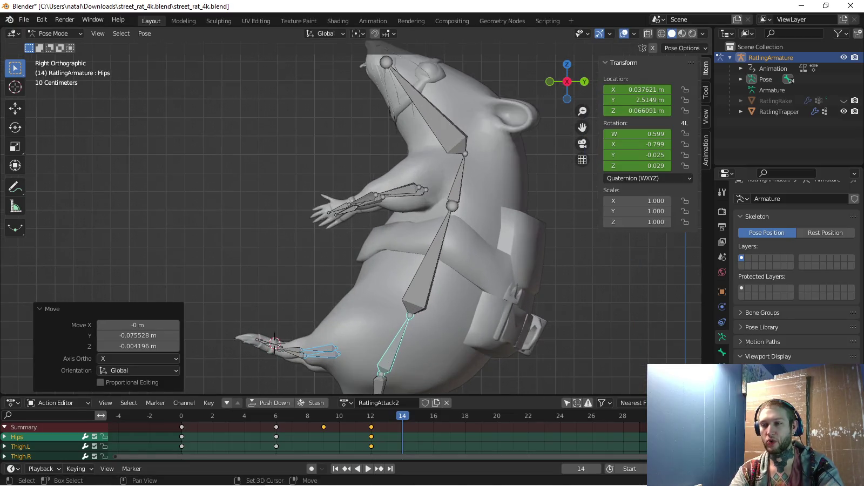
middle_click_drag(324, 351, 354, 286, "shift")
Rotate the hind foot and toe bones to curl the foot upward
left_click(349, 289)
key("r")
left_click(322, 336)
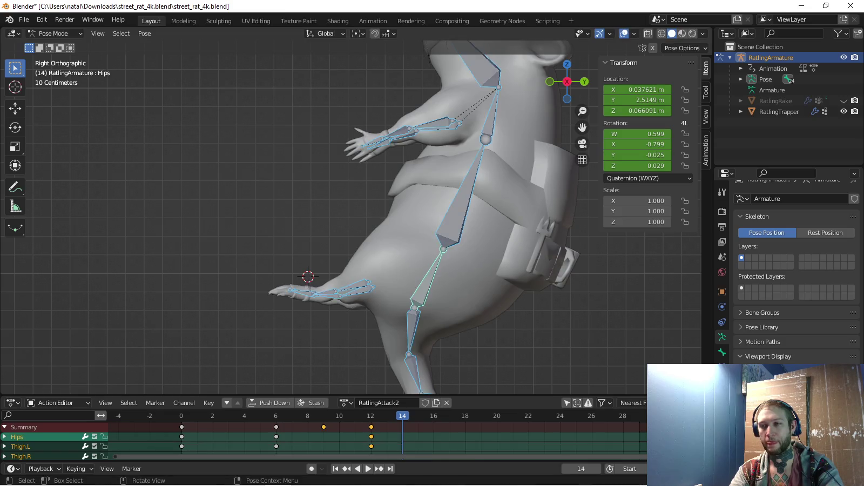
left_click(302, 285)
key("r")
left_click(308, 278)
key("r")
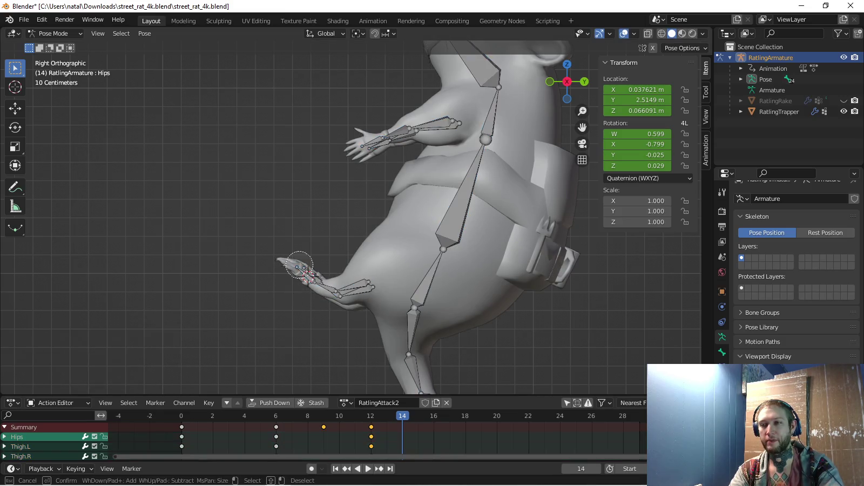
left_click(333, 245)
Circle-select the foot bones with the shin and key their rotation
key("c")
left_click(344, 290)
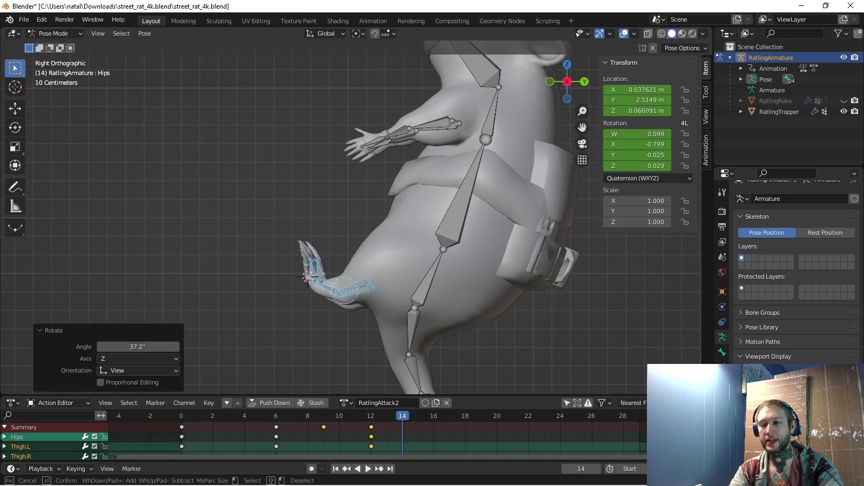
left_click_drag(406, 284, 427, 278)
key("Escape")
left_click(427, 277)
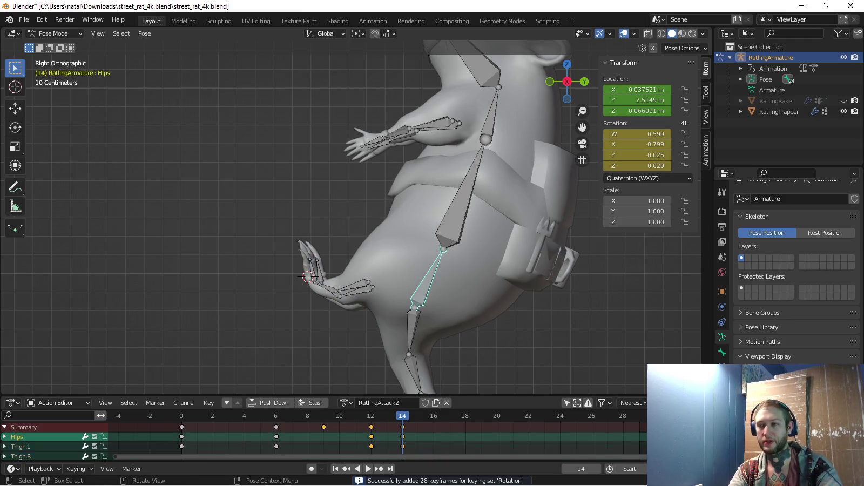
key("ctrl+z")
Make Location the active keying set and preview the leap animation
left_click(76, 469)
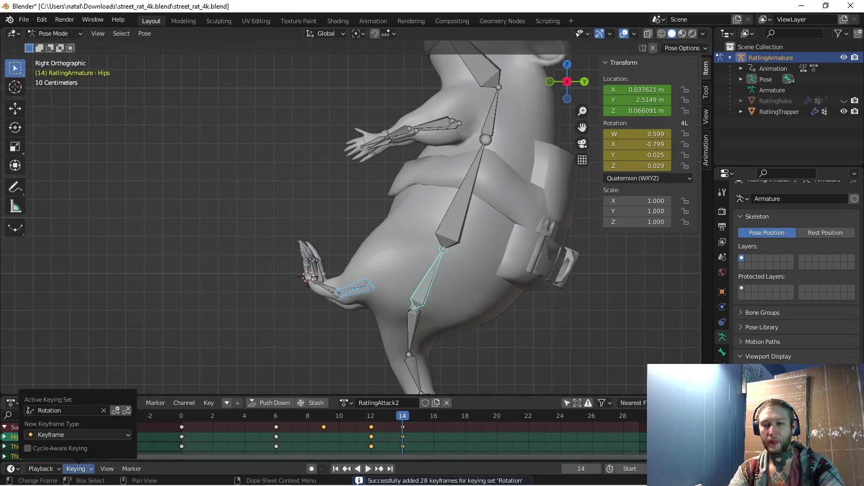
left_click(65, 411)
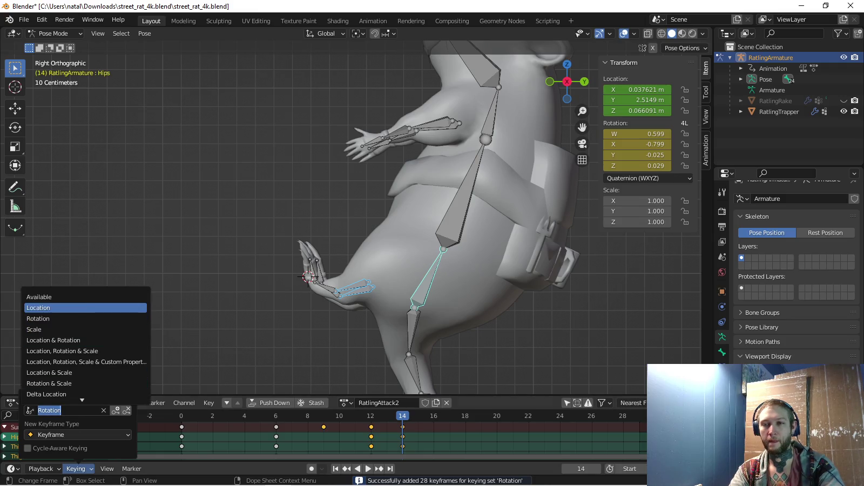
left_click(87, 305)
key("space")
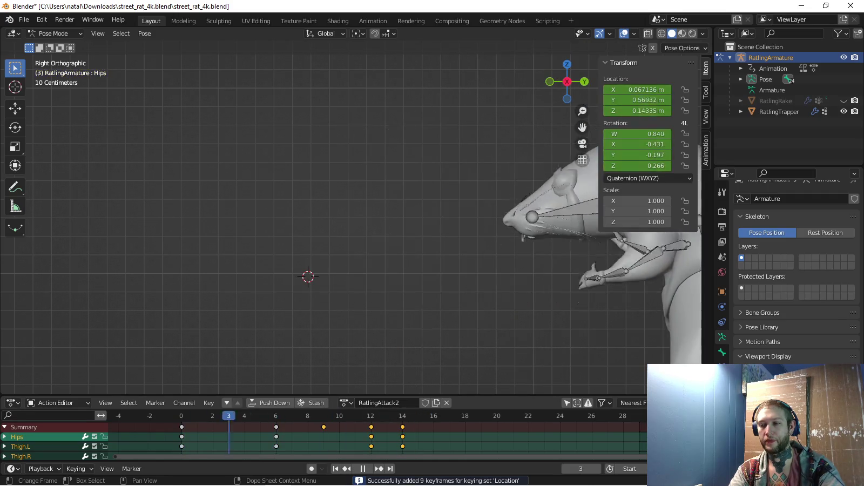
key("space")
scroll(253, 266, "down", 2)
scroll(253, 266, "down", 2)
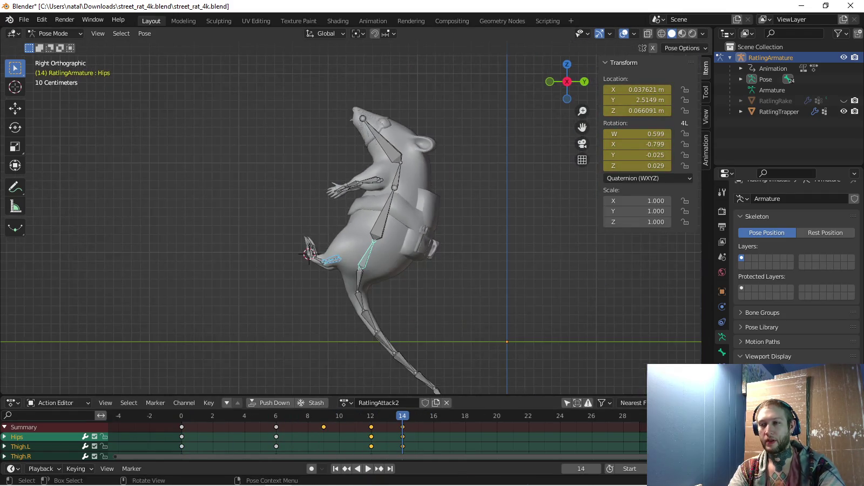
middle_click_drag(253, 266, 232, 246, "shift")
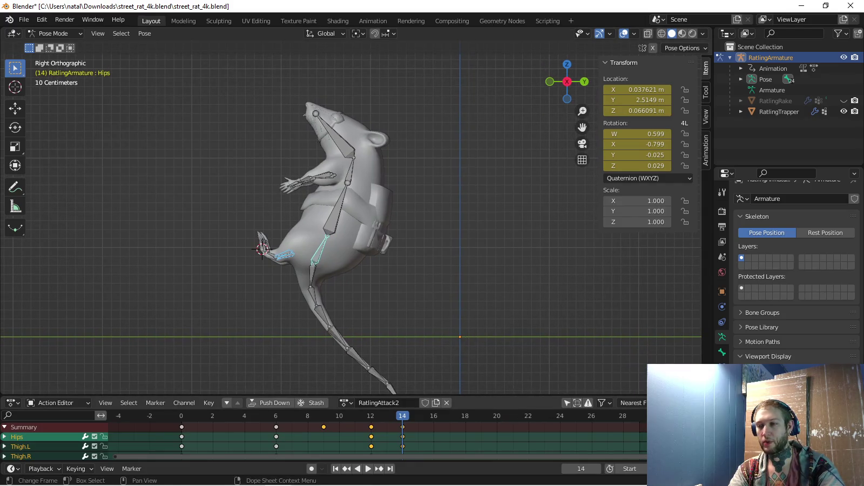
key("shift+Left")
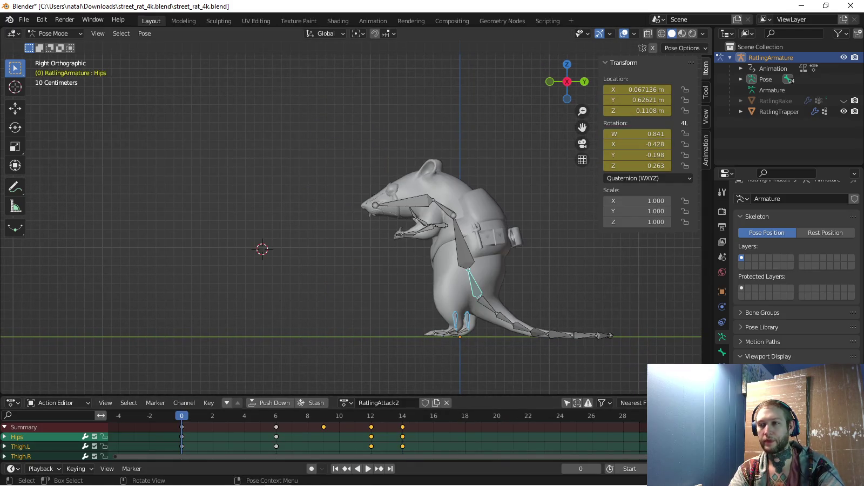
Paste the standing pose at frame 24 and key a Y-axis hip adjustment
left_click(75, 469)
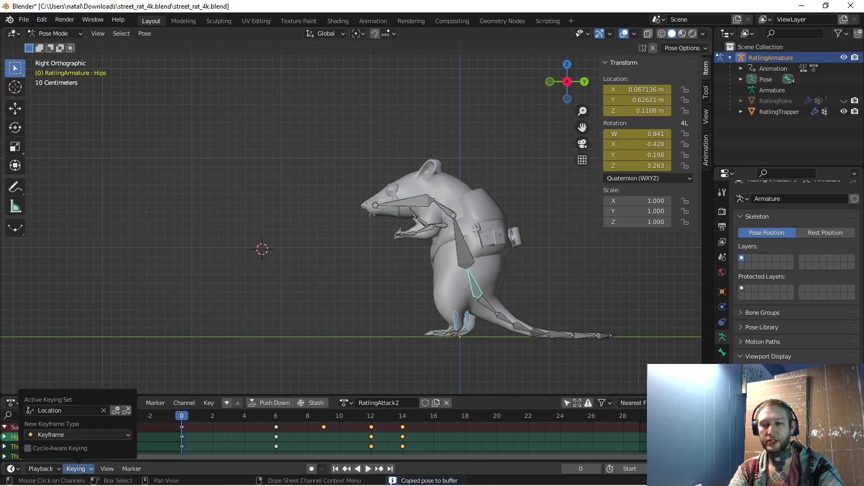
left_click(60, 410)
left_click(44, 318)
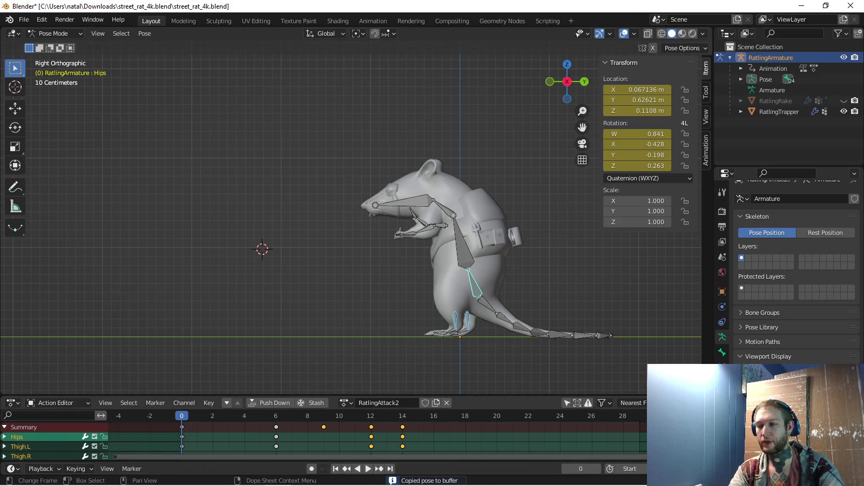
key("shift+Right")
key("ctrl+v")
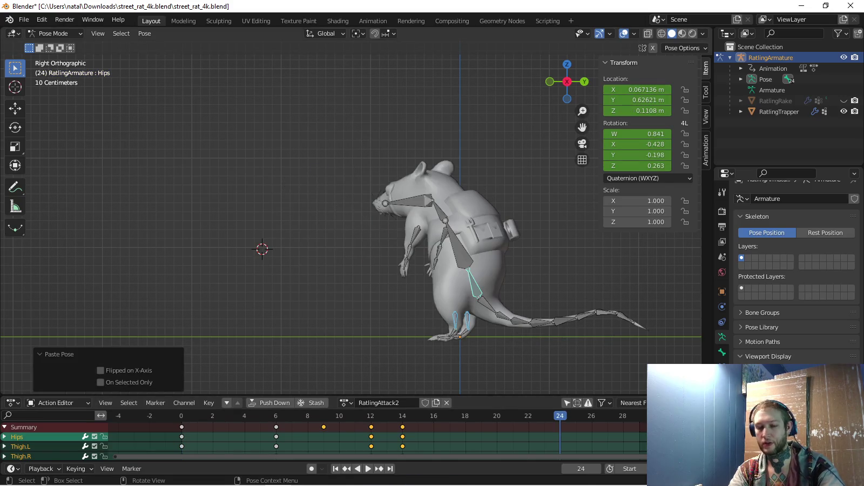
key("i")
key("g")
key("y")
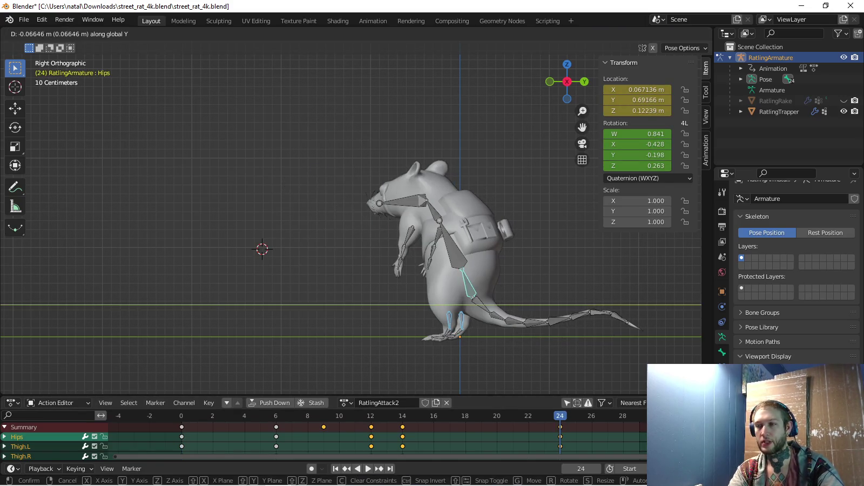
key("Return")
key("i")
Paste the standing pose at frame 18, key a Y-axis hip move, and preview
key("Left")
key("Left")
key("Left")
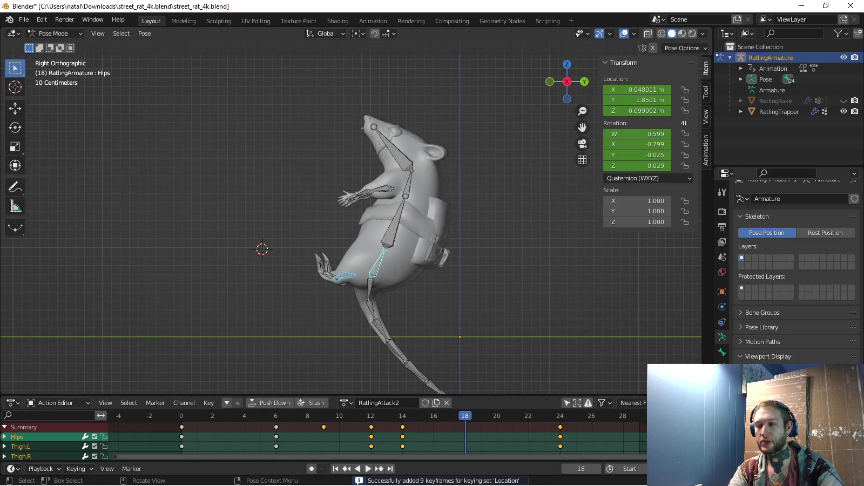
key("ctrl+v")
key("g")
key("y")
key("Return")
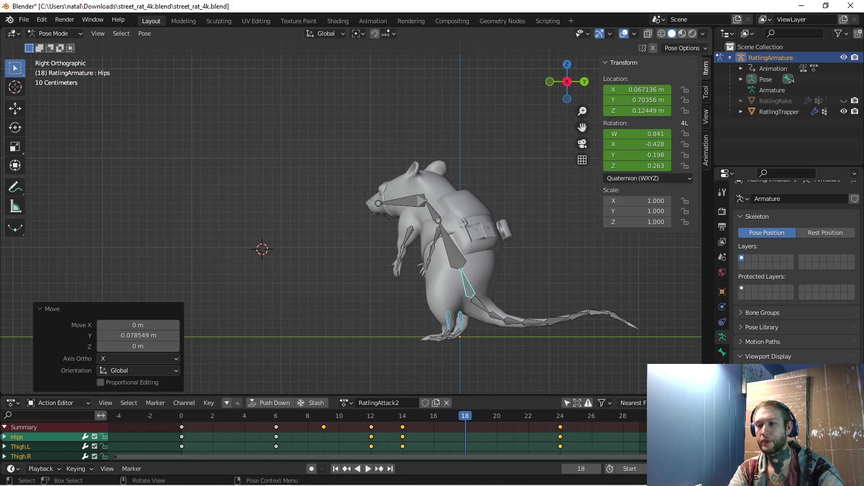
key("i")
key("space")
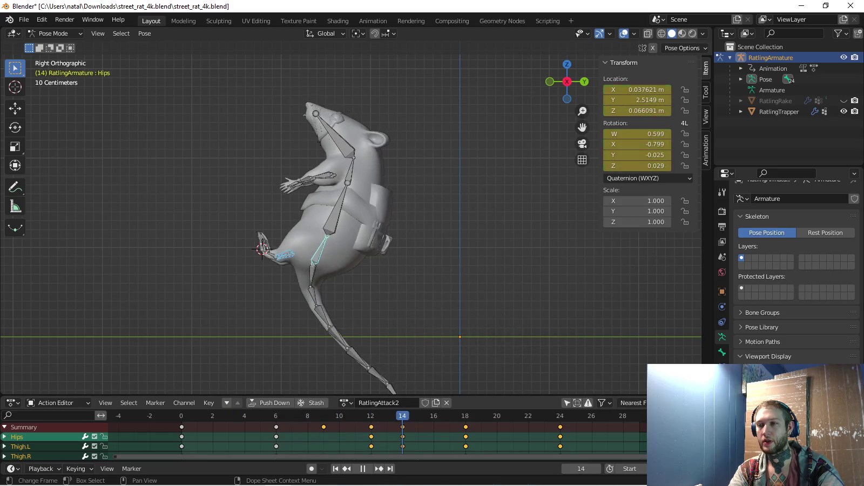
Raise the hips up and forward at frame 18, re-key, and replay
key("g")
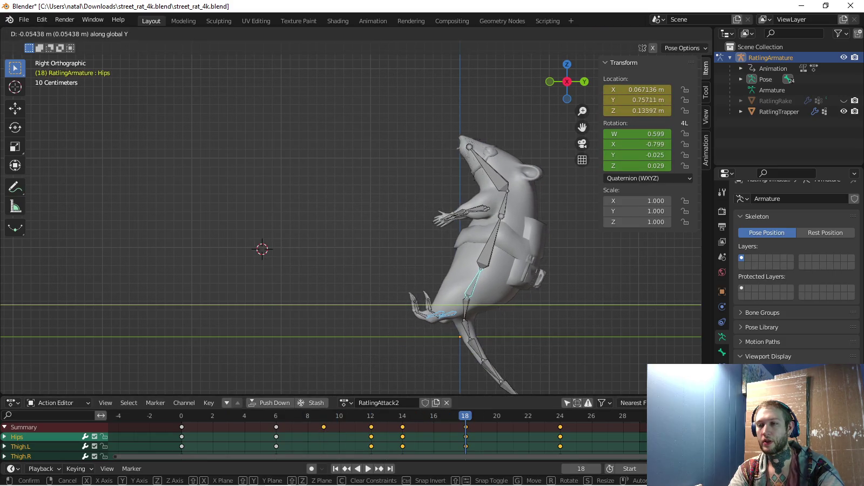
key("Return")
key("i")
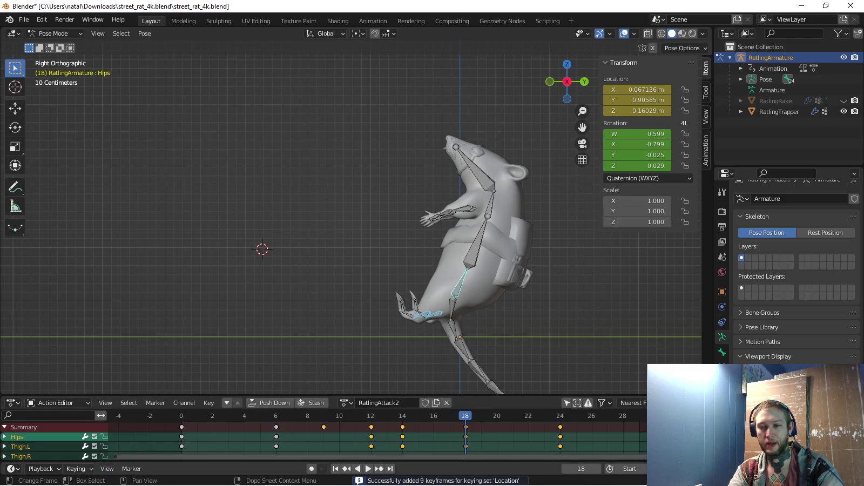
left_click(80, 468)
left_click(68, 410)
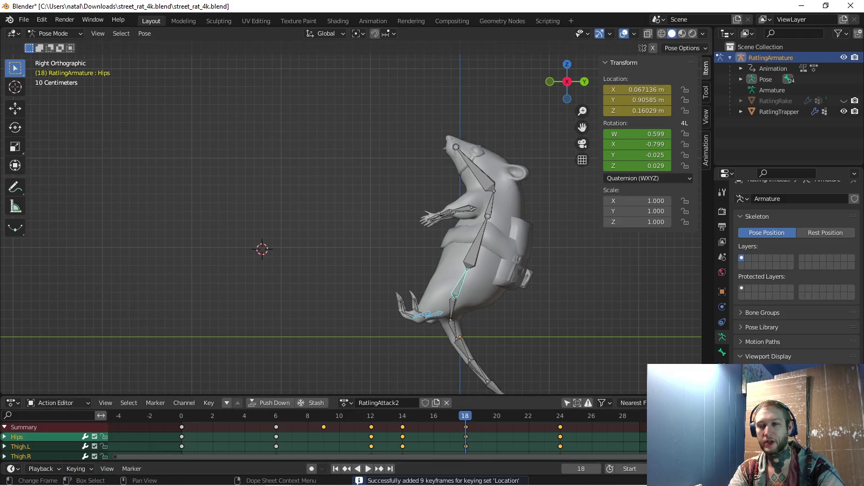
key("space")
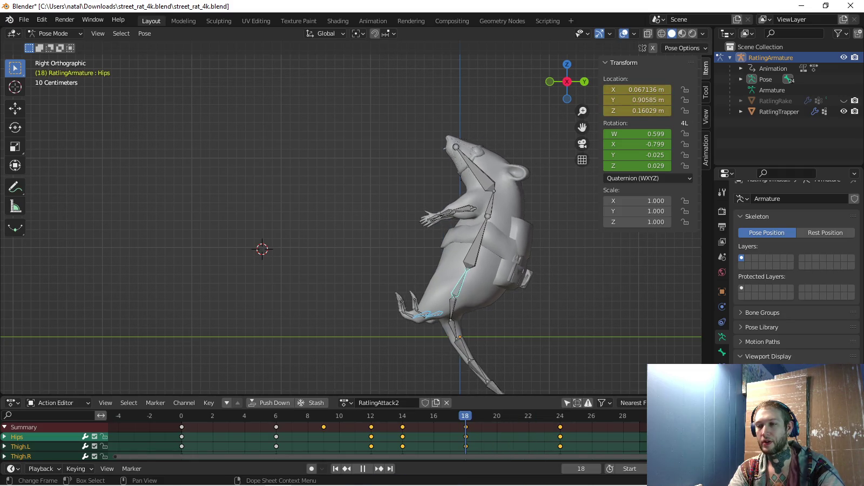
key("space")
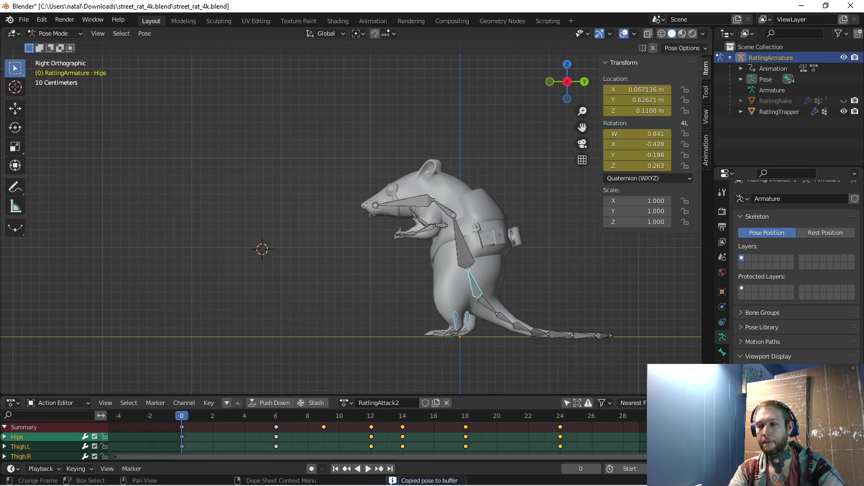
Paste the standing pose at frame 18, key its rotations, and preview
key("shift+Right")
key("ctrl+v")
key("i")
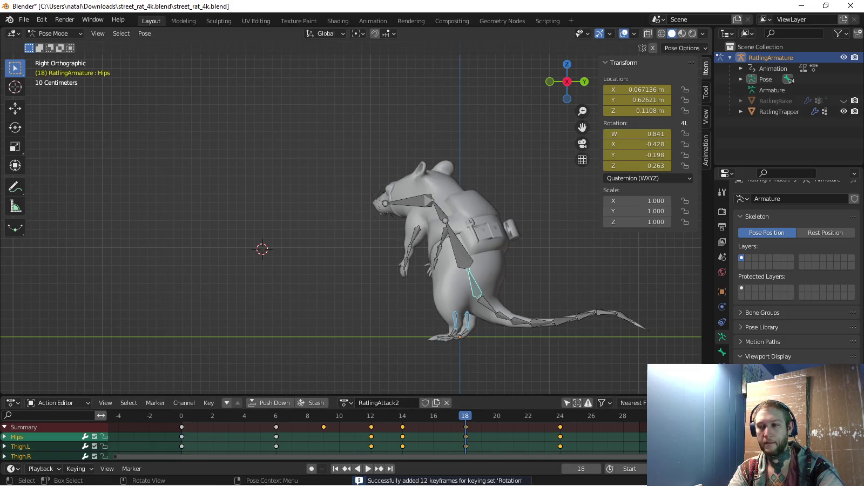
key("space")
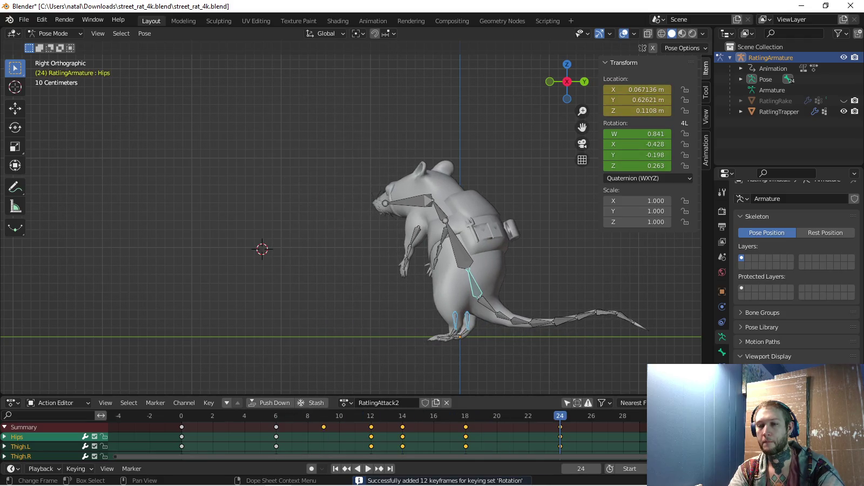
key("Escape")
Key the standing foot bone rotations at frame 18 and replay the motion
key("c")
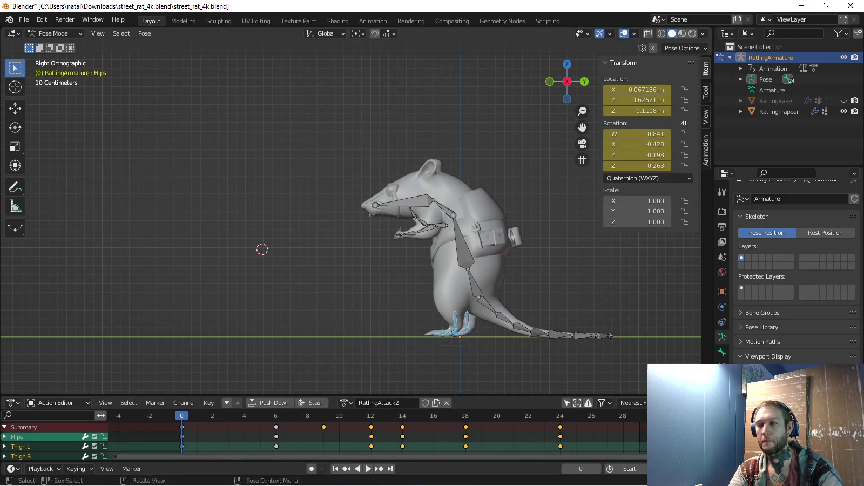
left_click(465, 416)
key("ctrl+v")
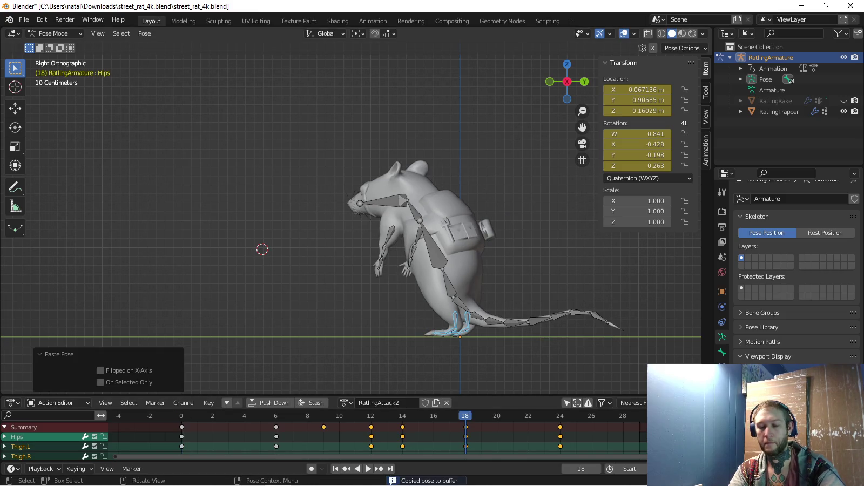
key("i")
key("space")
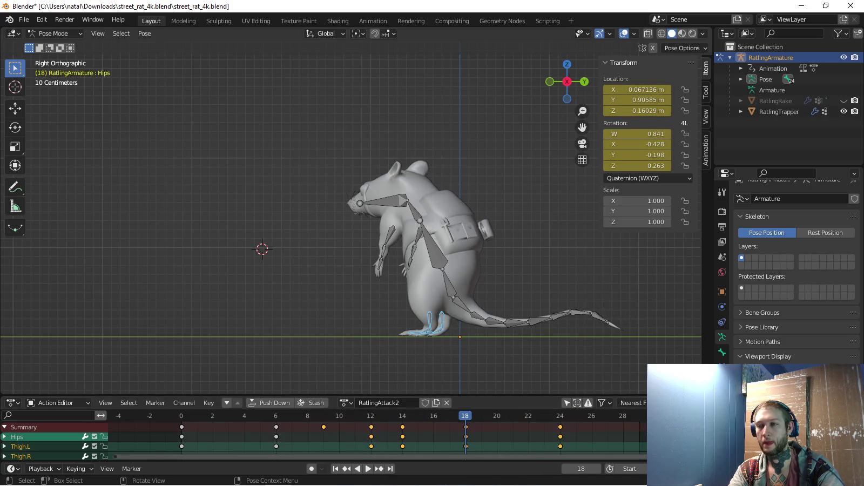
key("space")
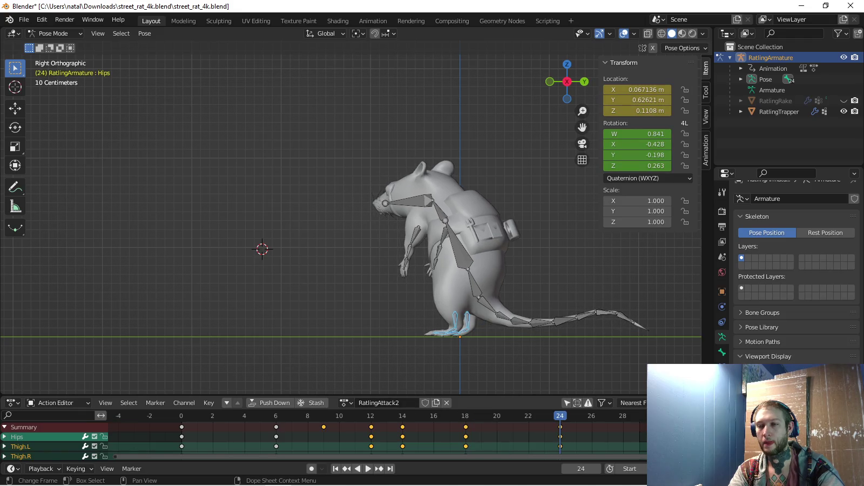
Copy the frame-0 upper-body pose to frame 24 and key its rotations
key("shift+Left")
key("c")
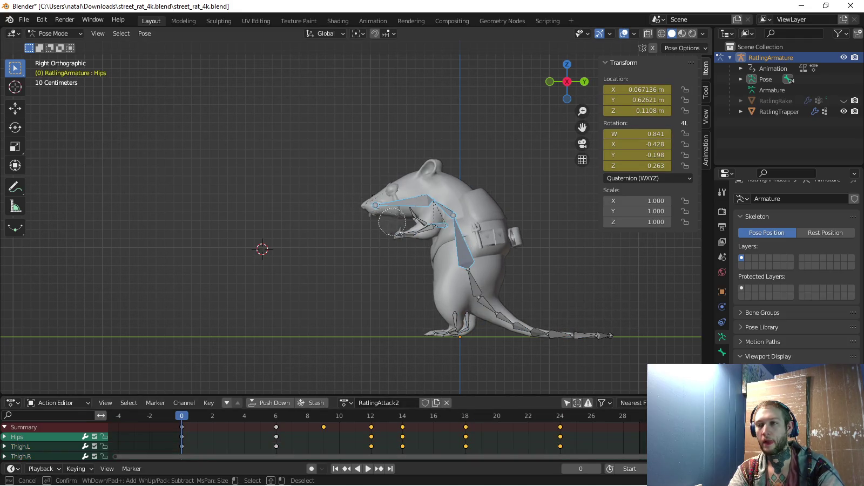
key("shift+Right")
key("ctrl+v")
key("i")
key("space")
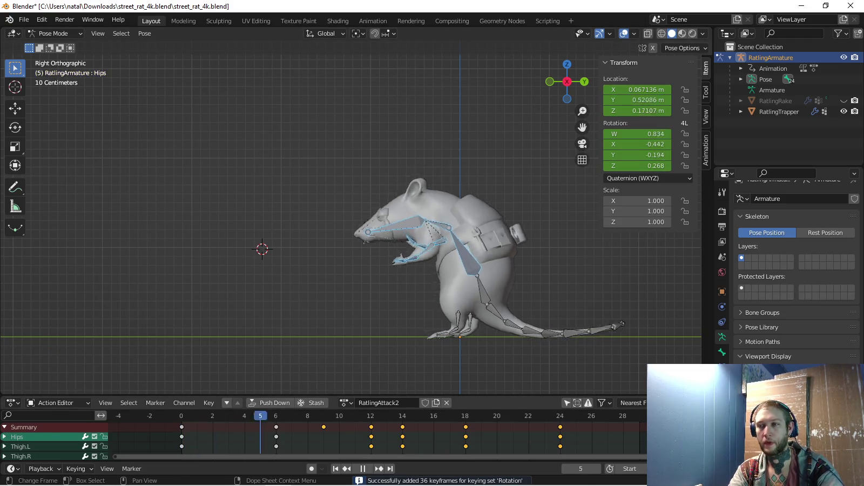
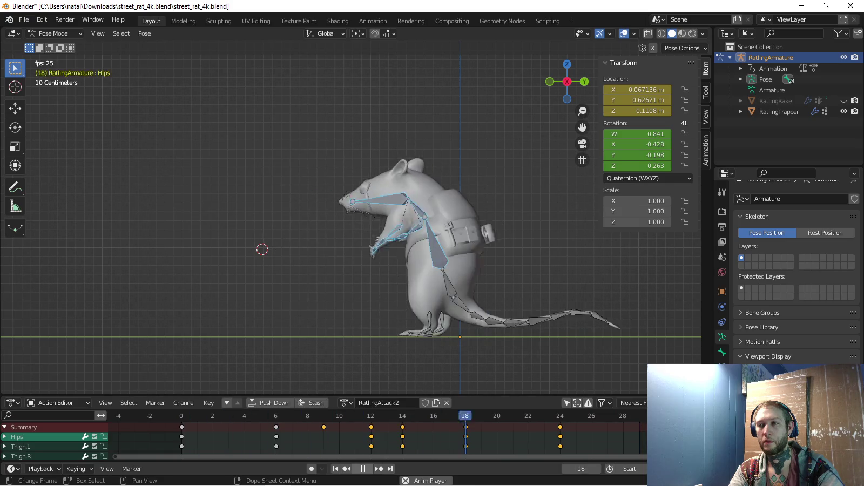
Review playback, keep only the arm bones selected, and enlarge the Action Editor
key("space")
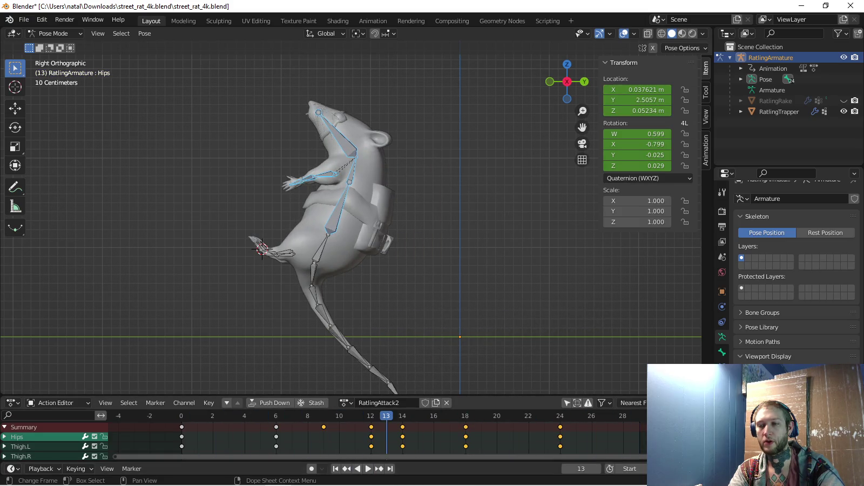
key("space")
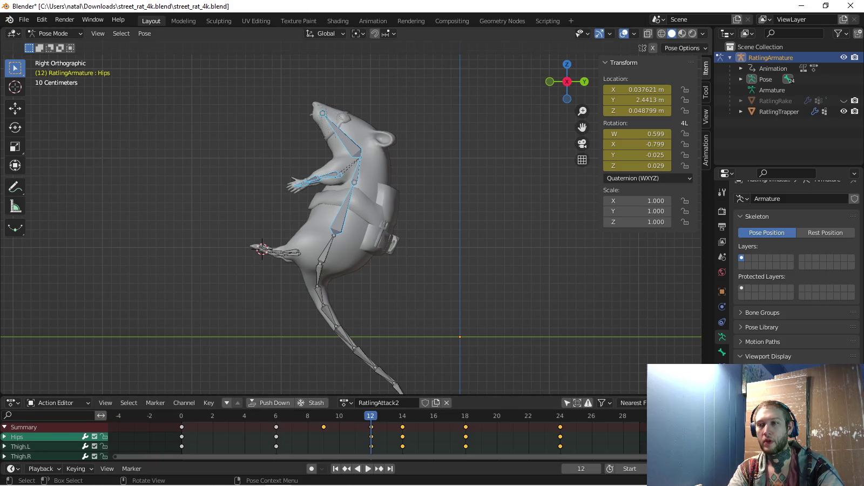
left_click(319, 177)
scroll(54, 440, "down", 1)
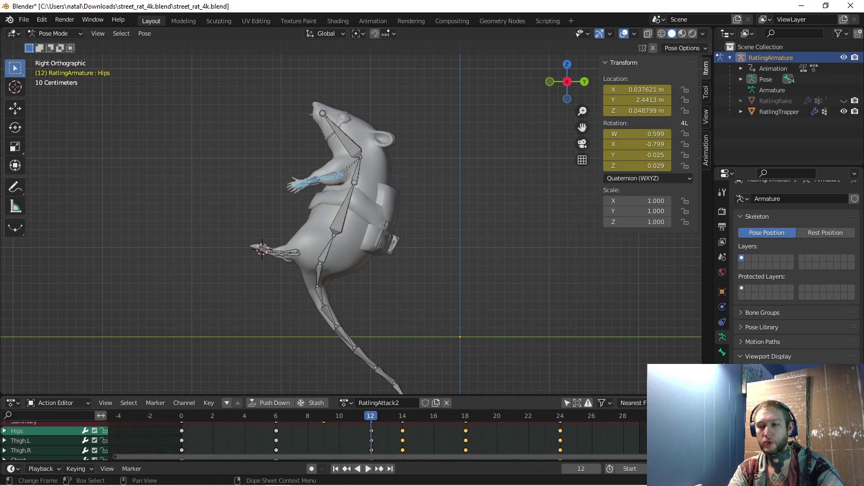
left_click_drag(324, 396, 324, 137)
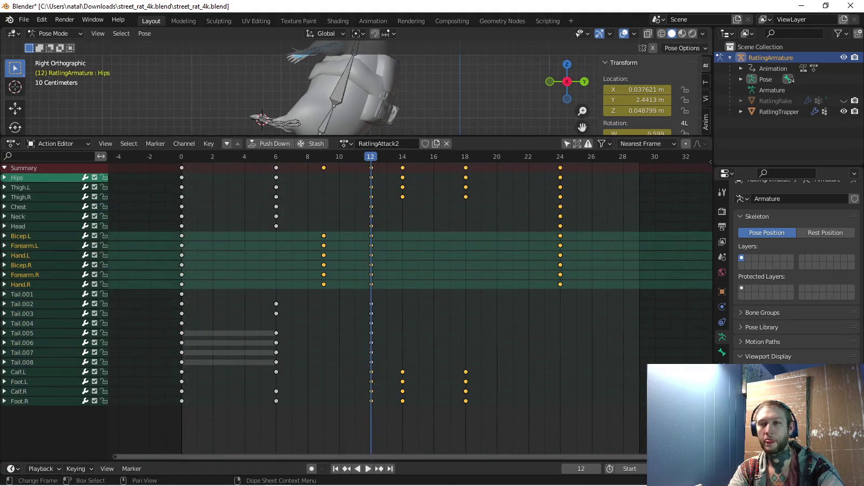
Try moving the frame-9 arm keyframes, then undo that move
left_click_drag(314, 226, 335, 288)
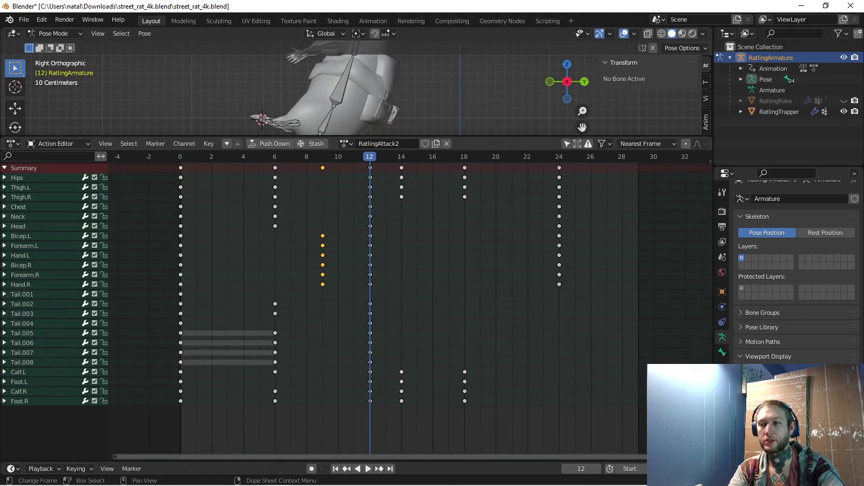
key("g")
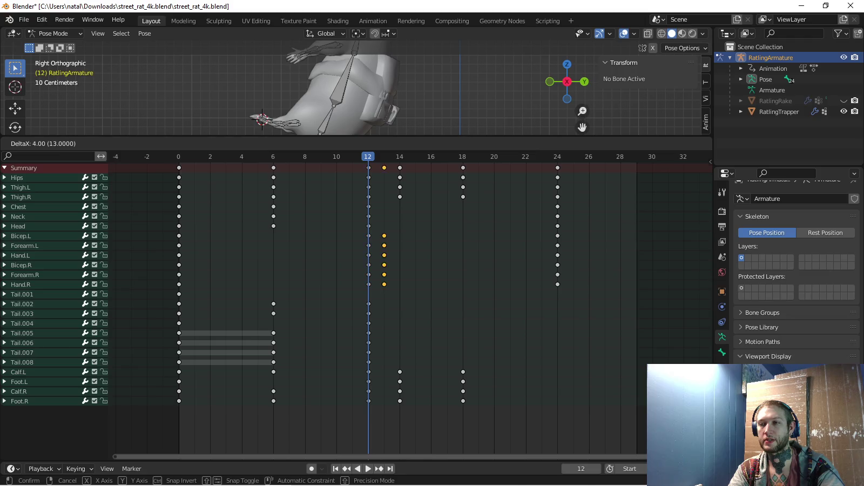
key("Return")
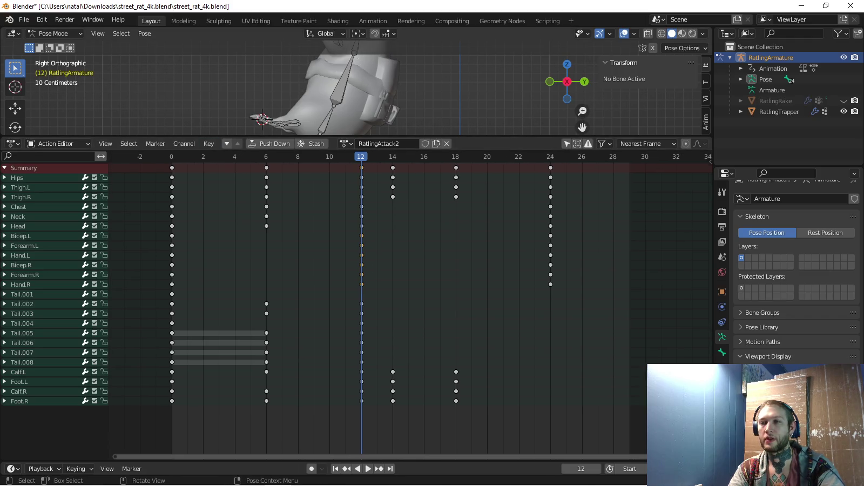
middle_click_drag(324, 92, 324, 119, "shift")
key("ctrl+z")
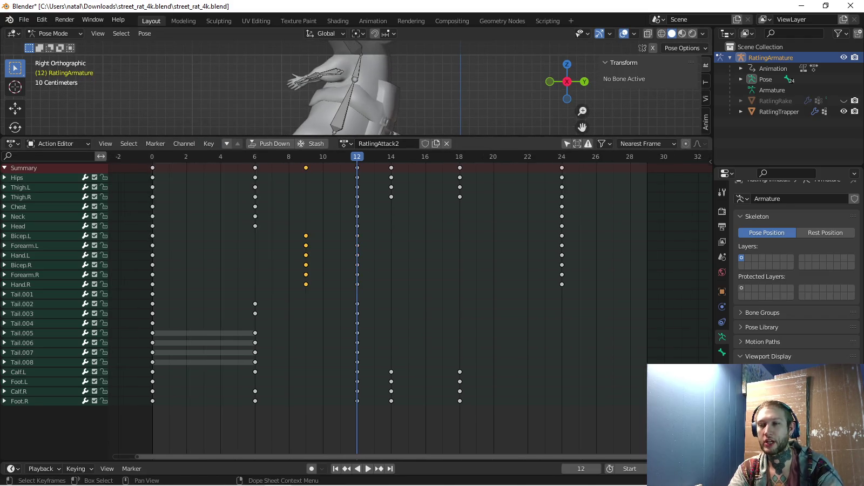
scroll(404, 302, "up", 2)
Move the arm keys from frame 12 to 14, and the frame-9 arm keys to 12
left_click_drag(342, 234, 366, 291)
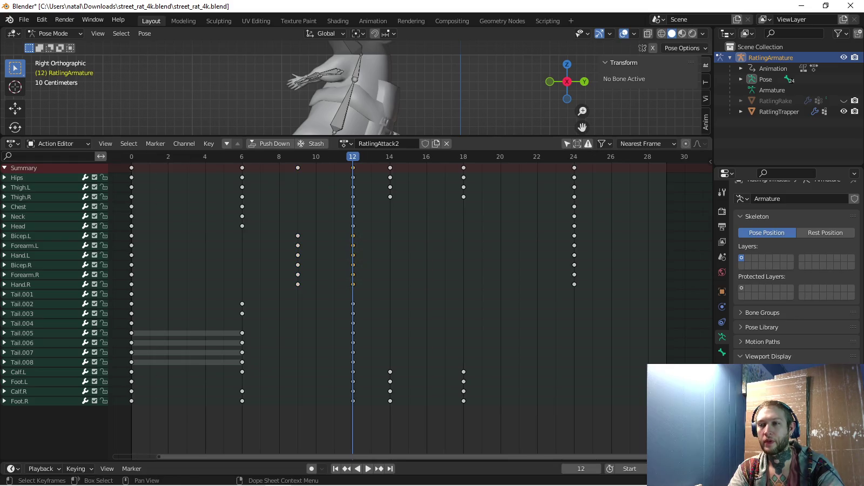
key("g")
key("Return")
left_click_drag(285, 219, 311, 295)
key("g")
key("Return")
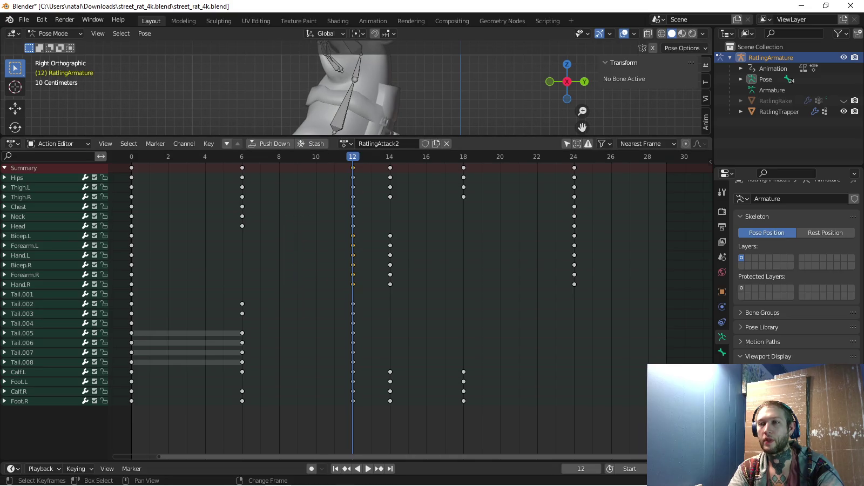
Play back the new arm timing and shrink the Action Editor again
key("space")
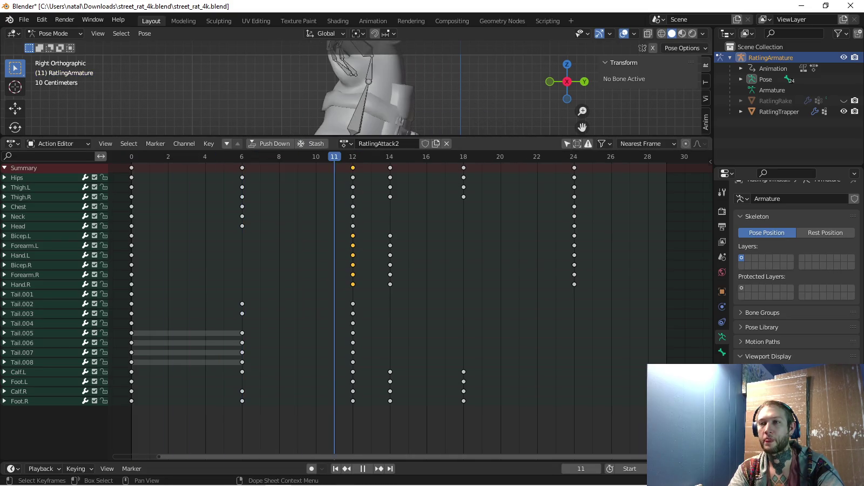
key("space")
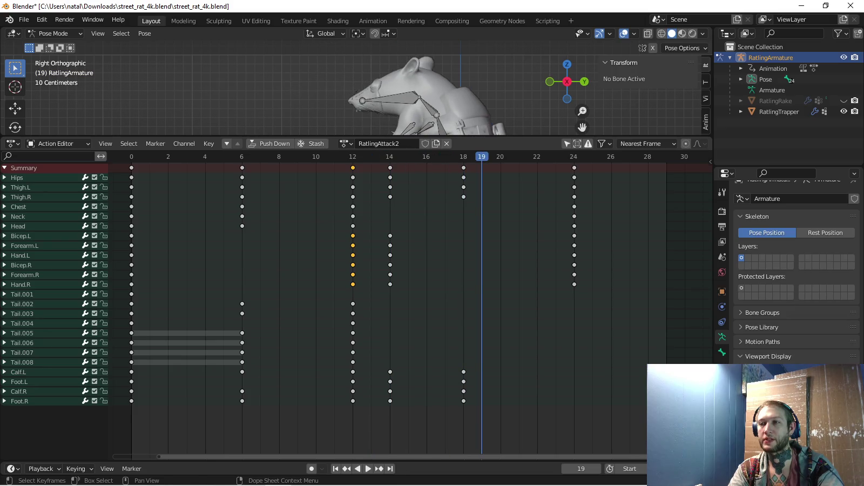
left_click_drag(324, 136, 324, 376)
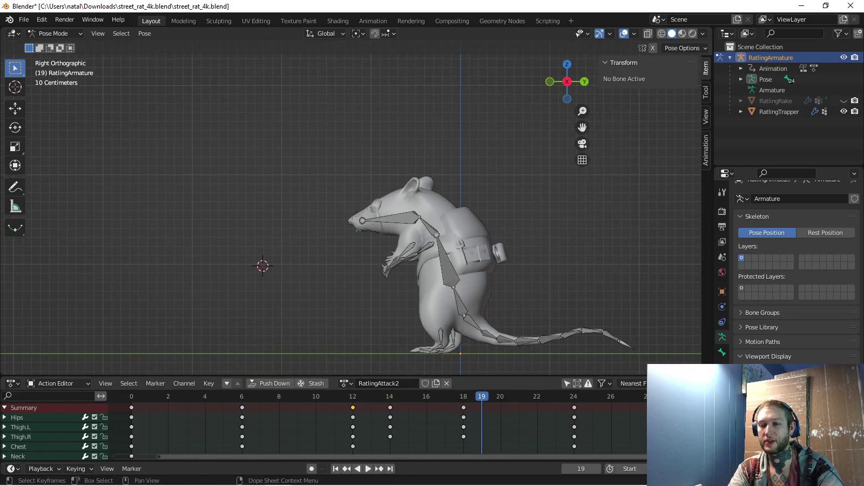
Stop playback at frame 12, select Tail.001 and view the rat from the front
key("space")
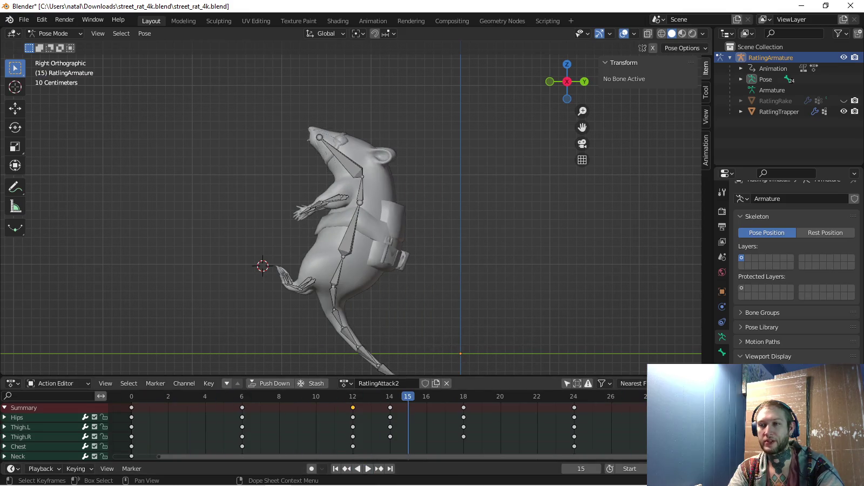
key("space")
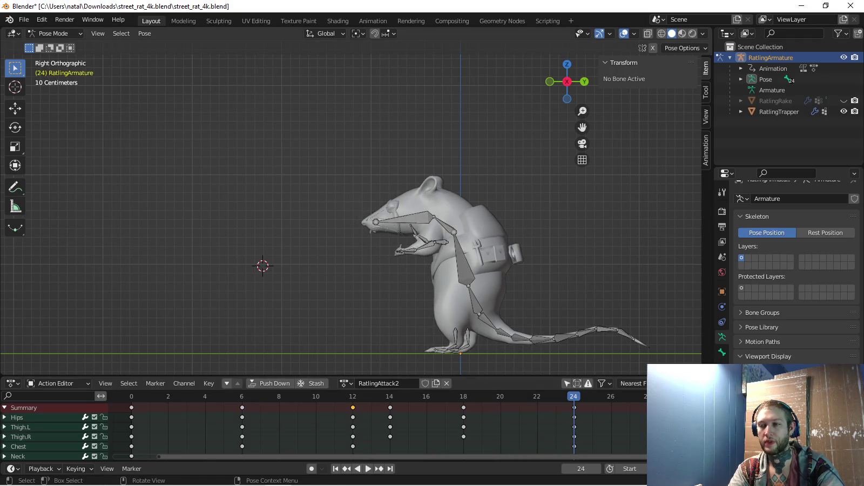
key("space")
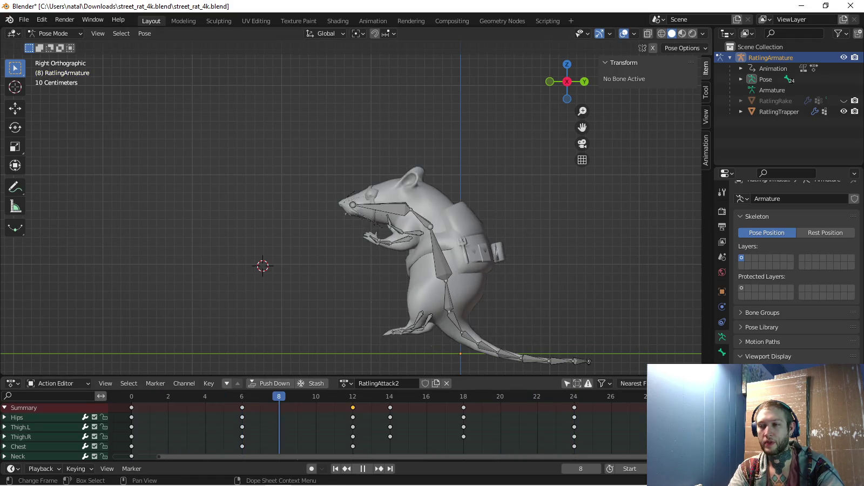
key("space")
scroll(206, 234, "up", 1)
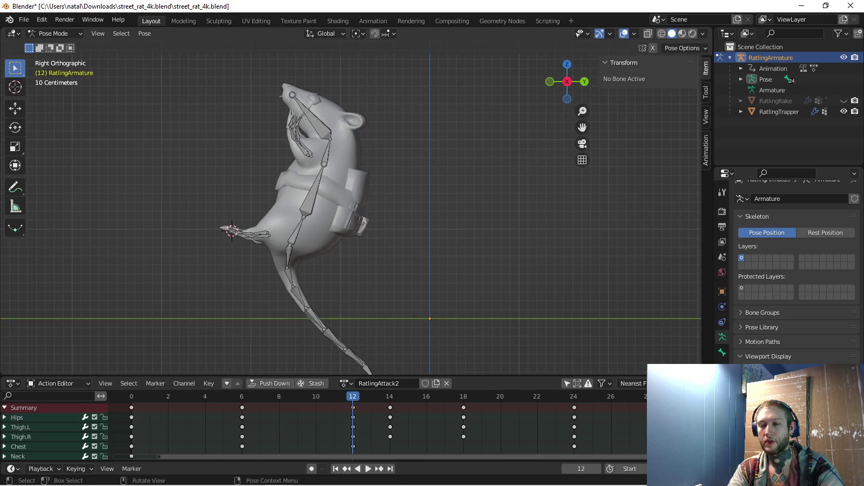
key("a")
left_click(276, 260)
middle_click_drag(276, 259, 302, 248)
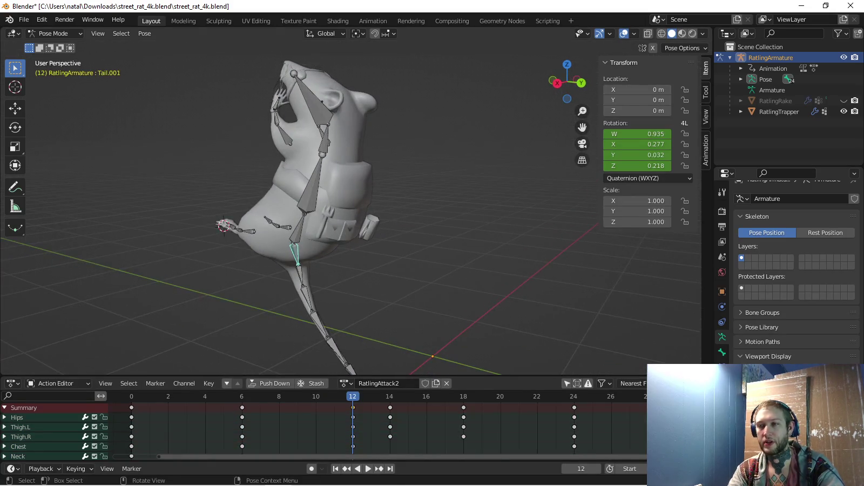
key("KP_1")
Rotate Tail.001, Tail.002, Tail.003 (19°) and the tail tip to curl the tail
key("r")
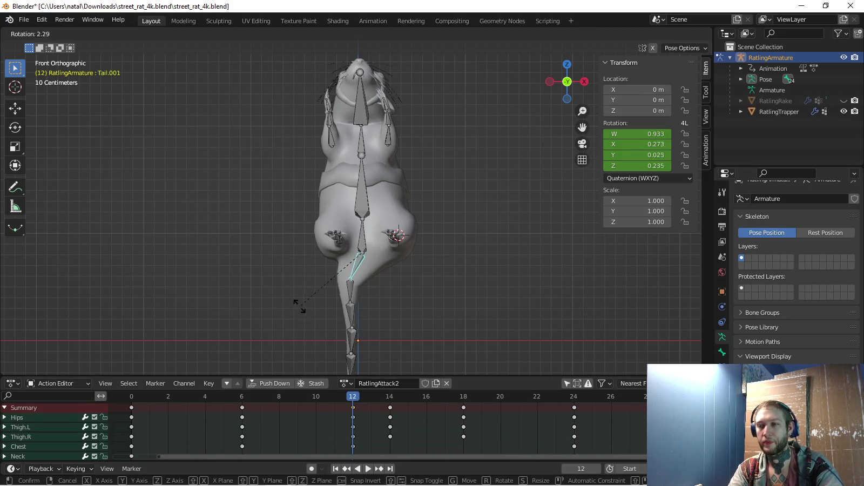
left_click(286, 303)
key("bracketright")
key("r")
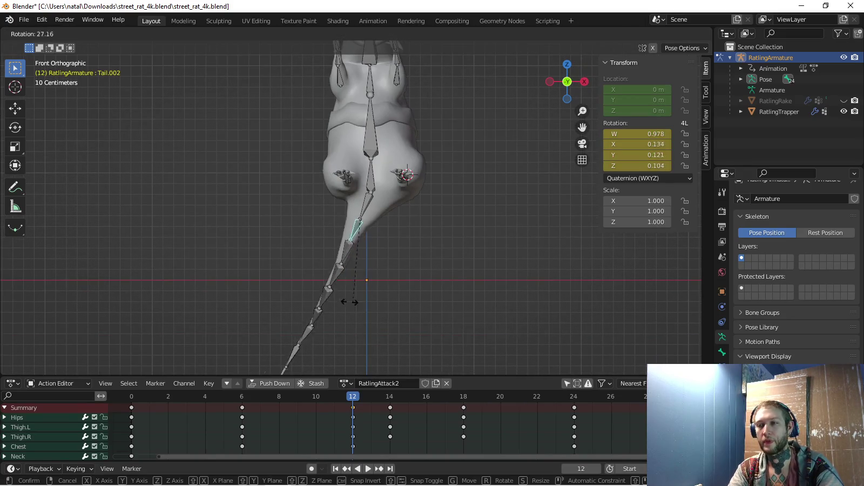
left_click(324, 292)
key("bracketright")
key("r")
left_click(314, 283)
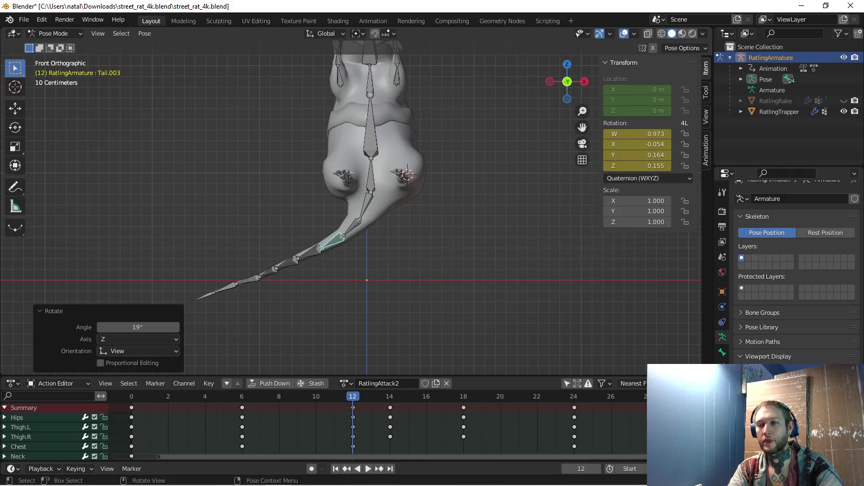
key("bracketright")
key("bracketright")
key("bracketright")
key("r")
left_click(235, 281)
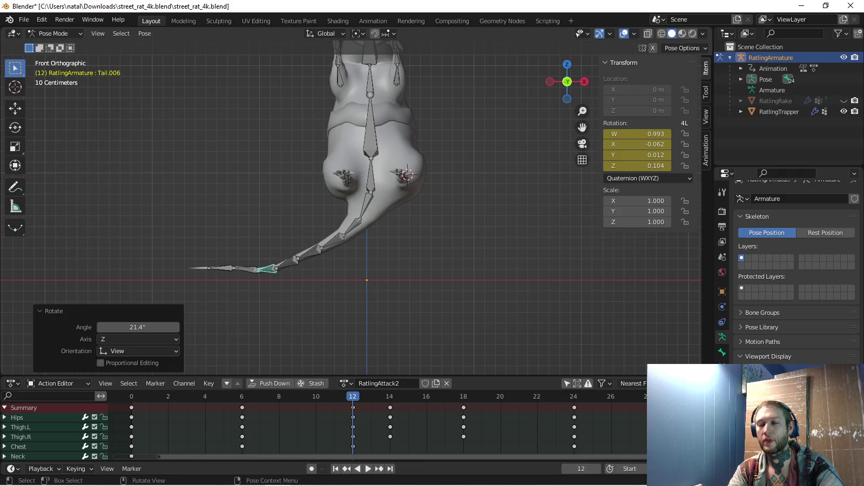
Select the whole tail chain in side view, keyframe its rotation, and play back
key("KP_3")
key("c")
left_click_drag(273, 221, 372, 260)
key("Escape")
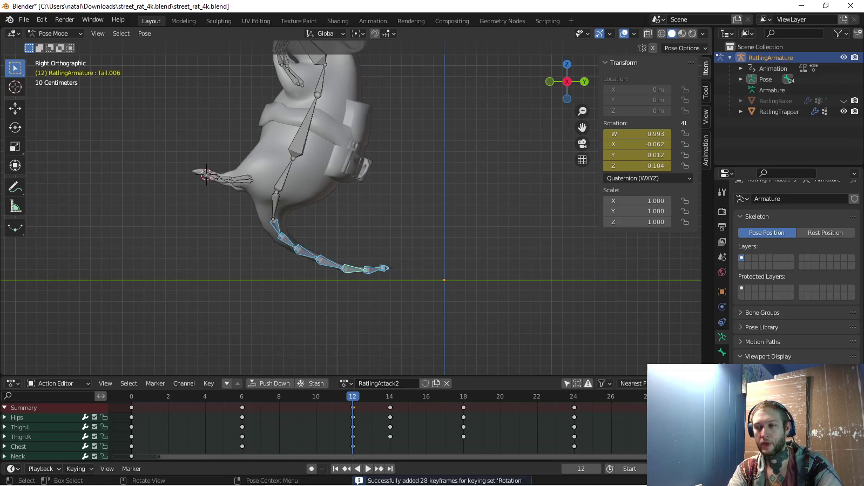
key("space")
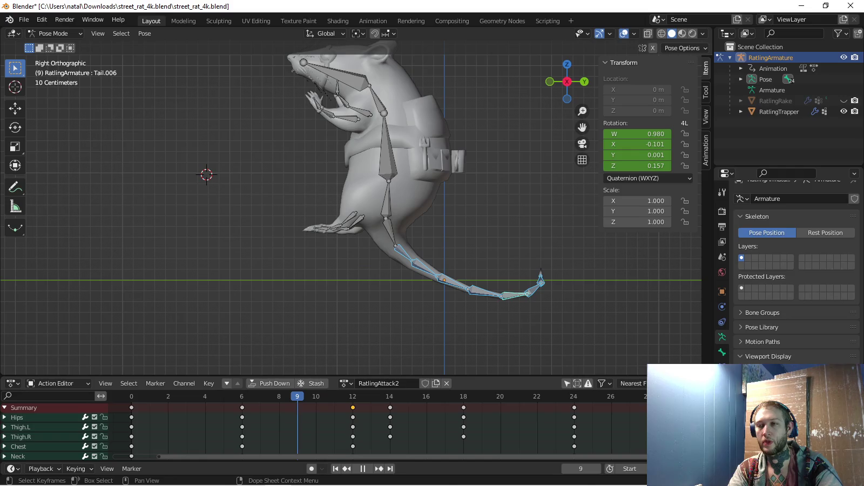
Rotate Tail.004 to reshape the tail and keyframe its rotation
left_click(307, 252)
key("r")
left_click(353, 244)
key("i")
key("space")
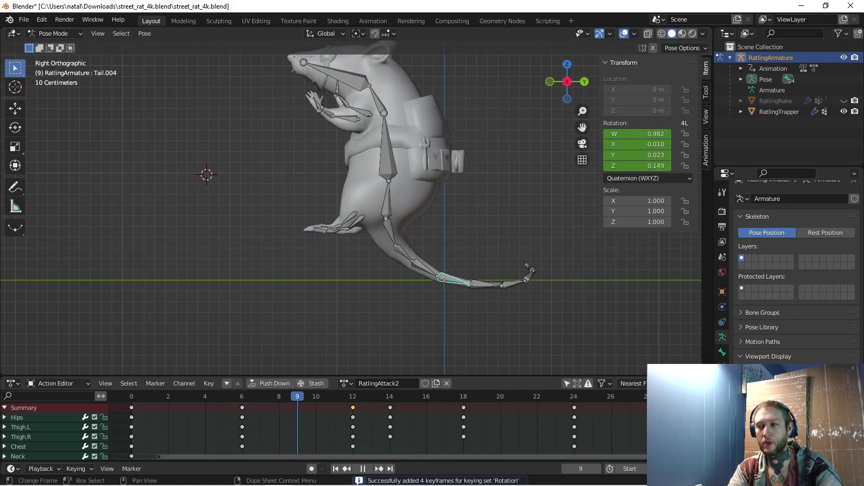
Bend Tail.003 upward, keyframe it, and review the playback
left_click(288, 242)
key("r")
left_click(302, 244)
key("i")
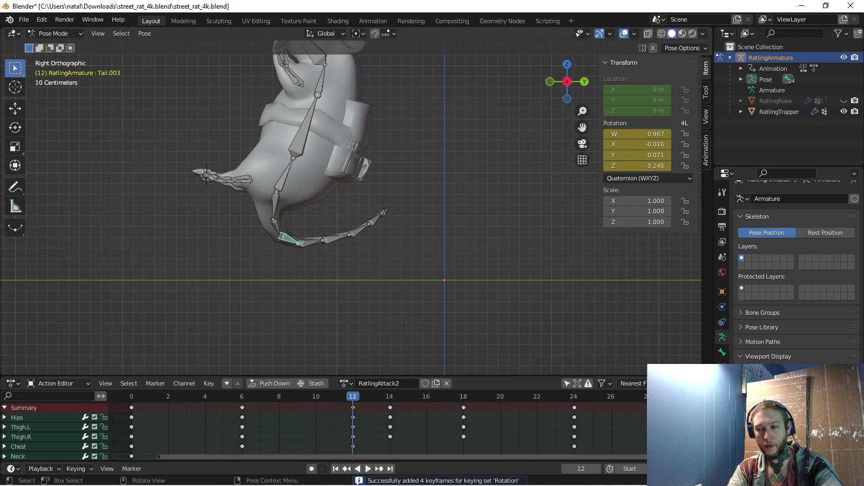
key("space")
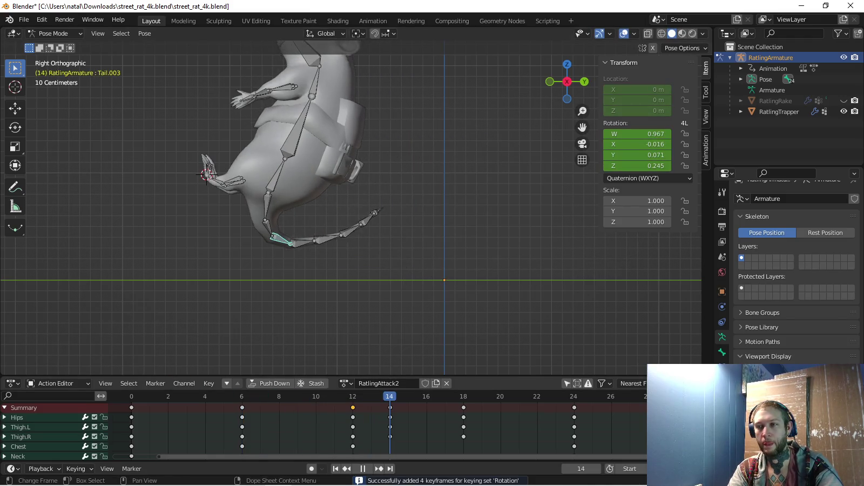
key("Escape")
Paste the copied starting pose at frame 24 and key its rotation
key("c")
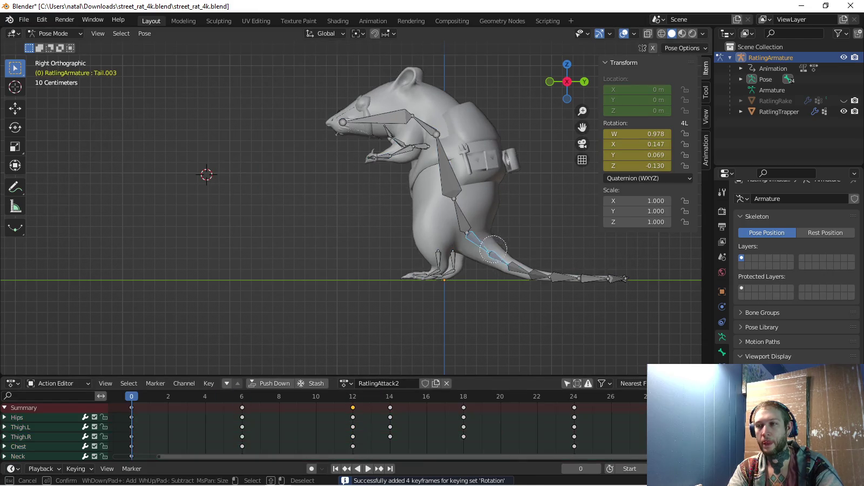
key("Escape")
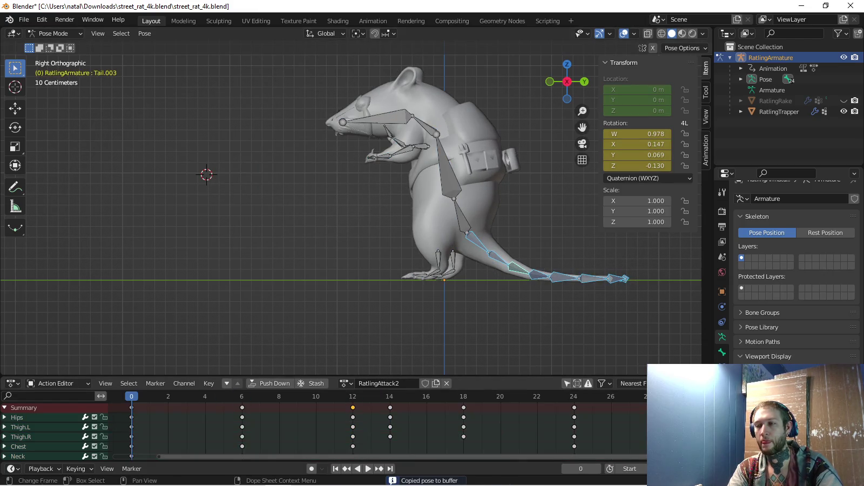
key("shift+Right")
key("ctrl+v")
key("i")
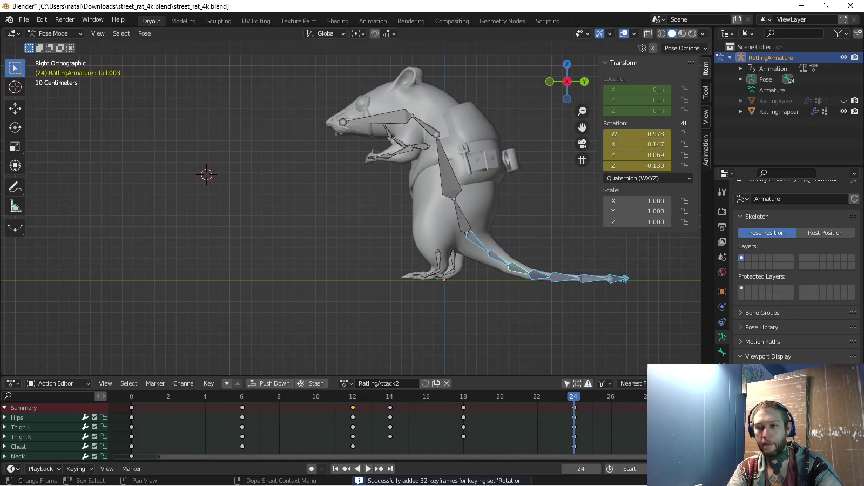
Paste and key the starting pose at frame 18, then view the rat from the top
key("space")
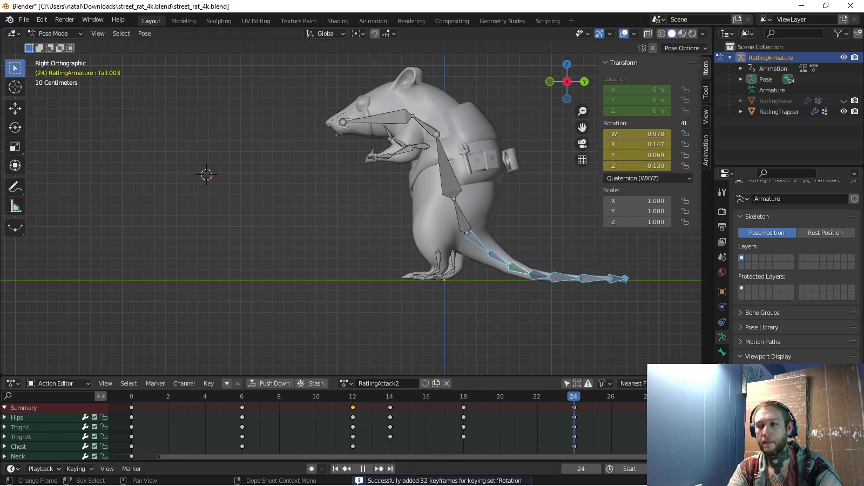
key("space")
key("ctrl+v")
key("i")
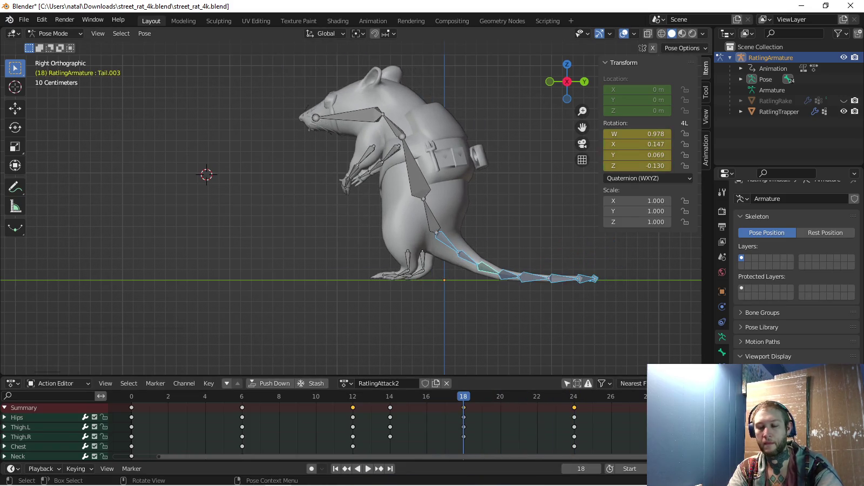
key("space")
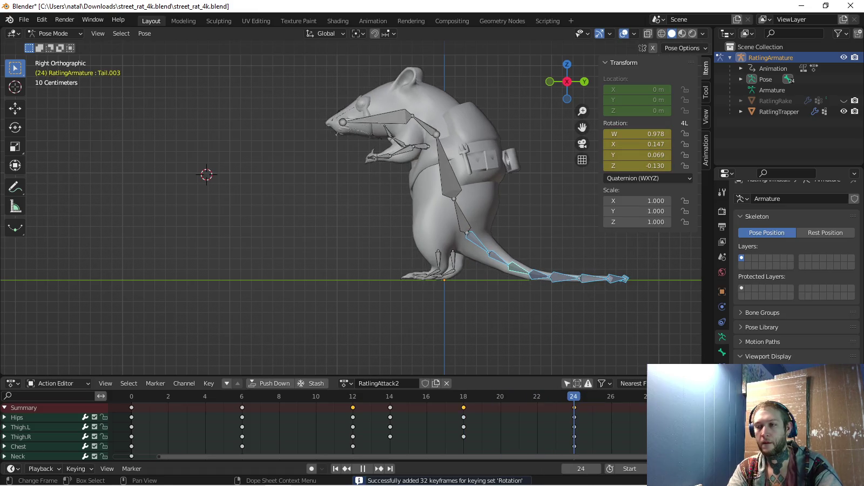
middle_click_drag(605, 324, 650, 356)
key("KP_7")
Frame the tail, stop at frame 18, and rotate Tail.006 to curve the tail
key("KP_Decimal")
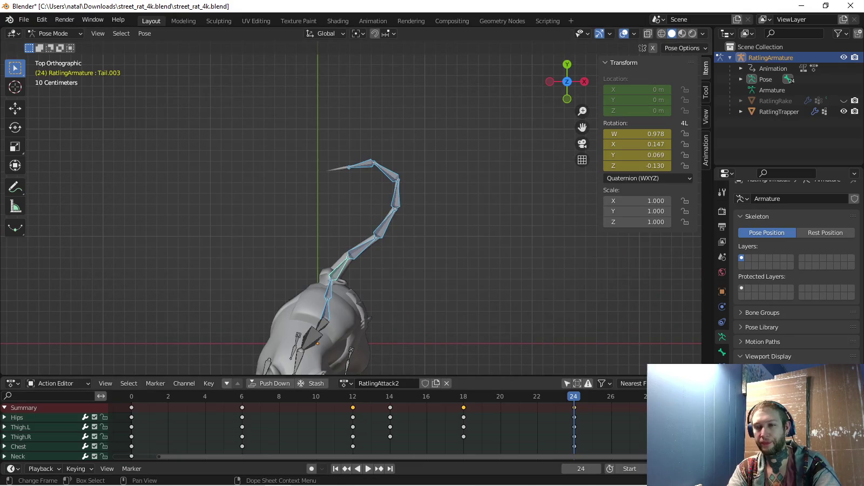
key("space")
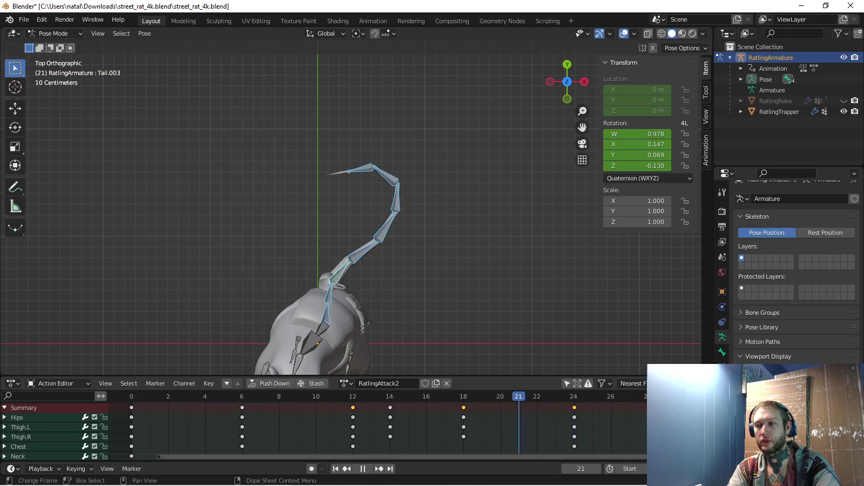
key("space")
left_click(394, 233)
key("r")
left_click(402, 176)
Rotate Tail.007 and the tip Tail.008 to continue the curve, then play back
left_click(399, 194)
key("r")
left_click(396, 175)
left_click(374, 183)
key("r")
left_click(389, 162)
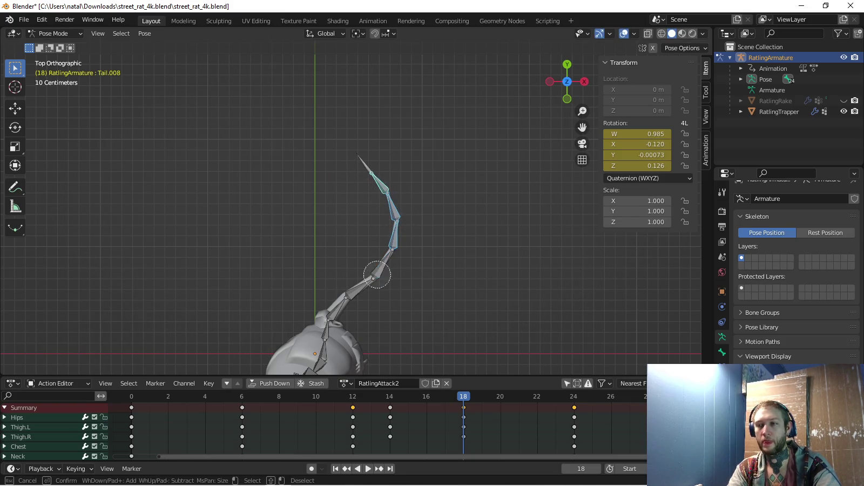
key("space")
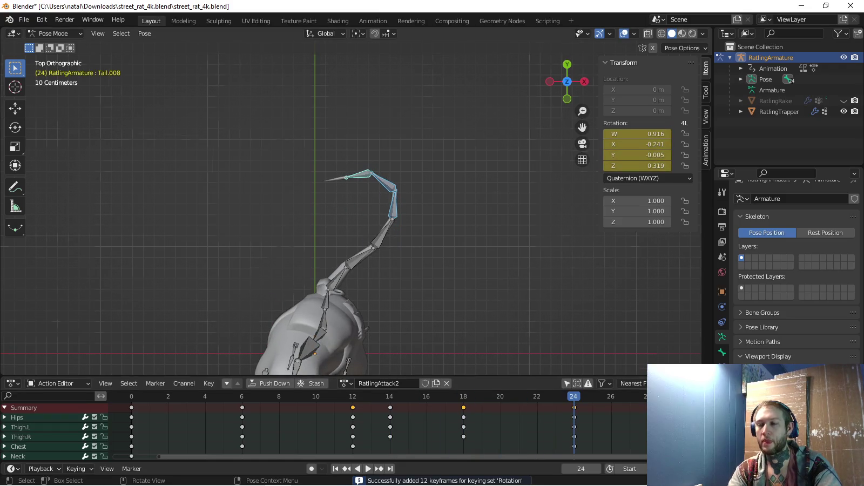
Switch to side orthographic view and flip between the RatlingAttack1 and RatlingAttack2 actions
key("KP_3")
key("KP_5")
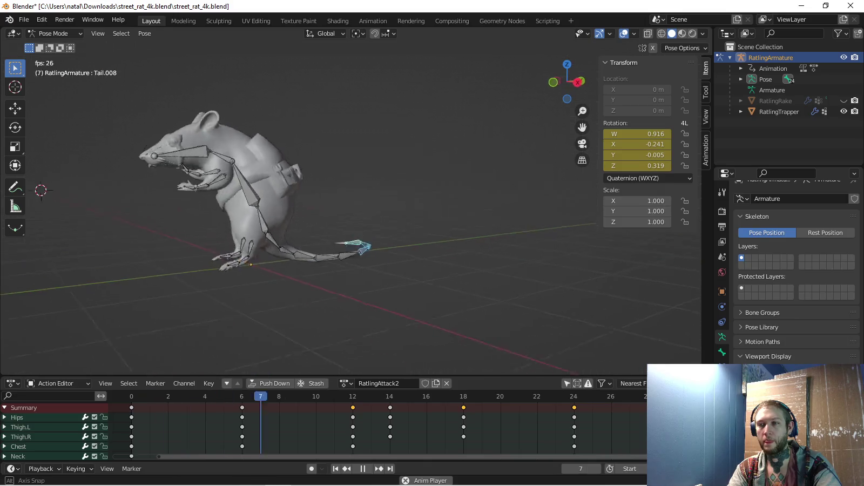
key("KP_3")
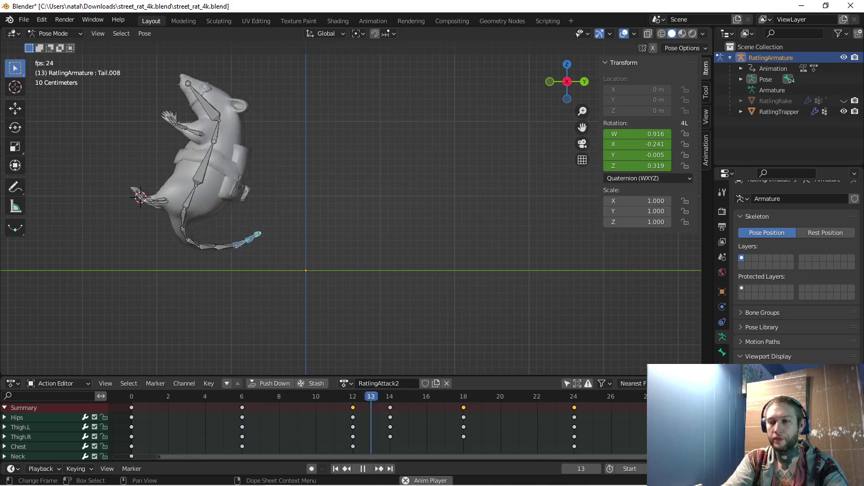
left_click(346, 384)
key("Return")
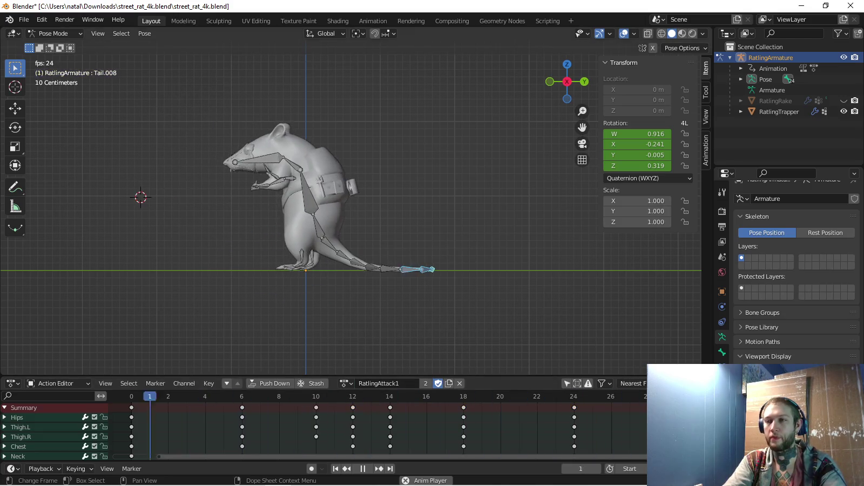
left_click(346, 383)
left_click(359, 285)
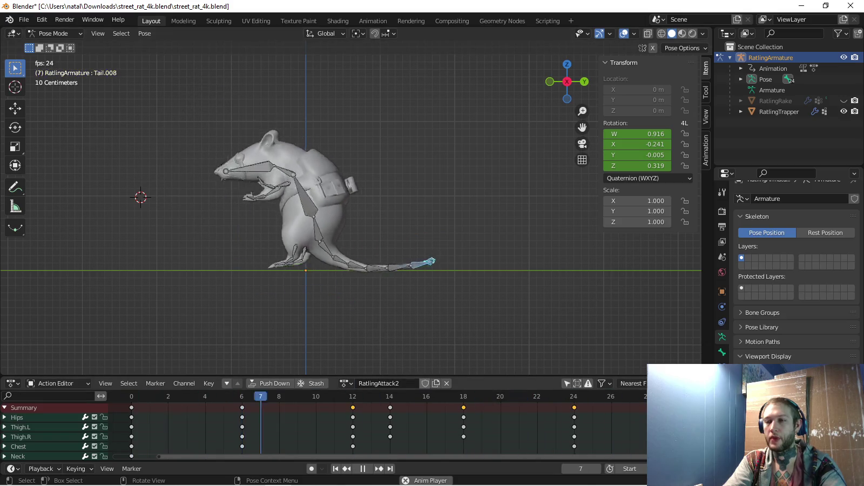
Enable Fake User on RatlingAttack2 and step through frames around 12–15
left_click(425, 383)
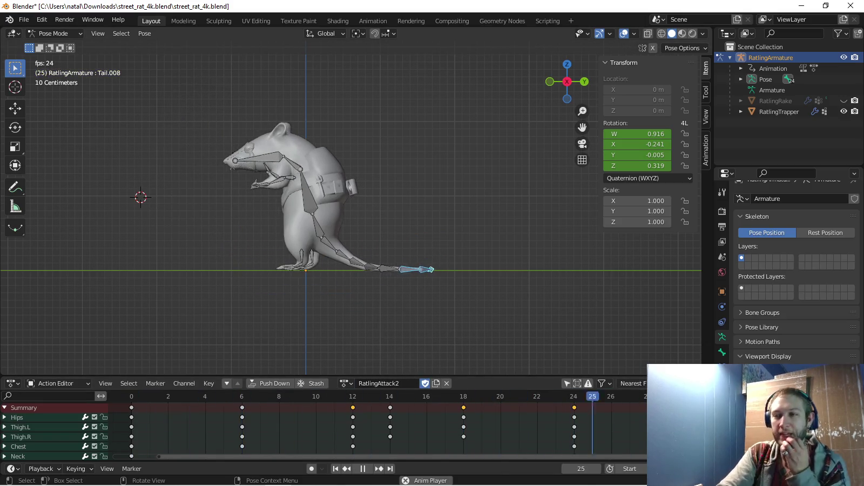
key("space")
left_click(352, 396)
key("Right")
key("Right")
key("Right")
key("Right")
key("Right")
key("Right")
key("Left")
key("Left")
key("Left")
key("Left")
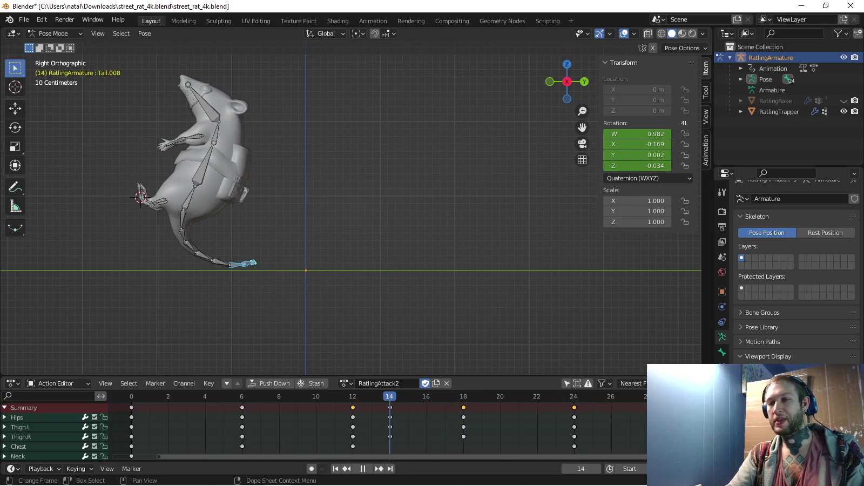
key("Right")
key("Right")
key("Right")
key("Right")
key("Left")
key("Left")
key("Left")
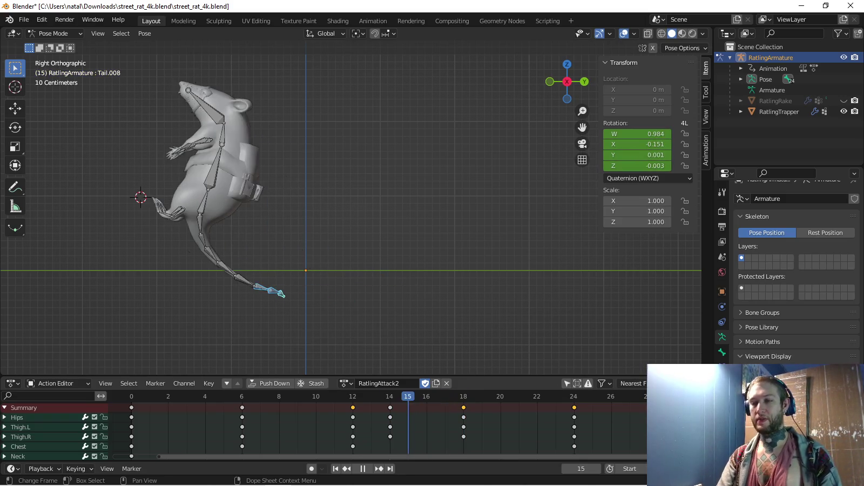
key("Left")
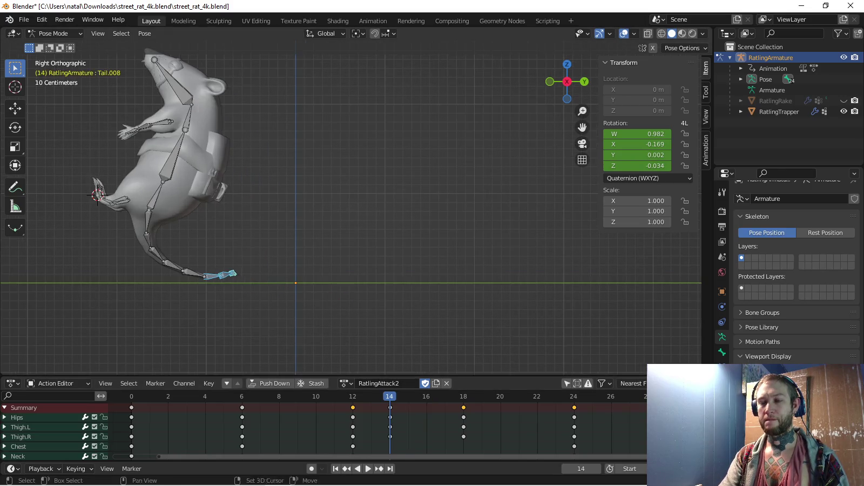
Rotate a tail bone up off the ground and add another tail bone to the selection
key("r")
key("Return")
key("r")
key("Return")
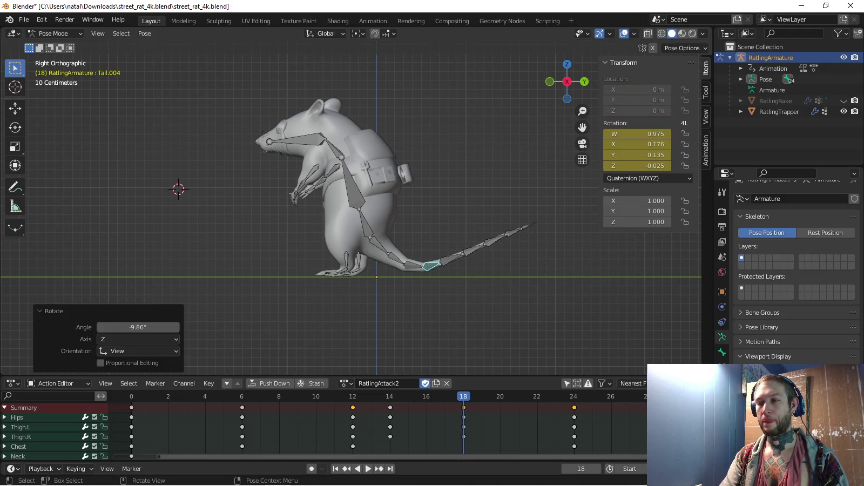
left_click(423, 273)
key("Escape")
key("space")
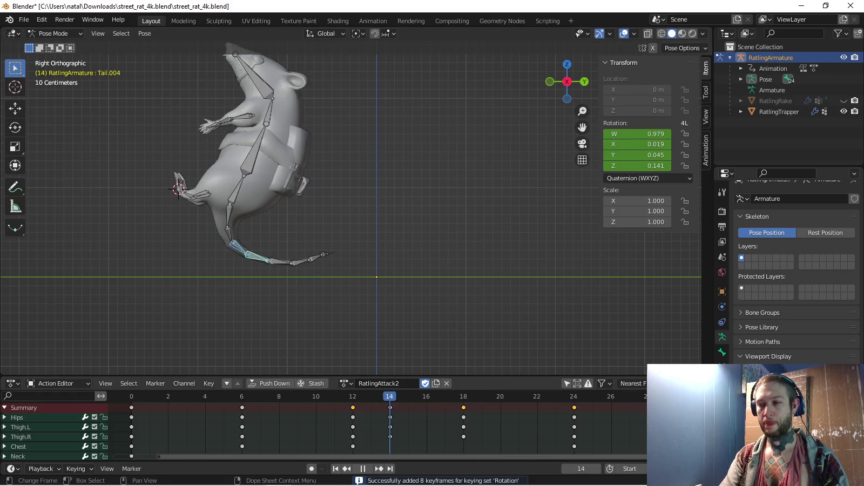
key("Escape")
Rotate Tail.004 and Tail.005 and key the tail rotations at frame 18
key("r")
key("Return")
left_click(453, 250)
key("r")
key("Return")
key("i")
Select Tail.002 and review the tail motion from several orbit angles
left_click(397, 257)
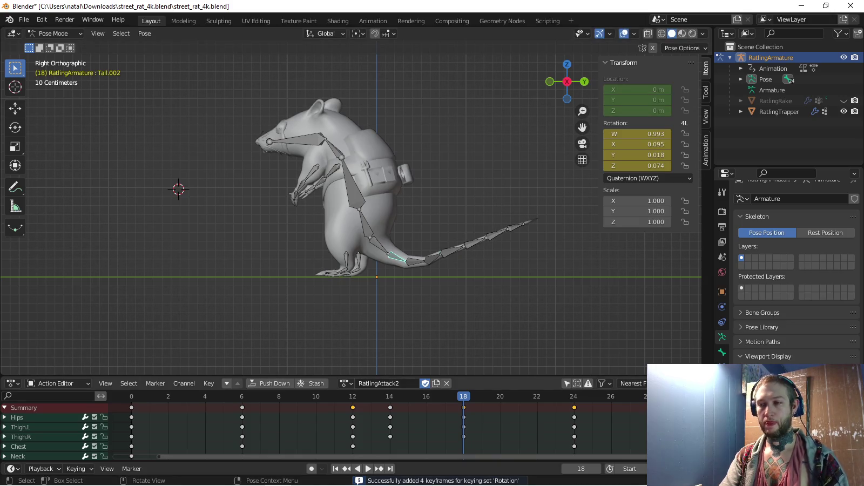
key("space")
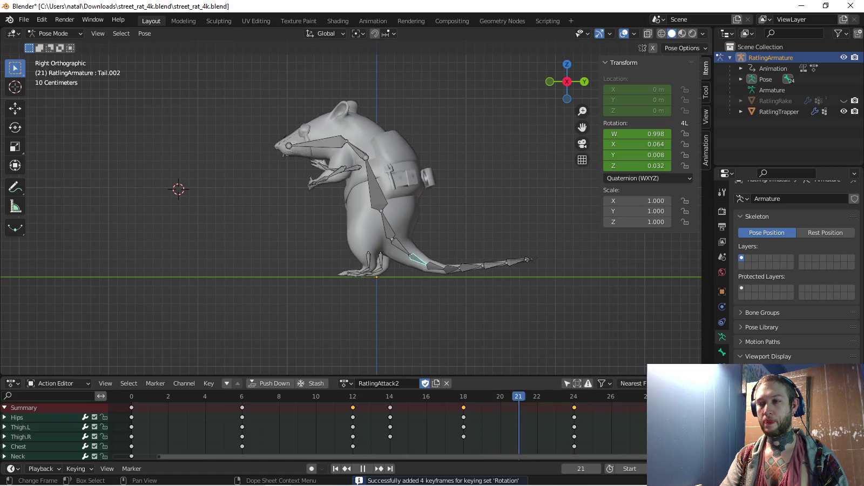
key("space")
mouse_move(378, 216)
middle_mouse_down()
mouse_move(335, 227)
mouse_move(302, 216)
middle_mouse_up()
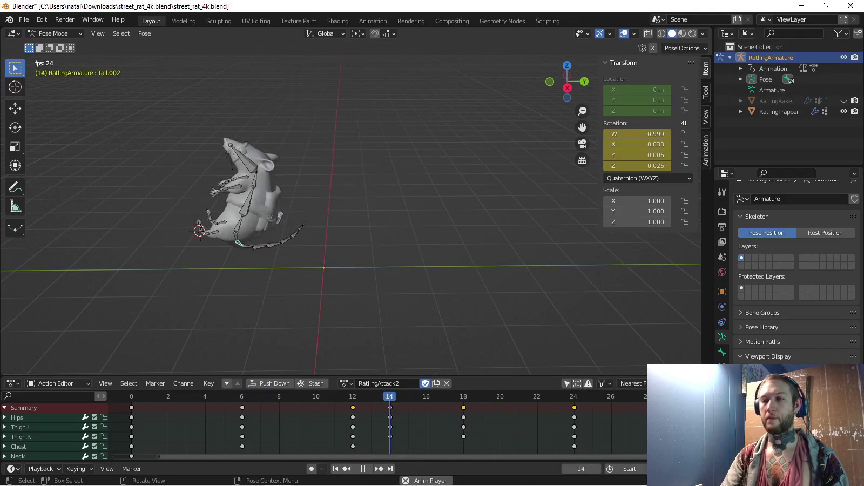
mouse_move(302, 216)
middle_mouse_down("alt")
mouse_move(313, 216)
mouse_move(324, 178)
middle_mouse_up("alt")
mouse_move(324, 216)
middle_mouse_down()
mouse_move(346, 206)
mouse_move(324, 216)
middle_mouse_up()
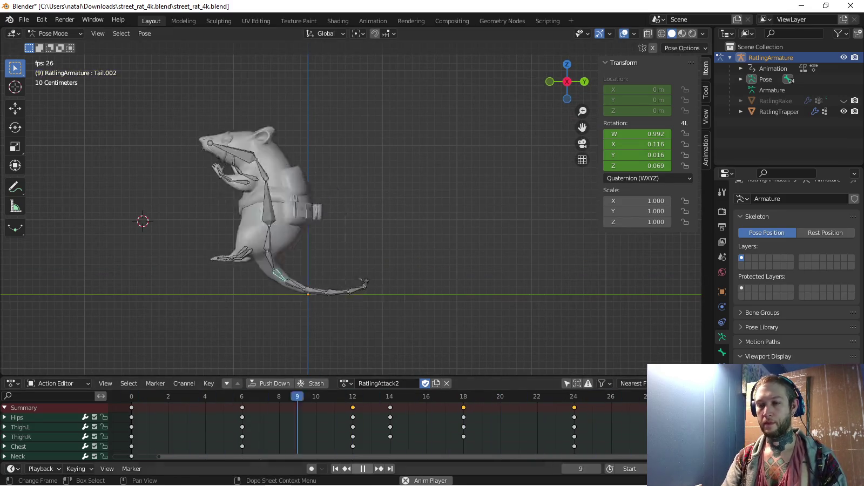
key("space")
key("space")
scroll(443, 254, "up", 2)
Rotate the tail tip Tail.008 to 32.5° and add Tail.007 to the selection
left_click(456, 285)
key("r")
left_click(481, 316)
key("r")
left_click(466, 312)
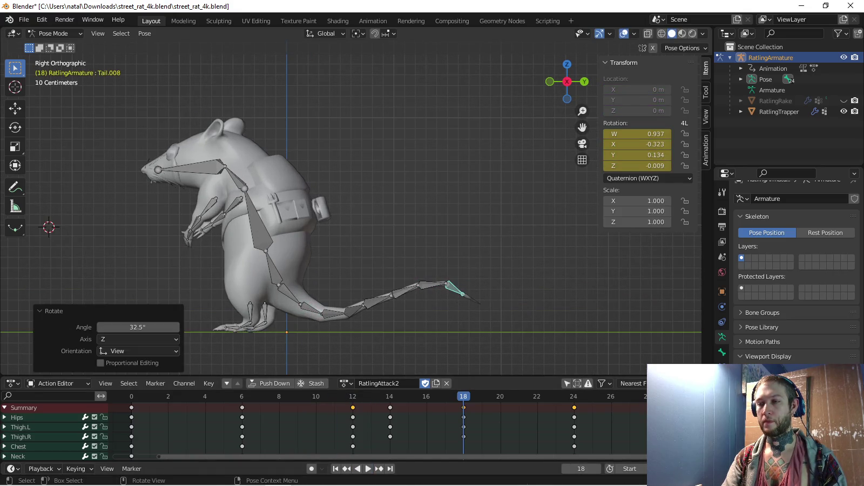
left_click(448, 287)
key("Escape")
Play back the tail swing, stopping at frame 22, and check the saved actions list
key("space")
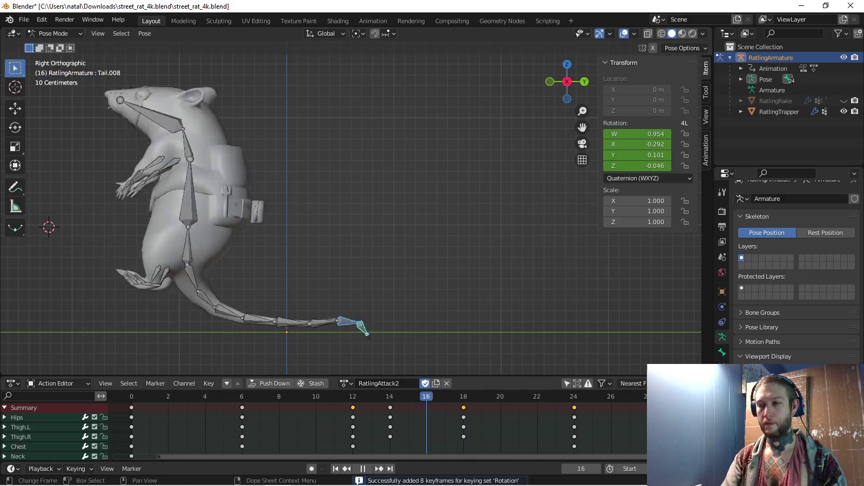
key("space")
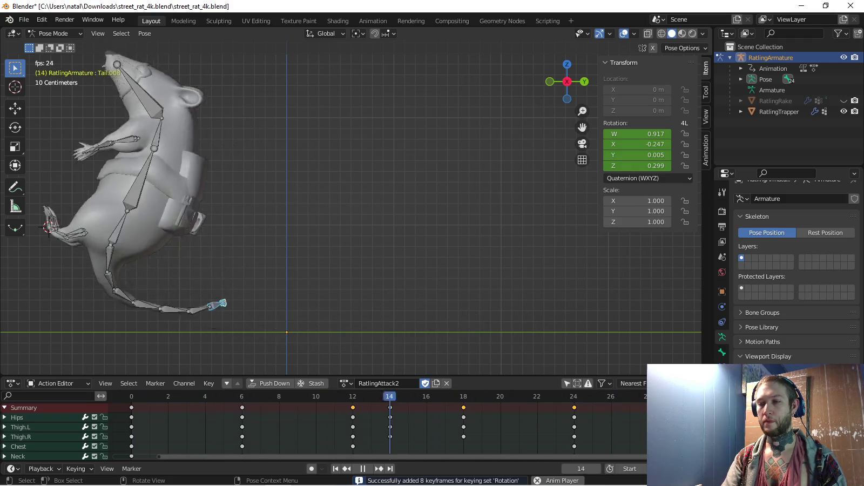
key("space")
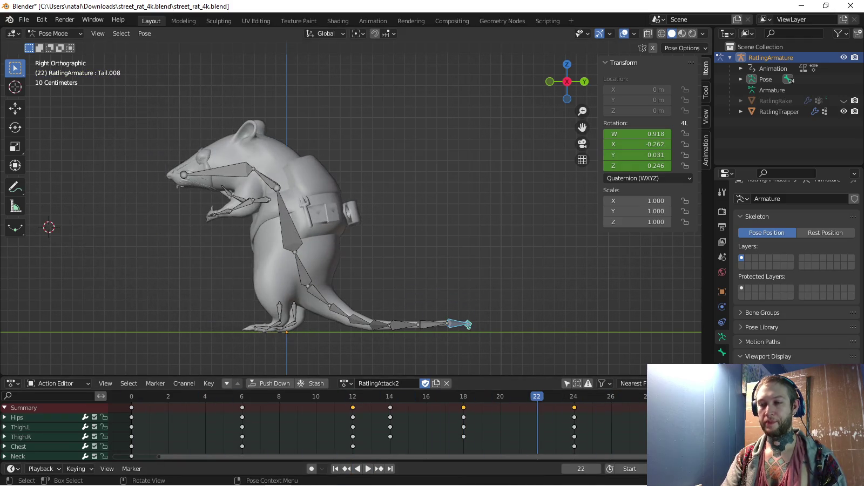
left_click(346, 383)
left_click(346, 384)
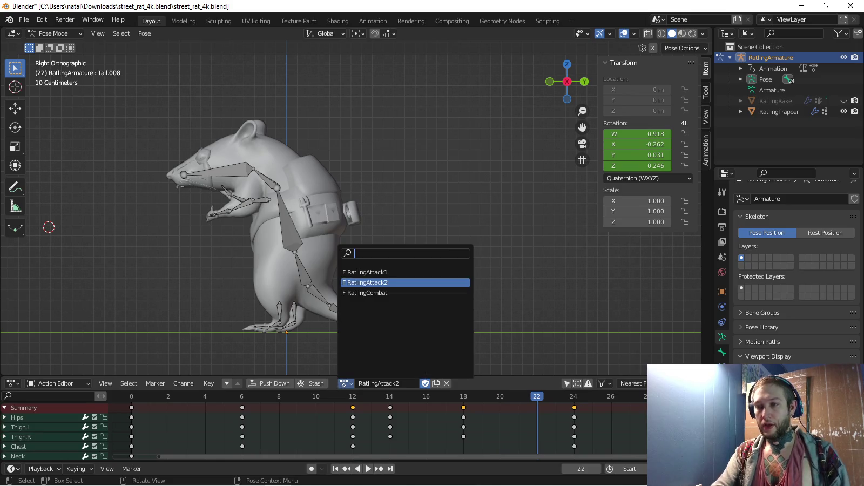
Return to side view and stop playback at frame 12 with the Hips bone selected
left_click(367, 293)
middle_click_drag(367, 292, 324, 270)
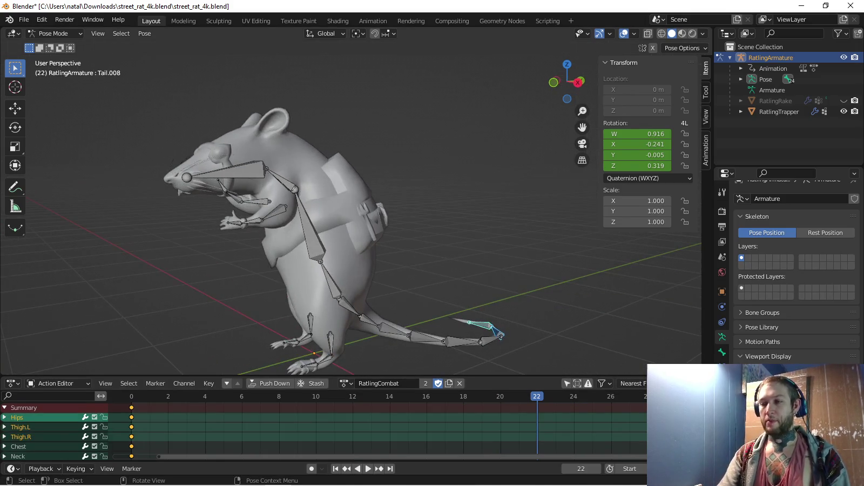
key("KP_3")
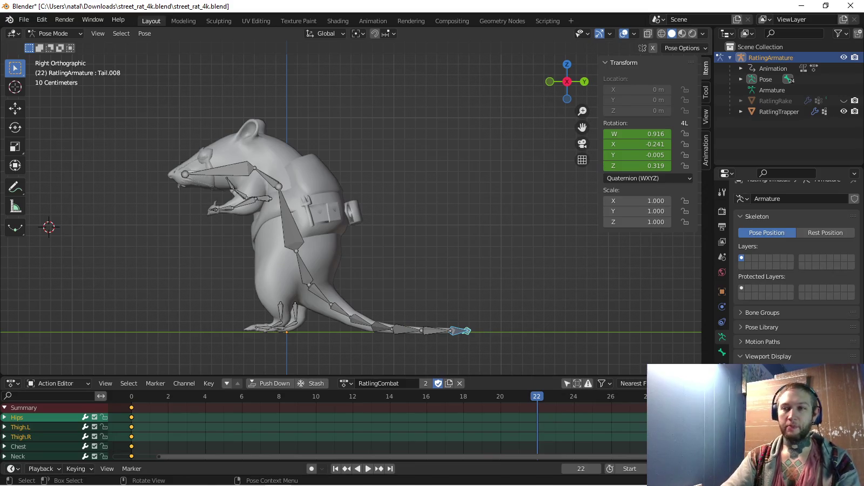
key("space")
left_click(301, 267)
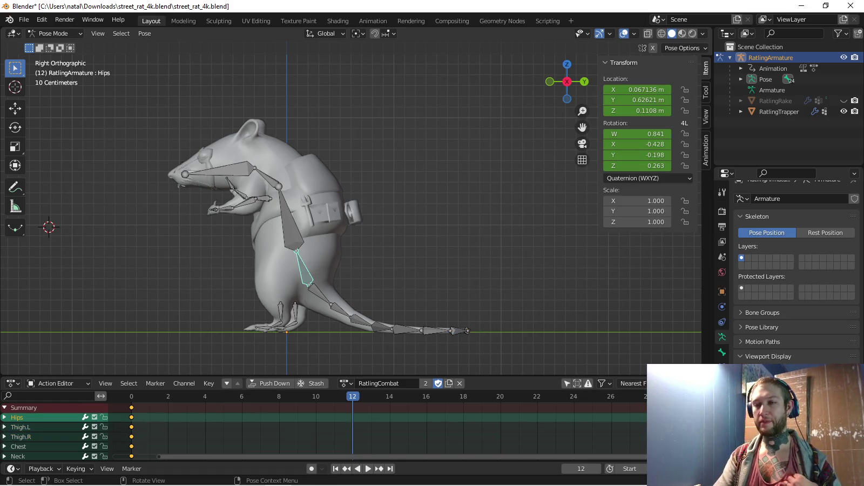
key("space")
key("Escape")
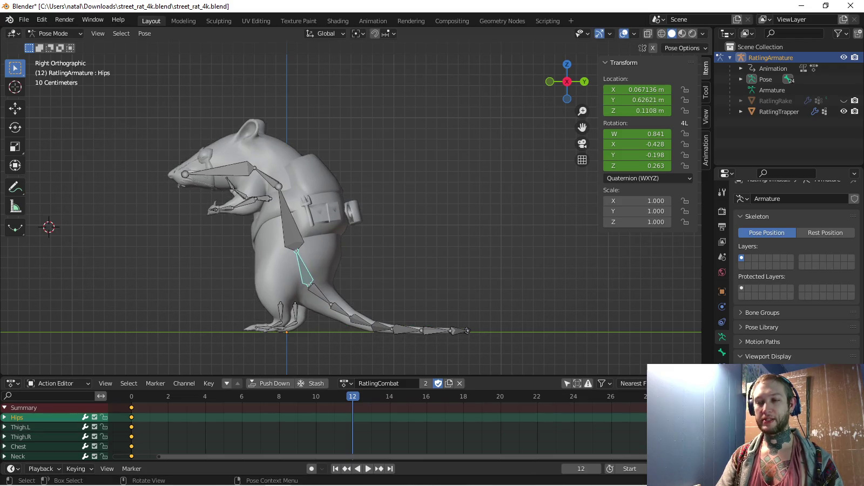
Set the Timeline's Active Keying Set to Location
left_click(75, 468)
left_click(54, 411)
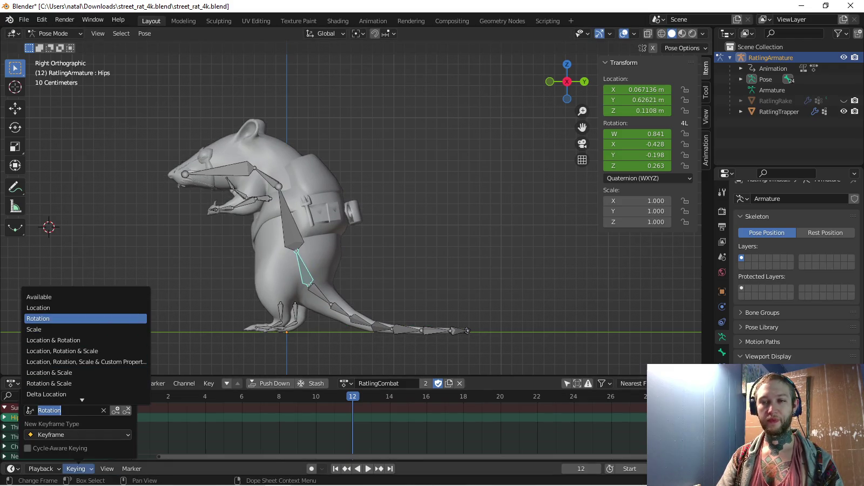
left_click(46, 318)
left_click(75, 469)
left_click(54, 411)
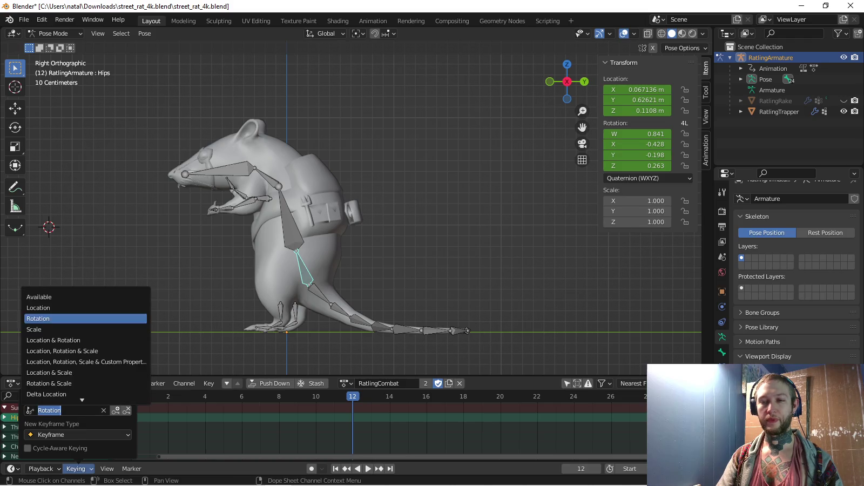
left_click(41, 305)
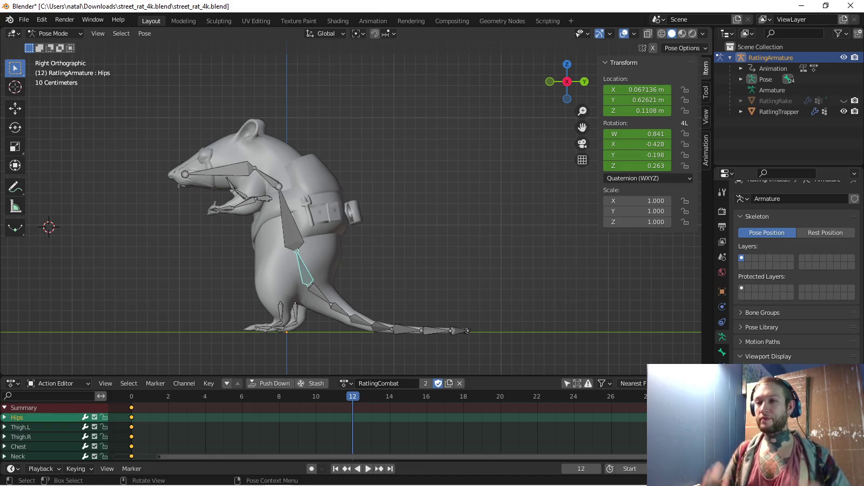
Raise the Hips and key them at frame 6, then lower and key them at frame 12
key("g")
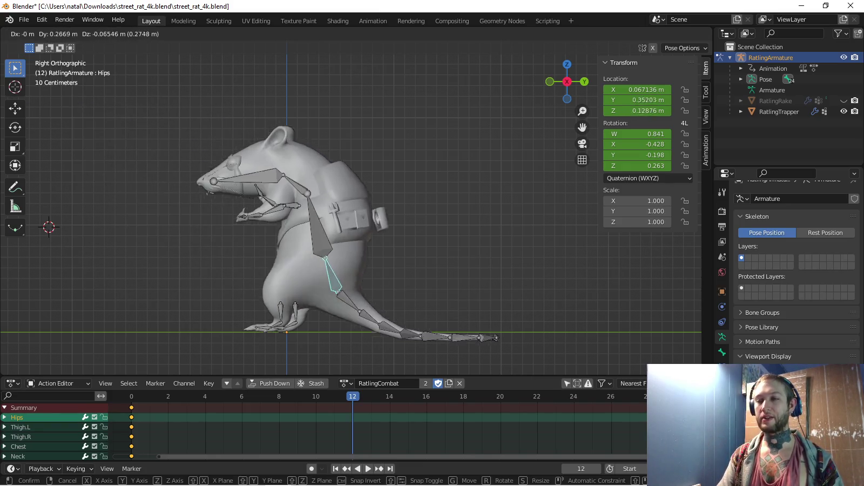
key("Return")
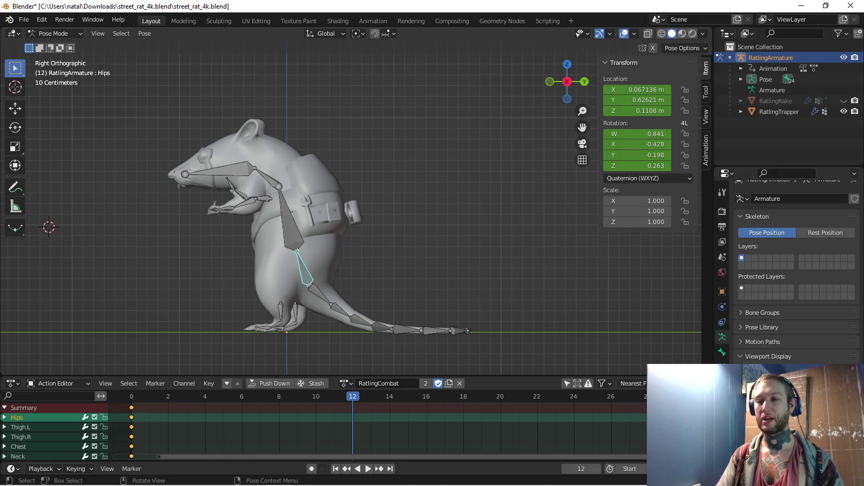
key("g")
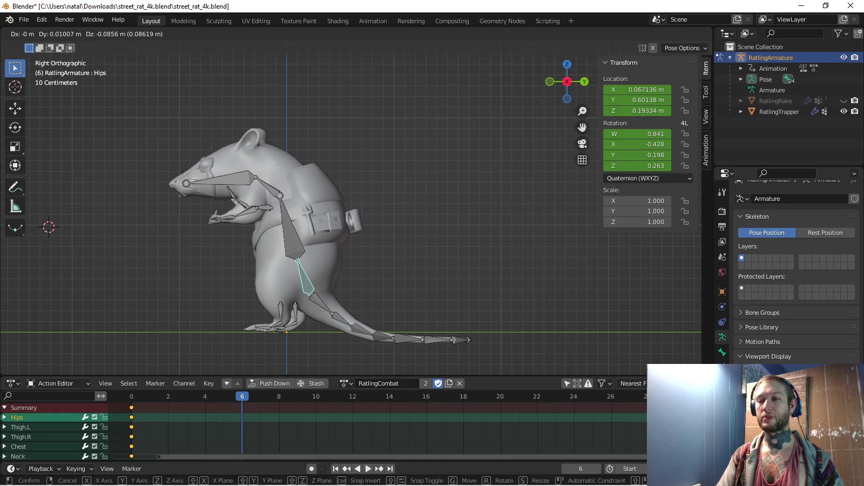
key("Return")
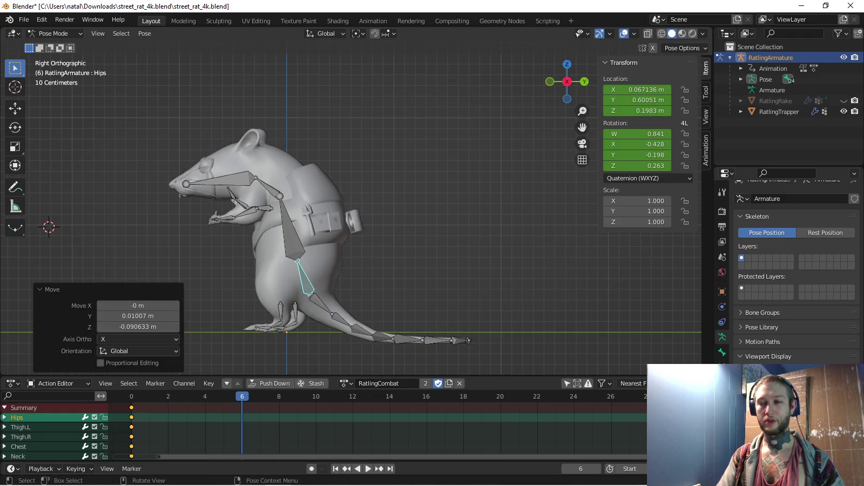
key("i")
key("g")
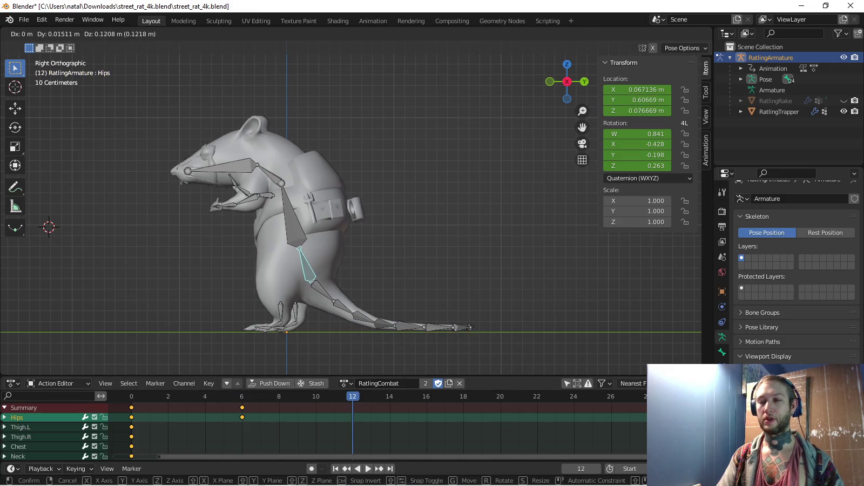
key("Return")
key("i")
Lift both thigh bones and key their location at frame 14, then review playback
key("a")
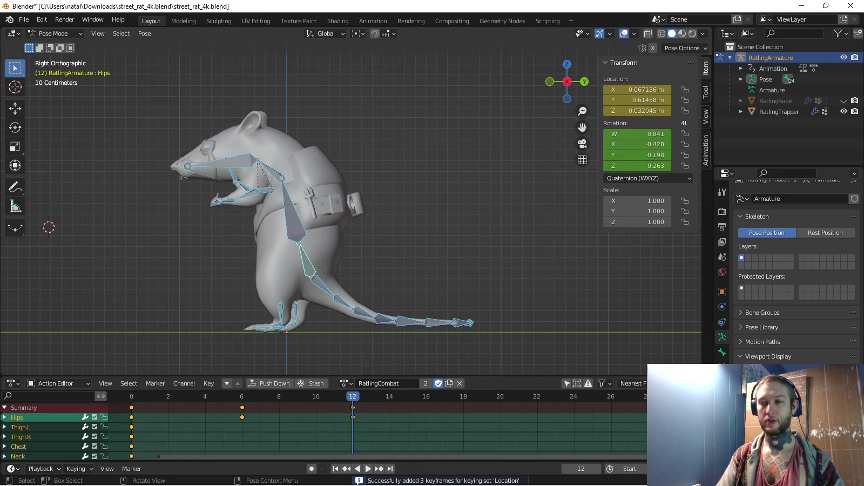
left_click(279, 397)
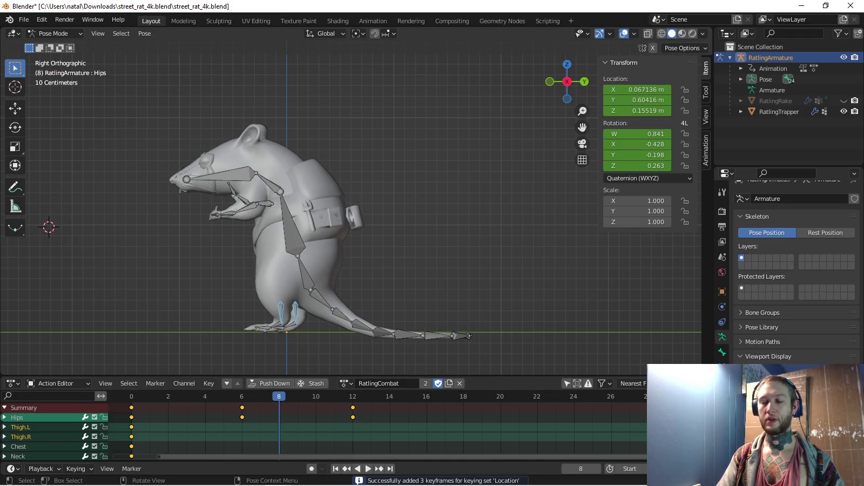
left_click(389, 396)
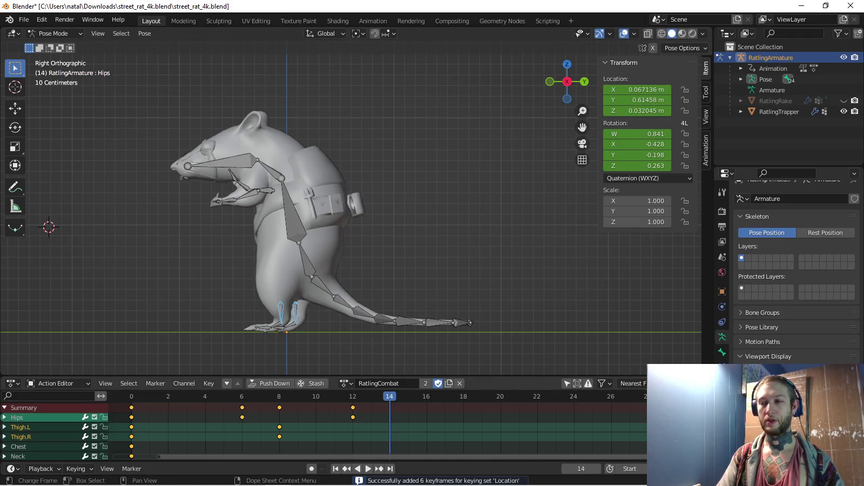
key("g")
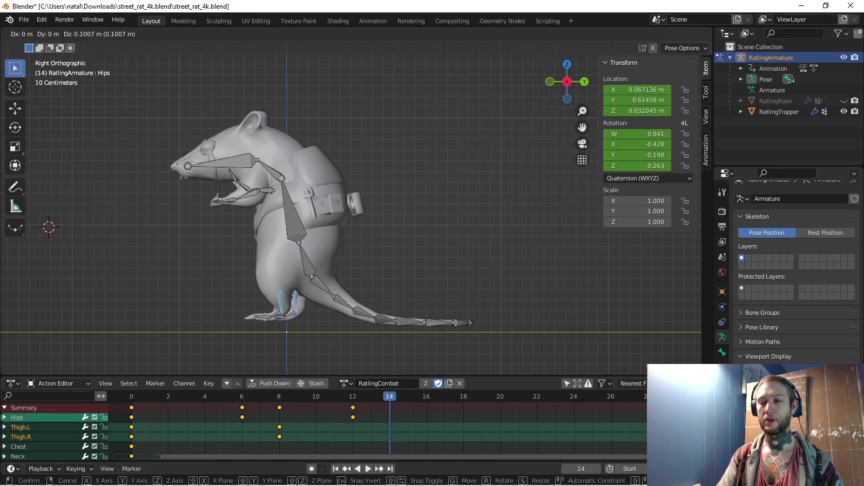
key("Return")
key("i")
key("space")
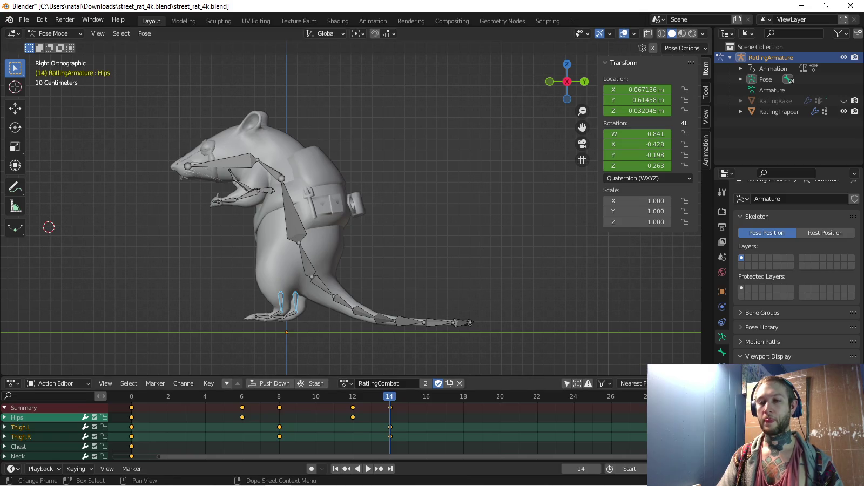
key("Escape")
Paste the starting Hips pose and key it at frame 24
left_click(303, 265)
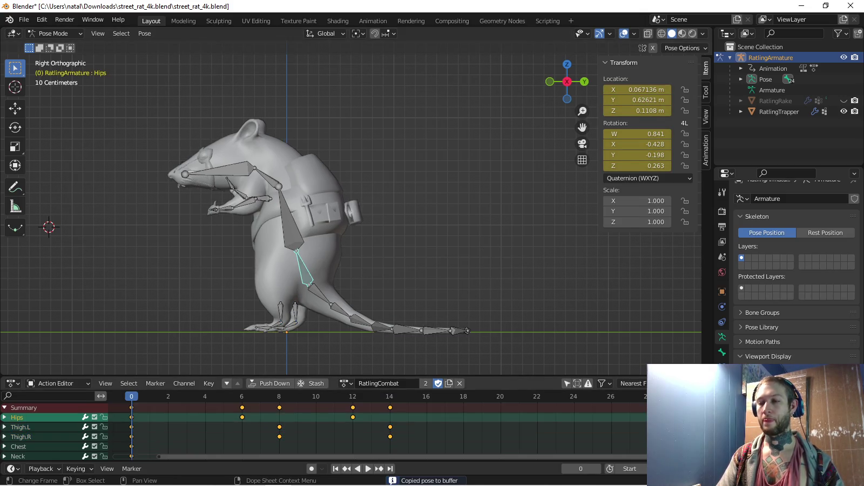
key("shift+Right")
key("ctrl+v")
key("i")
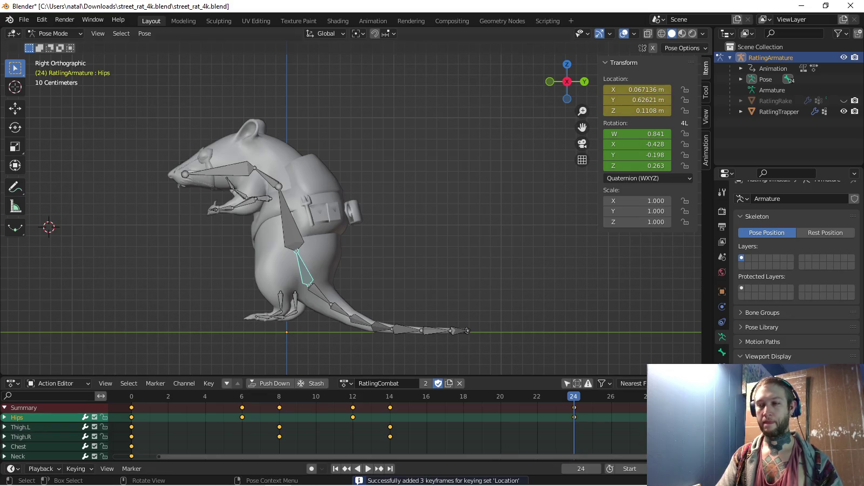
Restore the thighs' starting pose and key it at frame 26, then select those keys
left_click(281, 302)
left_click(296, 301, "shift")
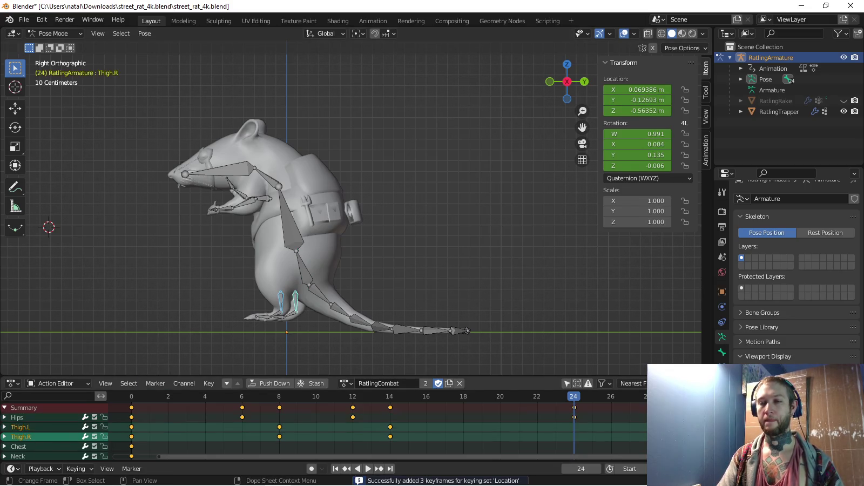
key("Right")
key("ctrl+c")
key("Right")
key("ctrl+v")
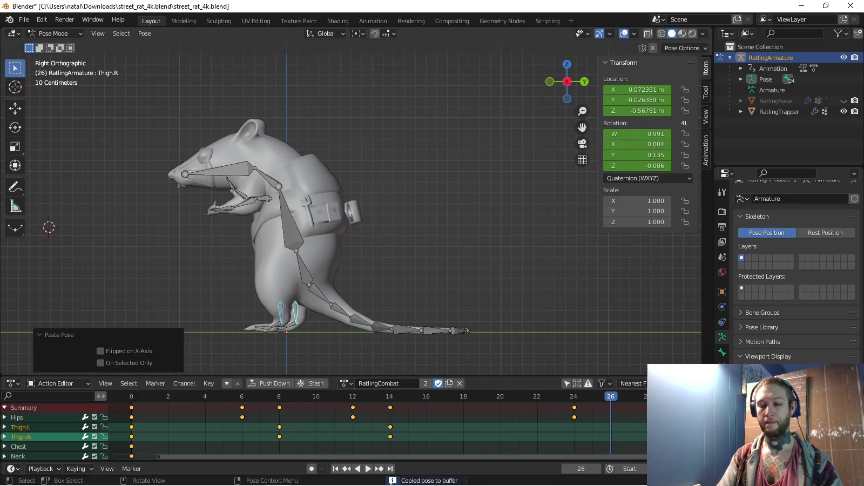
key("i")
key("space")
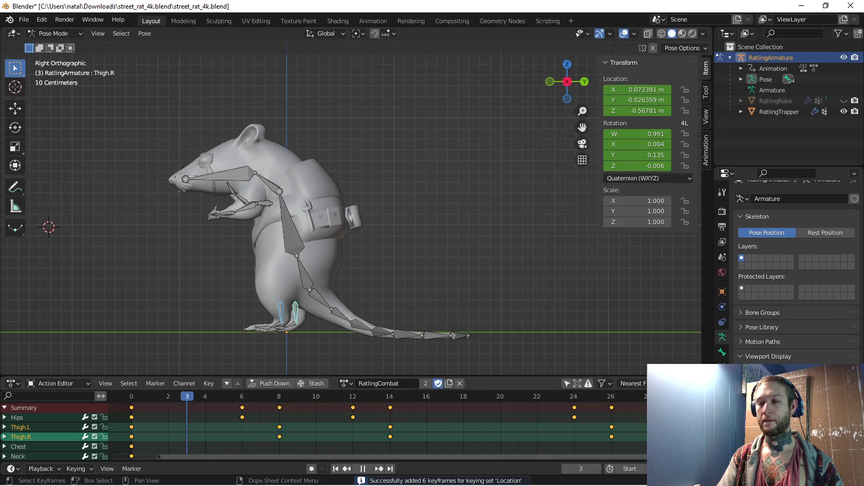
key("space")
left_click(611, 407)
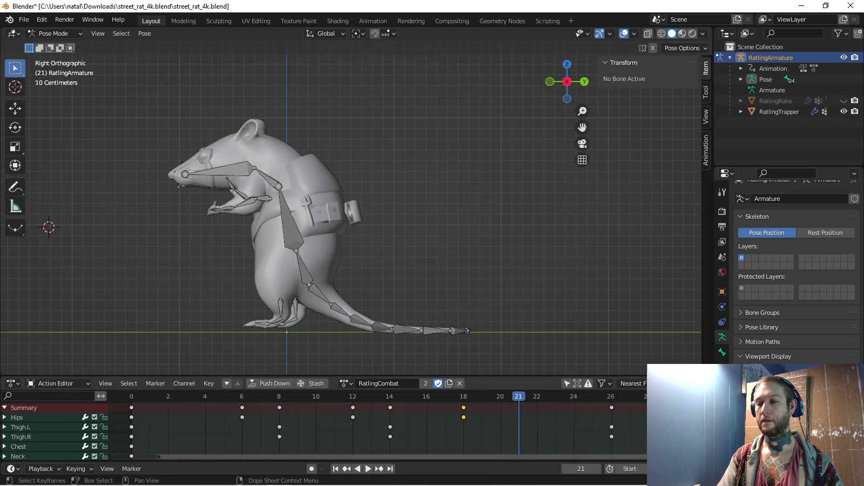
Move the frame-26 keyframes back to frame 20 and shorten the scene's end frame
key("g")
key("Return")
key("space")
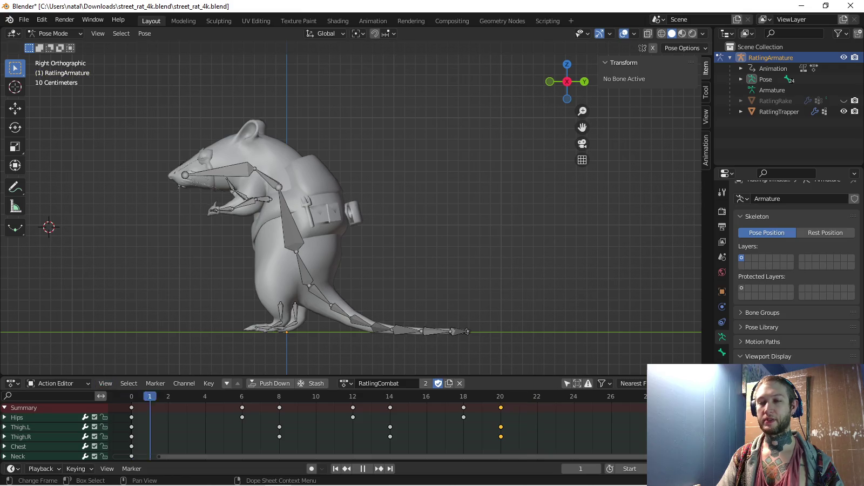
key("space")
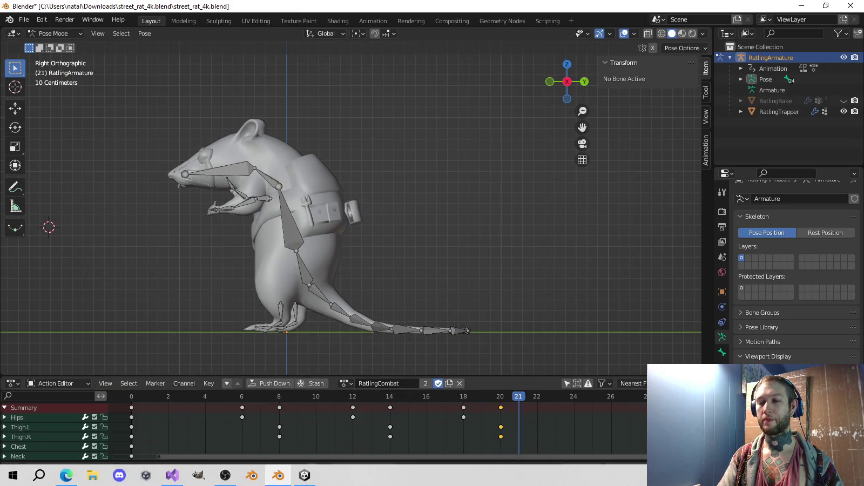
key("space")
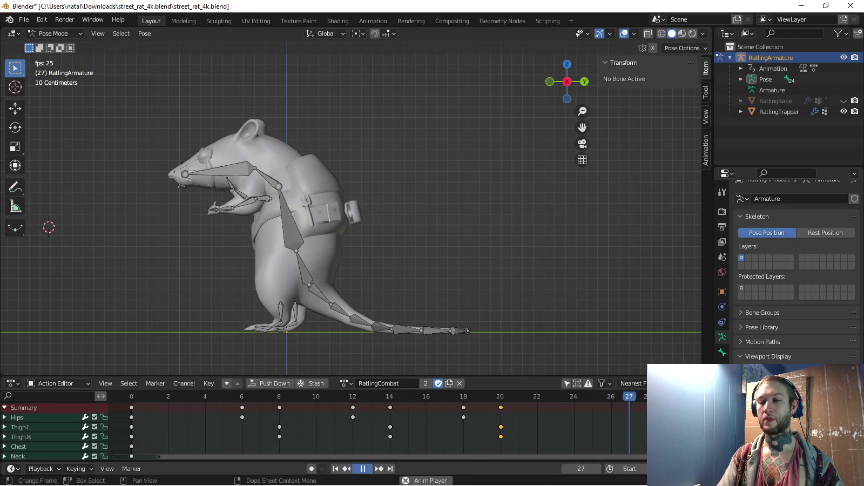
key("Escape")
key("Return")
Loop the animation and review it from perspective, front and side views
key("space")
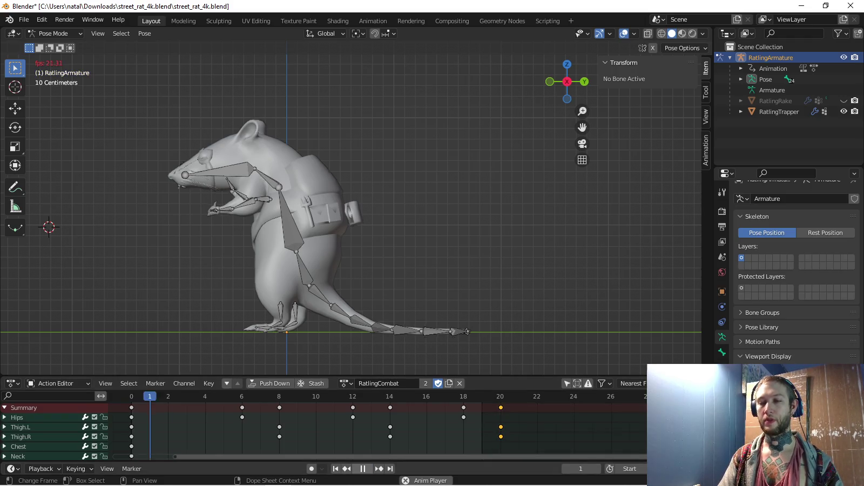
middle_click_drag(351, 216, 302, 205)
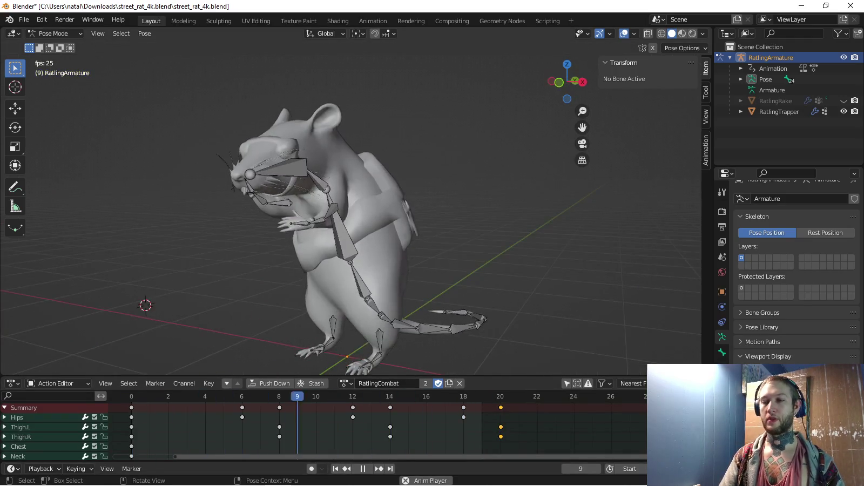
key("KP_1")
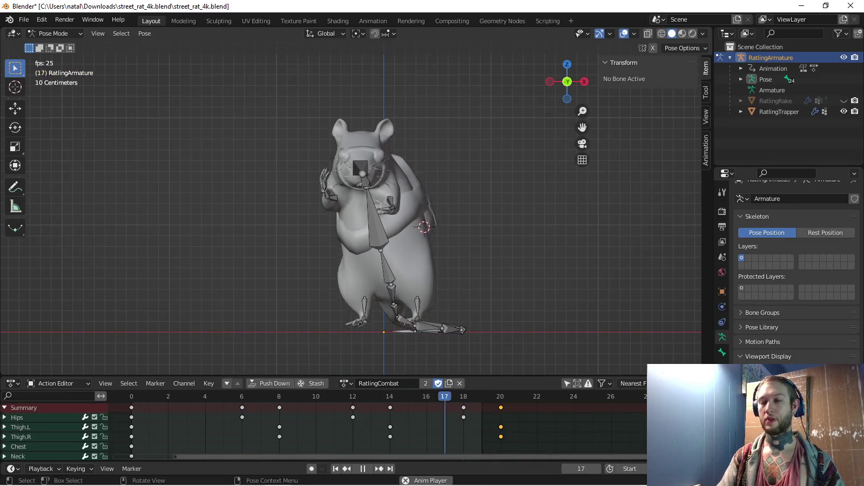
key("KP_3")
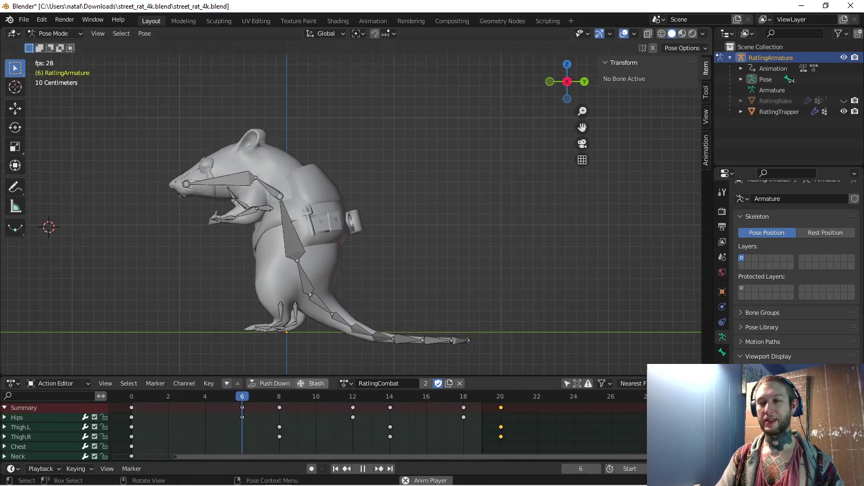
key("space")
key("space")
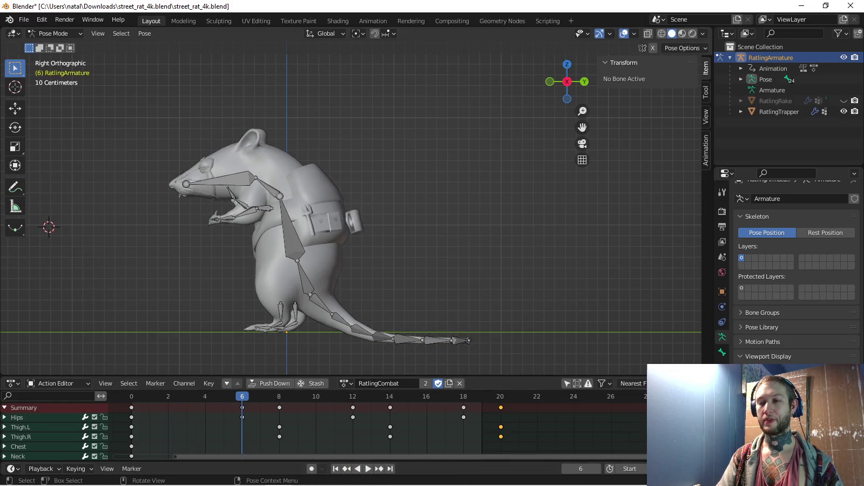
Shift the Hips bone slightly along Y and key its location at frame 6
left_click(298, 276)
key("g")
key("y")
key("Return")
key("i")
key("space")
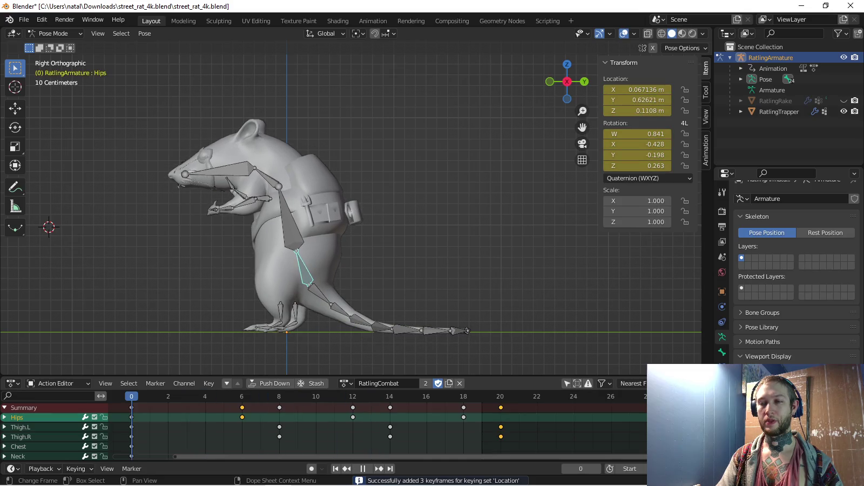
Paste the frame-0 pose at frame 6, shift the Hips along Y, and key it
key("ctrl+c")
key("Up")
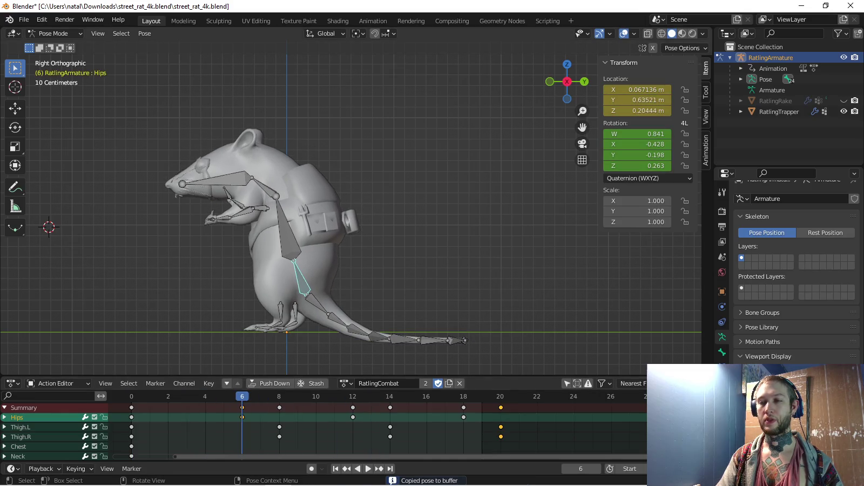
key("ctrl+v")
key("g")
key("y")
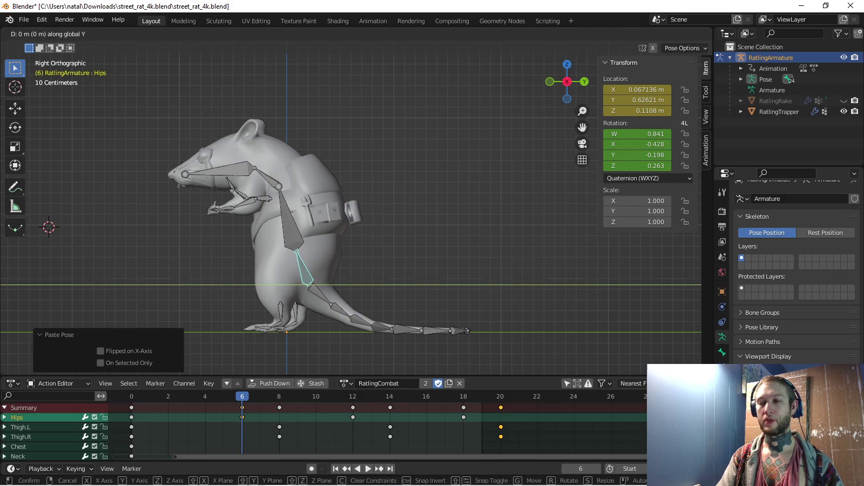
key("Return")
key("i")
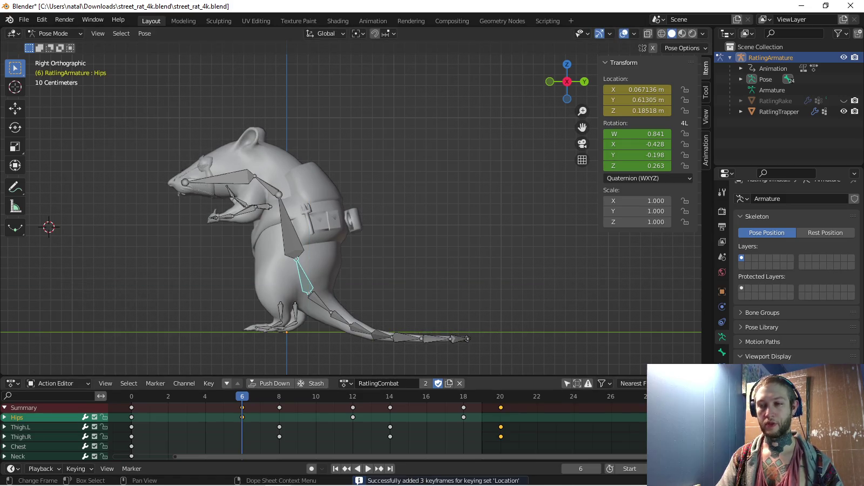
Paste the frame-0 pose at frame 12, drop the Hips to about 0.0166 m Z, and key it
key("Escape")
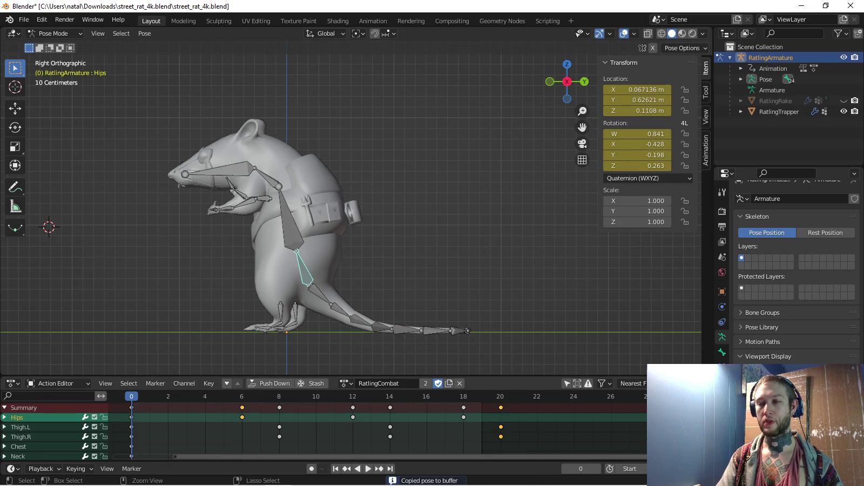
left_click(352, 396)
key("ctrl+v")
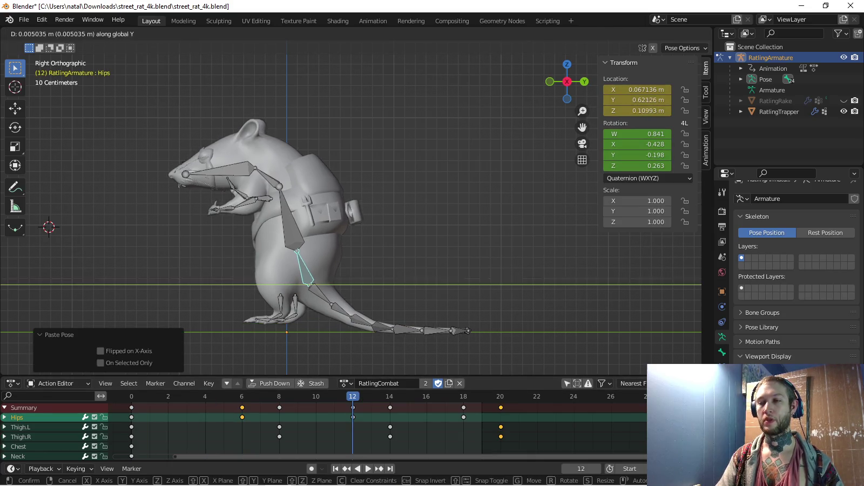
key("g")
key("z")
key("Return")
key("i")
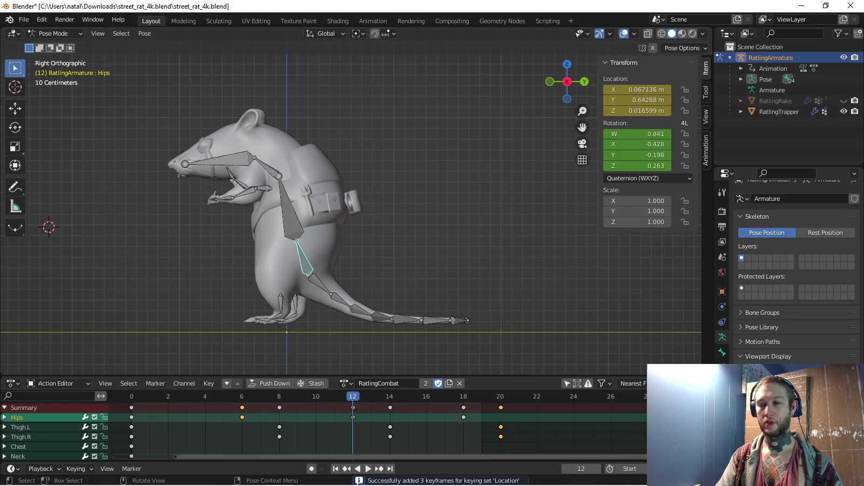
key("space")
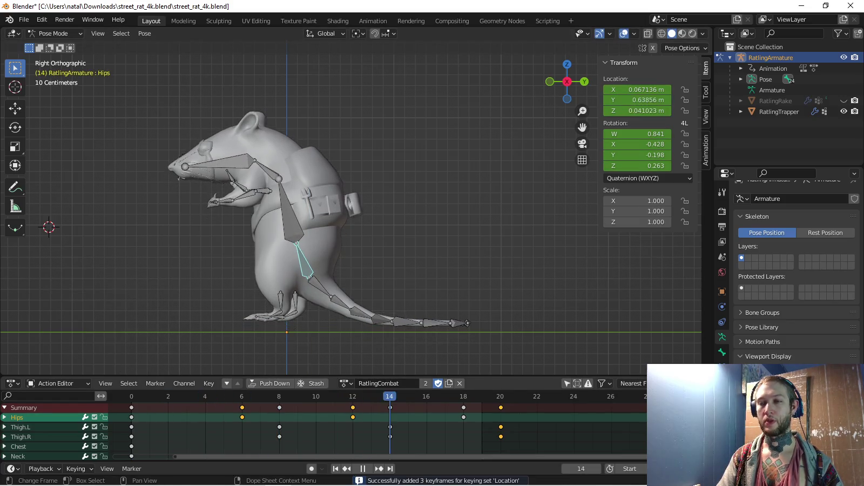
key("space")
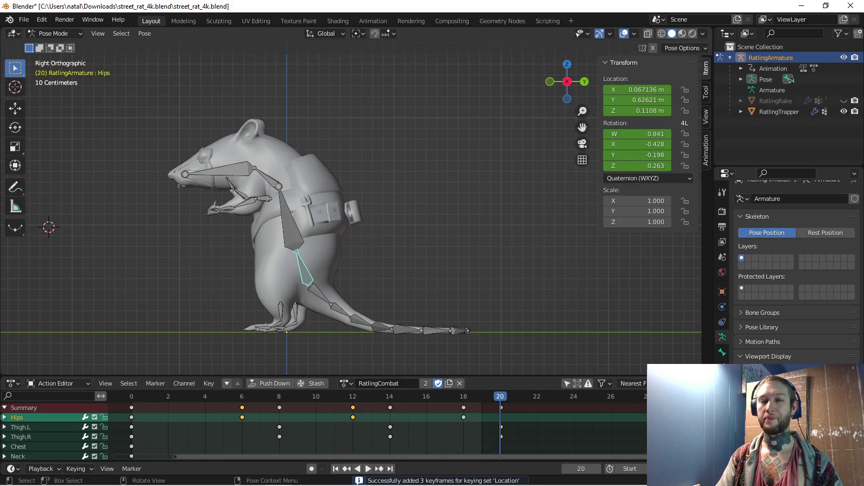
Recentre and replay the drop, then make Rotation the active keying set
middle_click_drag(378, 216, 395, 201, "shift")
key("space")
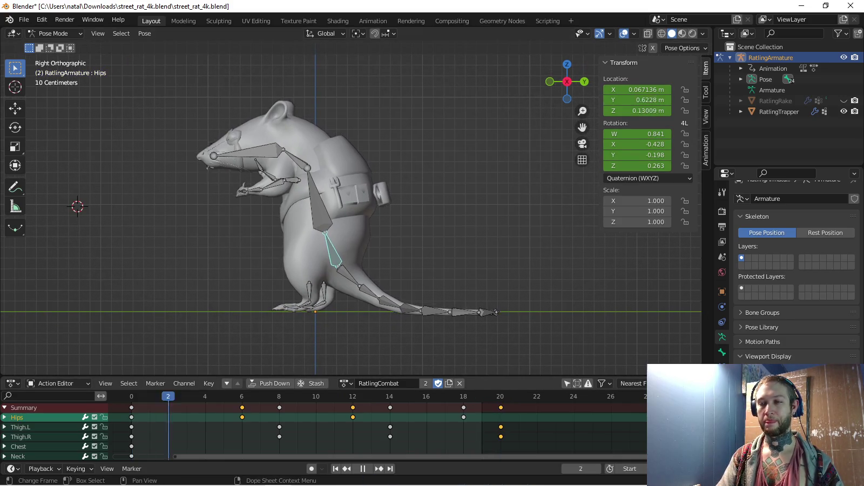
key("space")
left_click(76, 468)
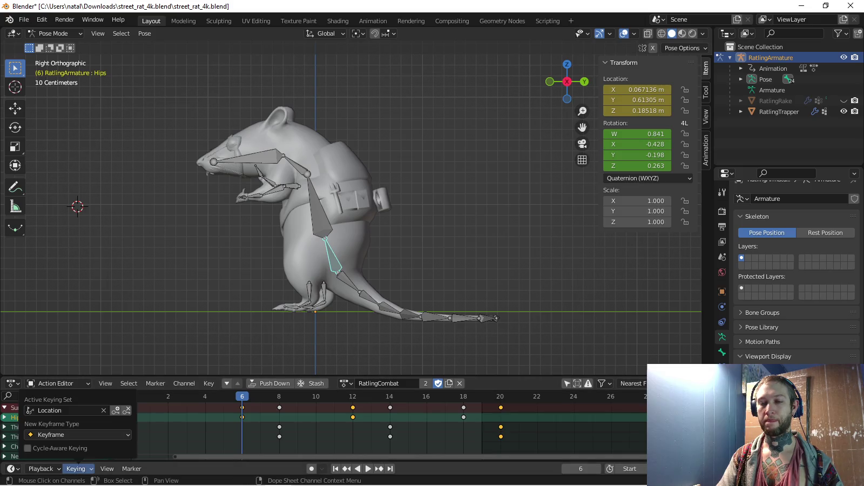
left_click(65, 411)
left_click(54, 317)
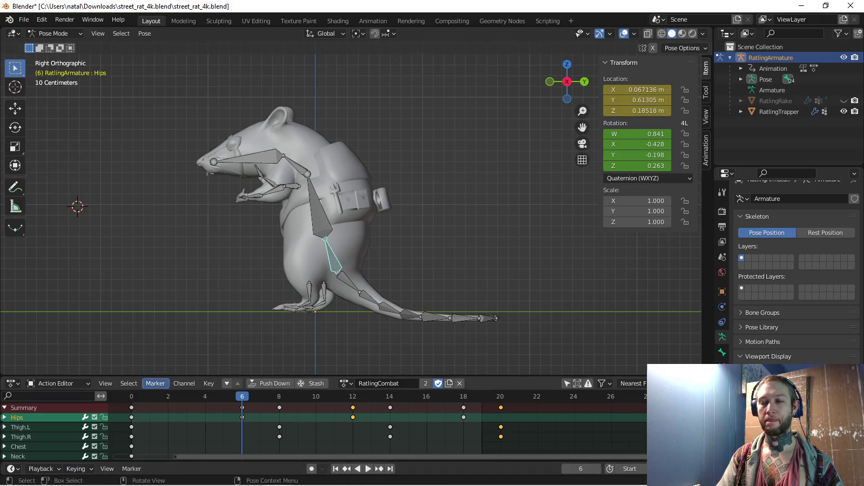
Move the Hips key from frame 6 to 2 and the thigh keys from 8 to 4
key("space")
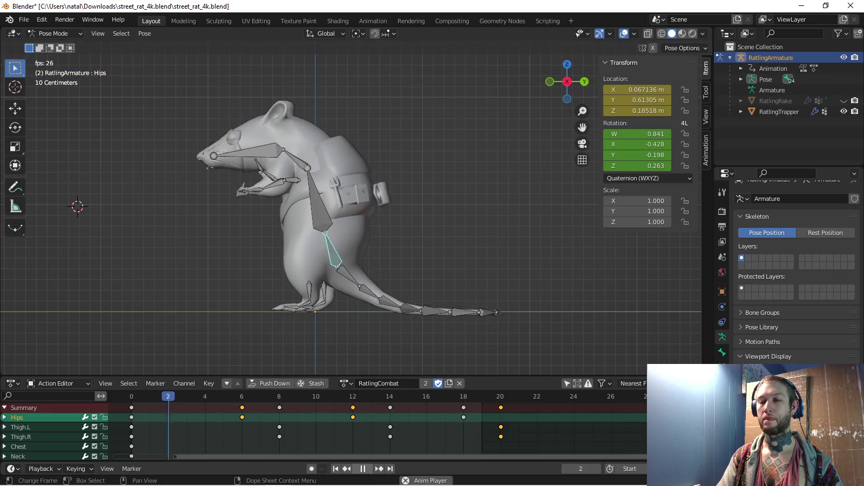
key("space")
left_click_drag(242, 417, 168, 417)
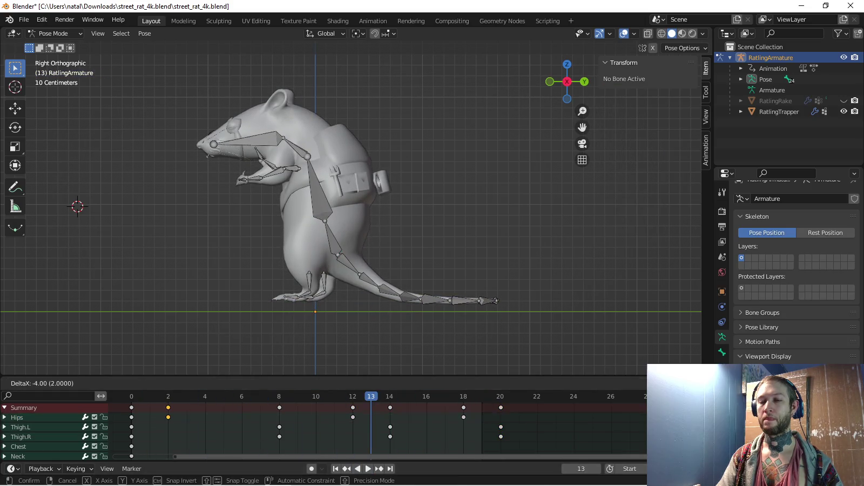
left_click_drag(279, 407, 205, 407)
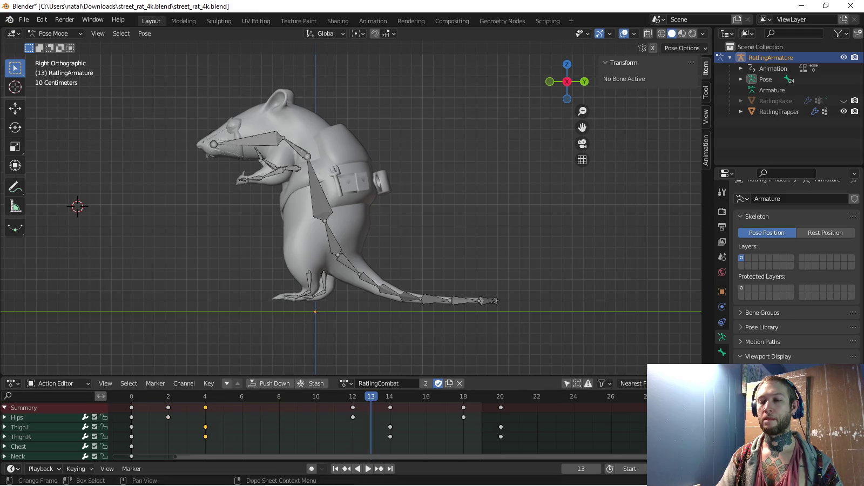
key("space")
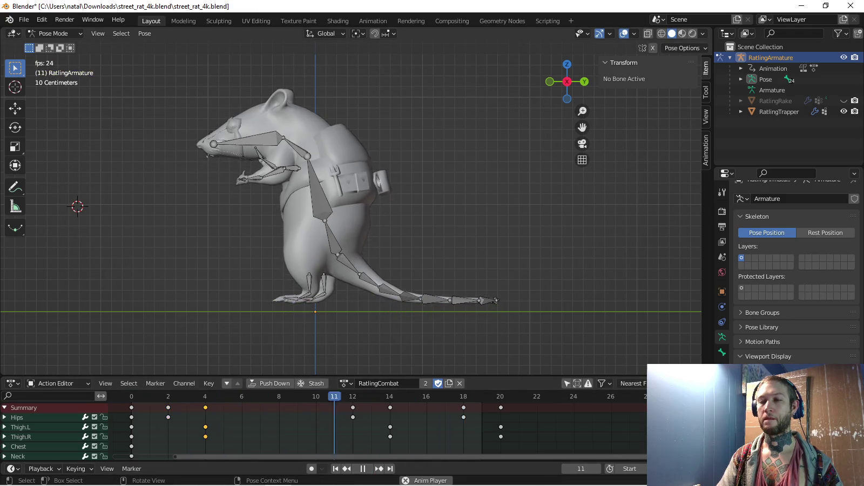
Move the Hips key from 12 to 10 and thigh keys from 14 to 12, then replay
left_click_drag(352, 416, 316, 417)
left_click_drag(390, 407, 352, 407)
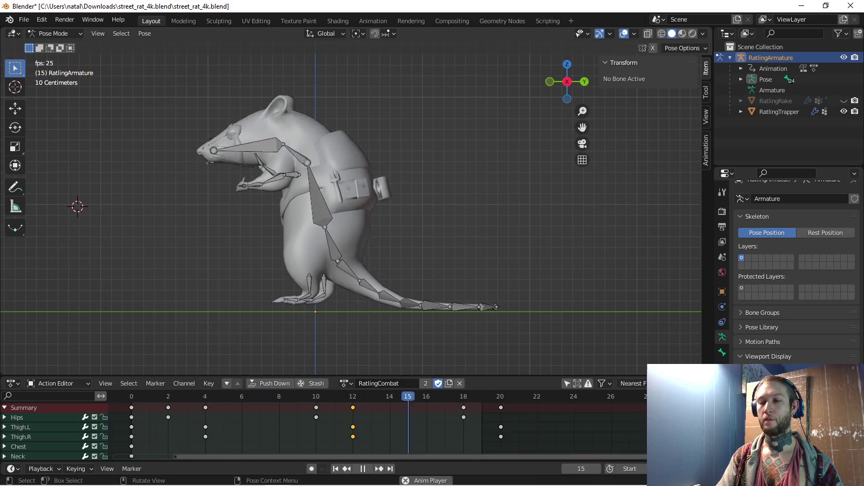
key("space")
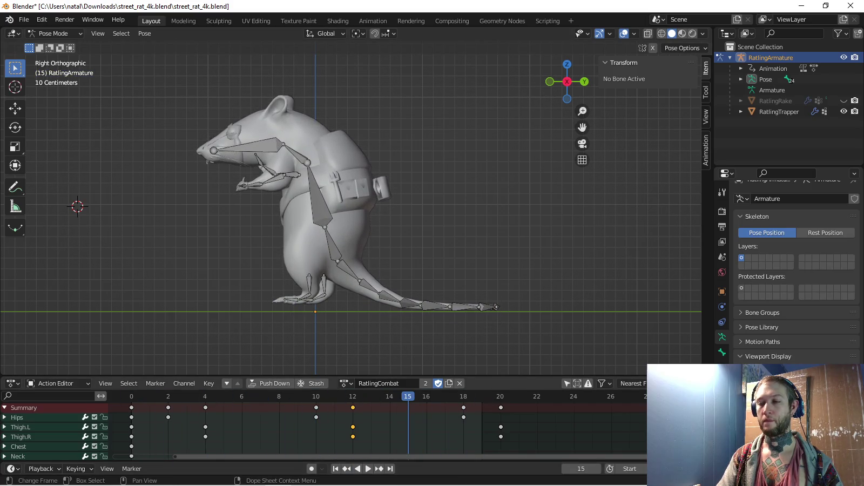
left_click(131, 397)
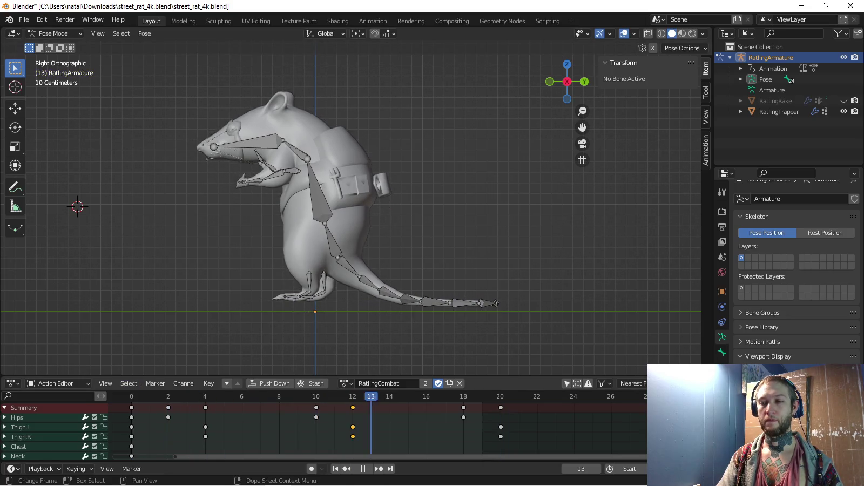
key("space")
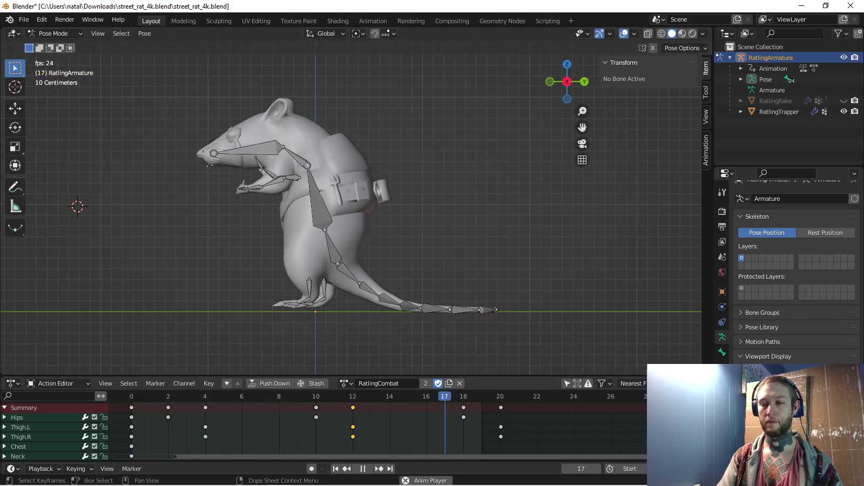
key("space")
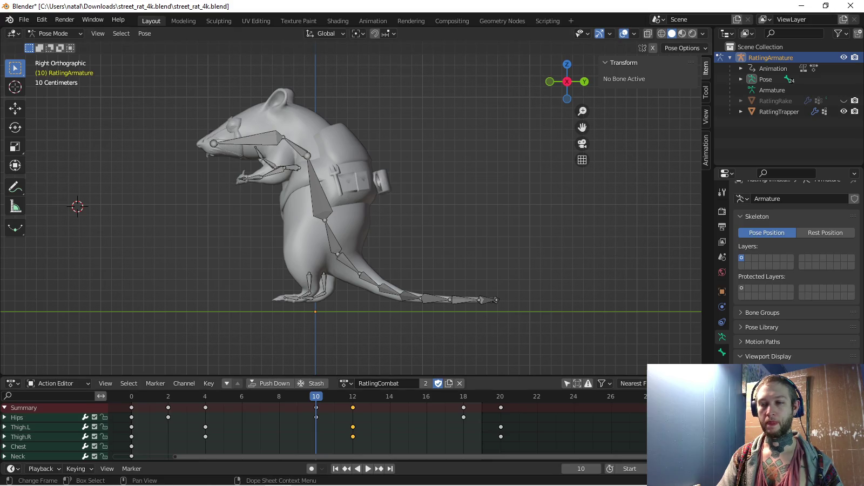
Zoom in on the rat's feet at frame 4 and circle-select the foot bones
left_click(205, 396)
scroll(351, 205, "up", 2)
middle_click_drag(302, 243, 341, 155, "shift")
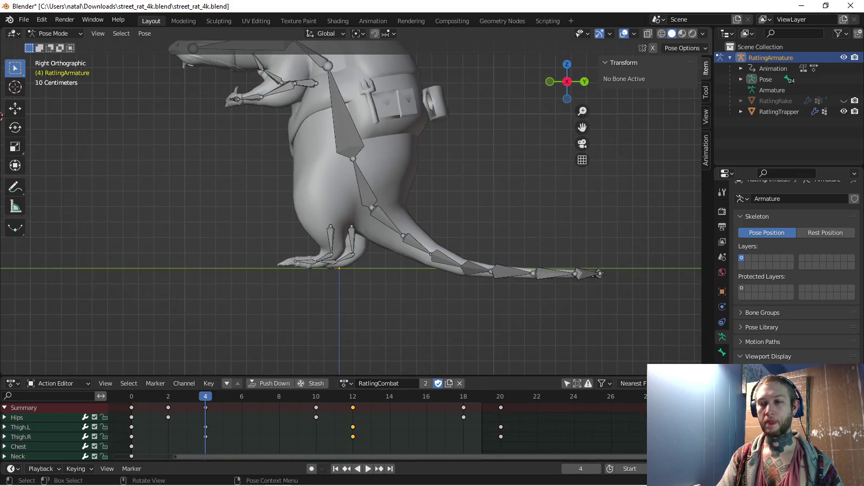
key("space")
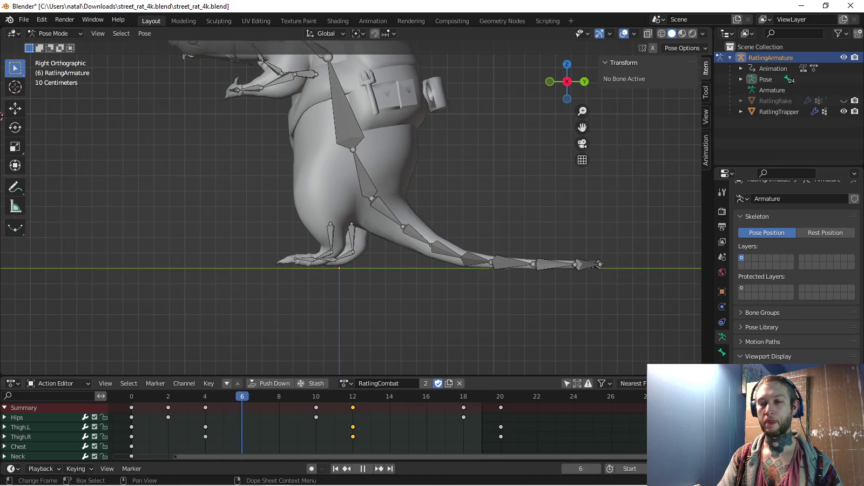
key("Escape")
key("c")
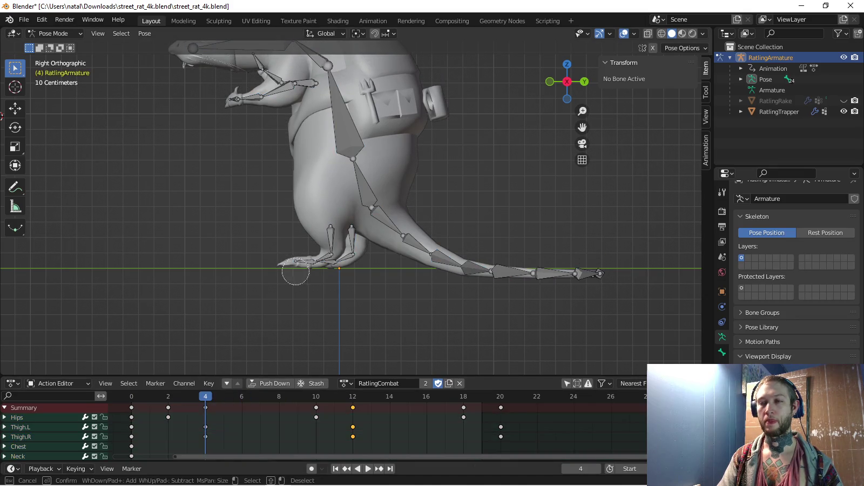
key("Escape")
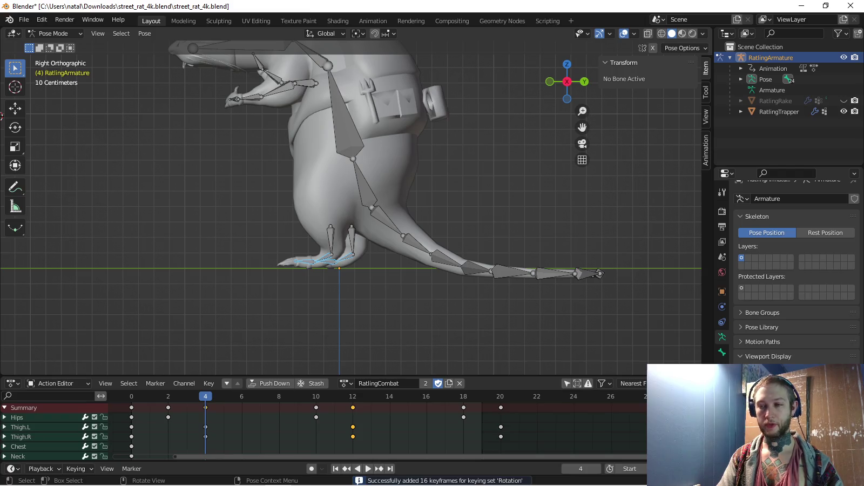
Tilt the calf and Foot.L/Foot.R bones downward and key their rotation at frame 10
key("space")
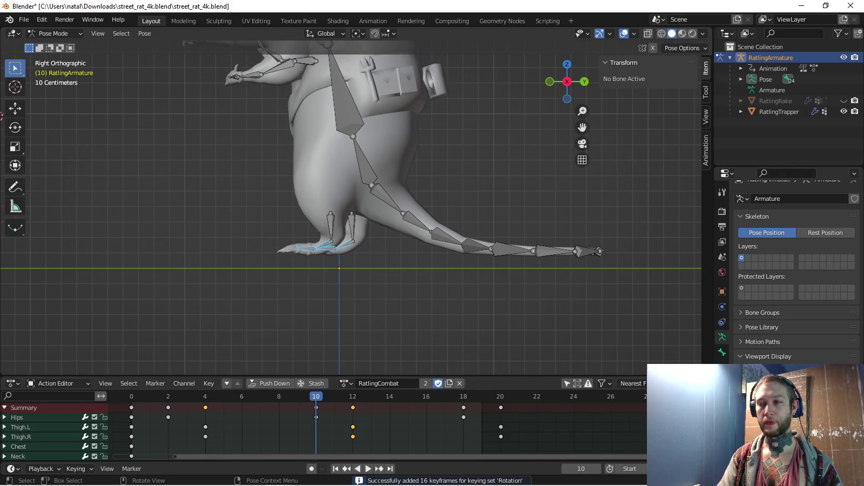
left_click(322, 246)
scroll(265, 217, "up", 2)
key("r")
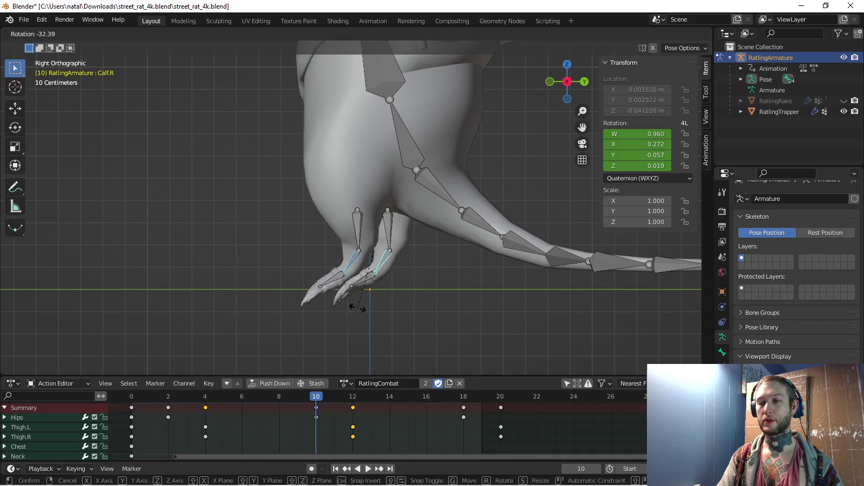
left_click(360, 307)
left_click(335, 282)
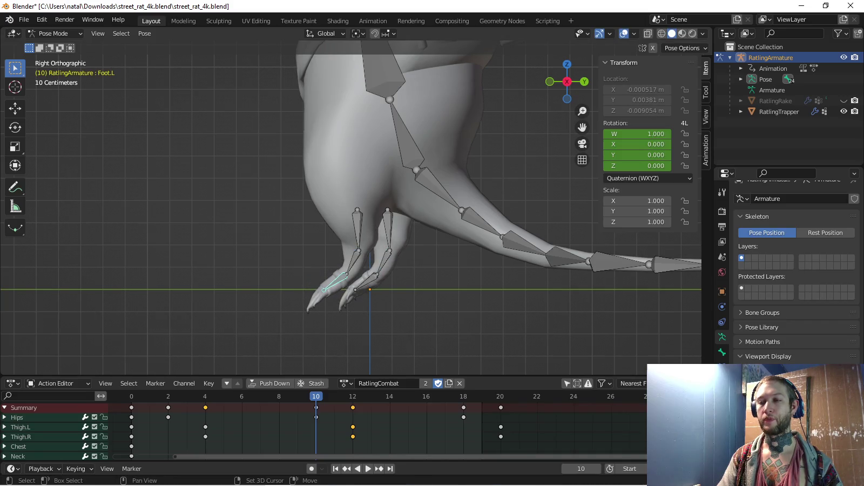
left_click(365, 281, "shift")
key("r")
left_click(329, 313)
key("c")
key("Escape")
key("i")
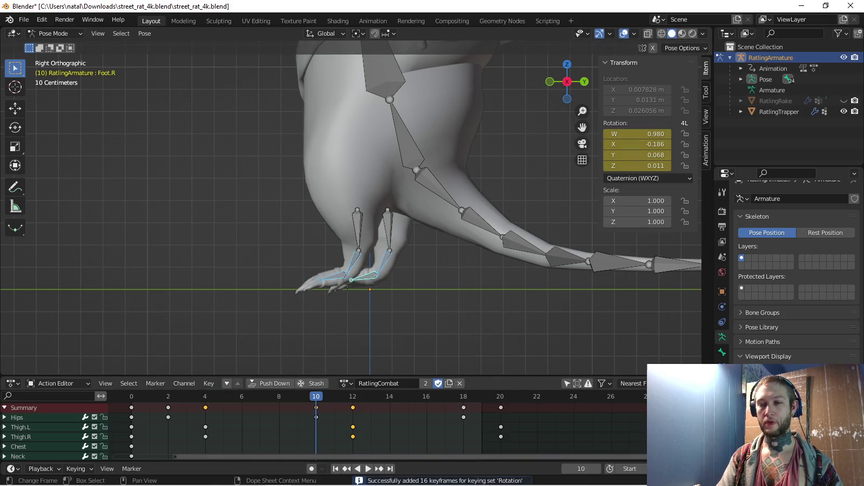
Copy the frame-0 pose, paste and key it at frame 20, then replay the step
key("shift+Left")
key("ctrl+c")
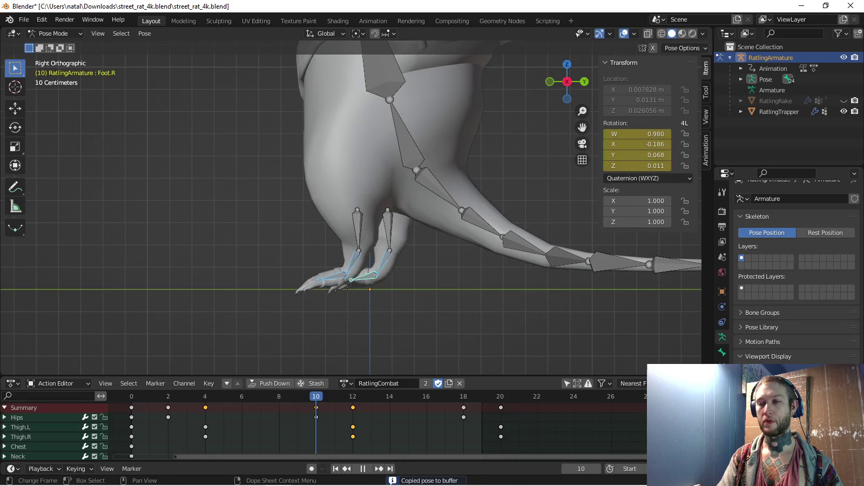
key("ctrl+v")
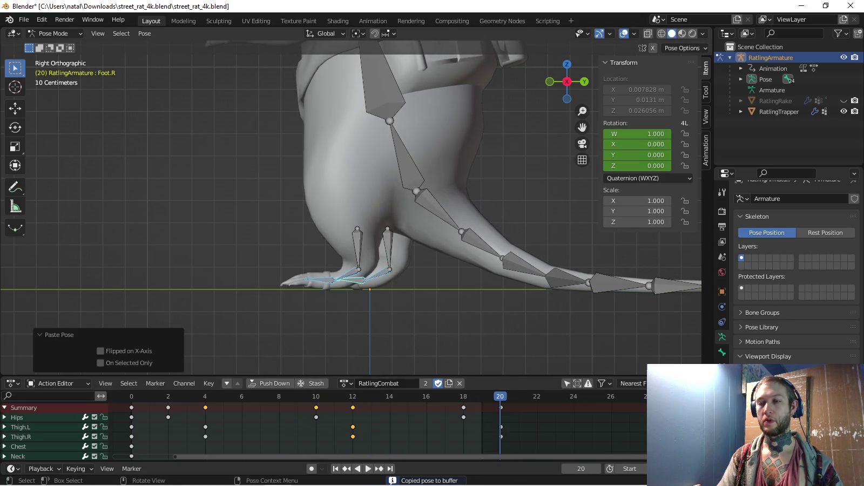
key("i")
key("shift+Left")
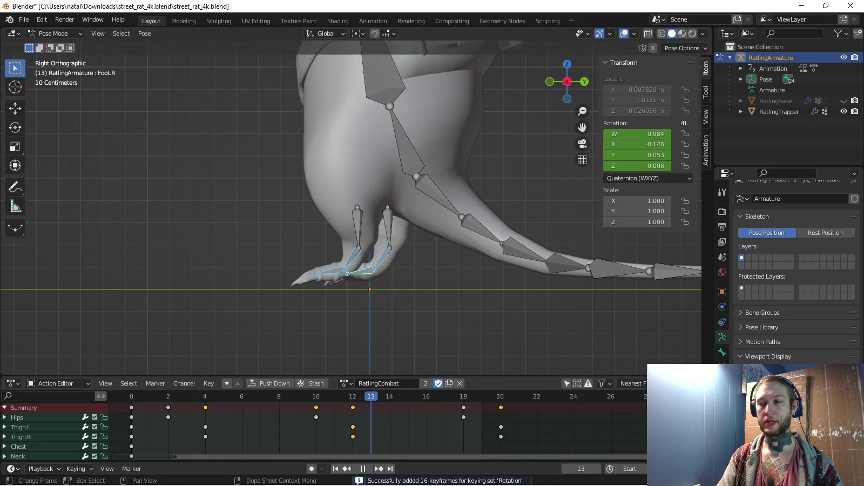
key("space")
key("space")
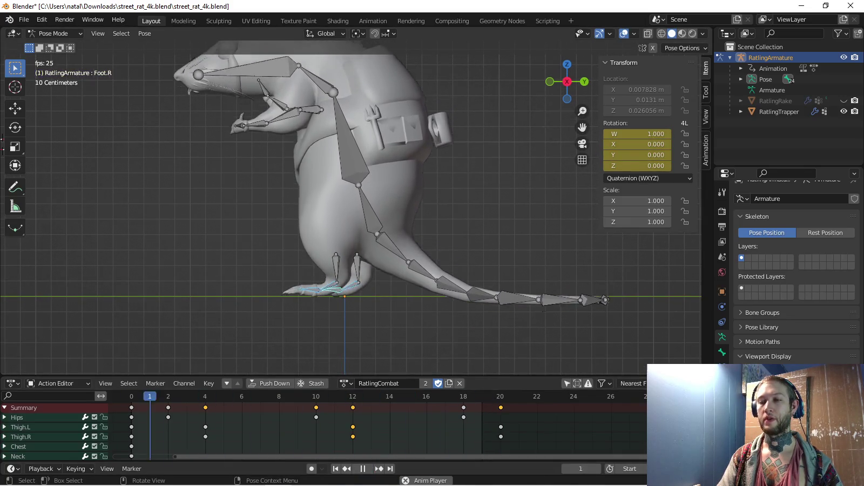
Set every RatlingCombat key's interpolation mode to Linear
middle_click_drag(378, 216, 324, 205)
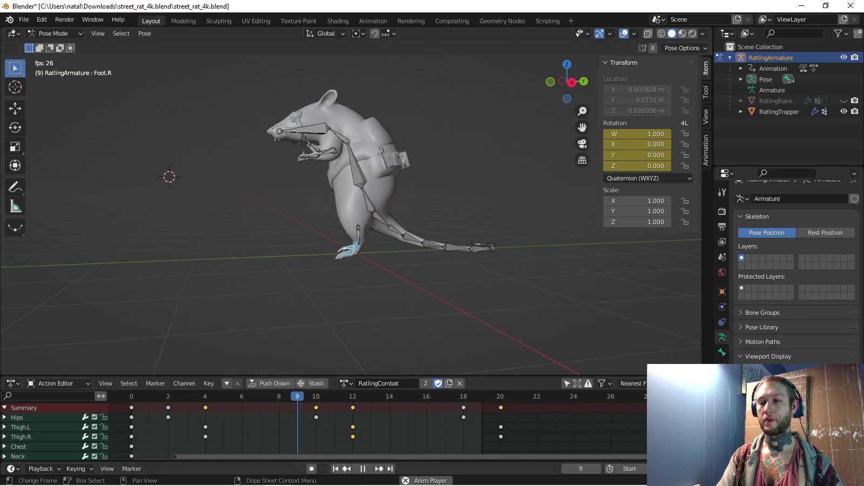
key("space")
right_click(199, 398)
mouse_move(189, 397)
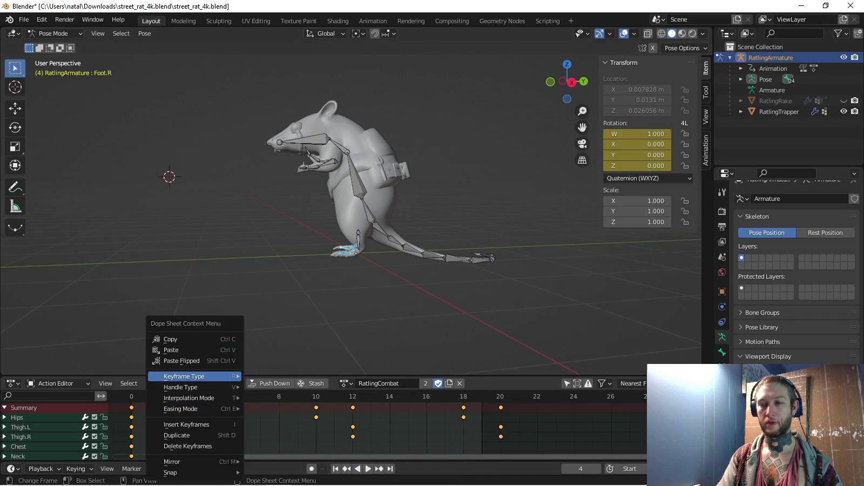
left_click(269, 339)
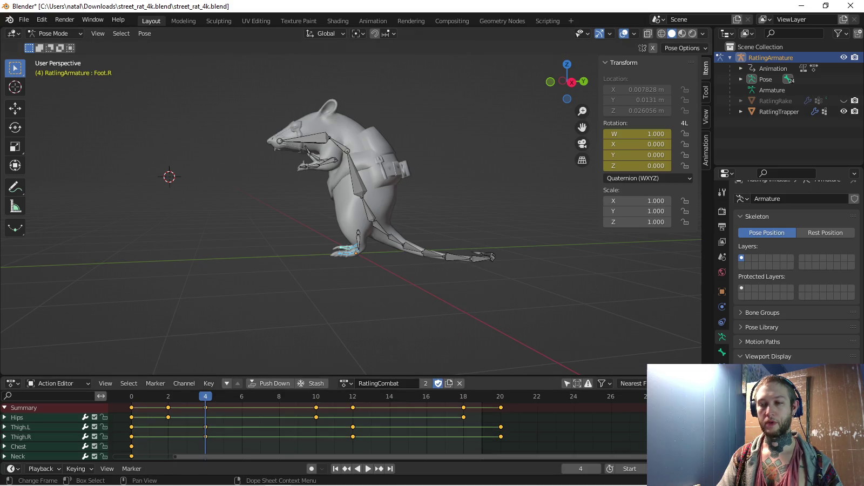
key("space")
middle_click_drag(270, 313, 302, 308)
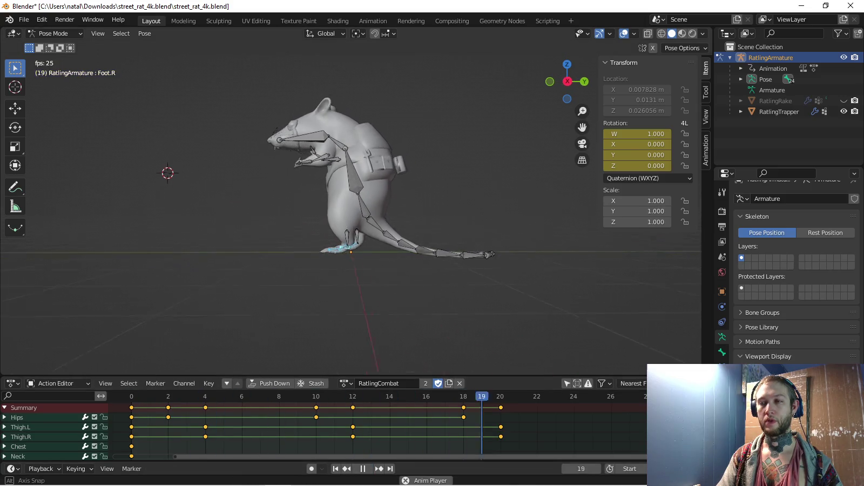
key("KP_3")
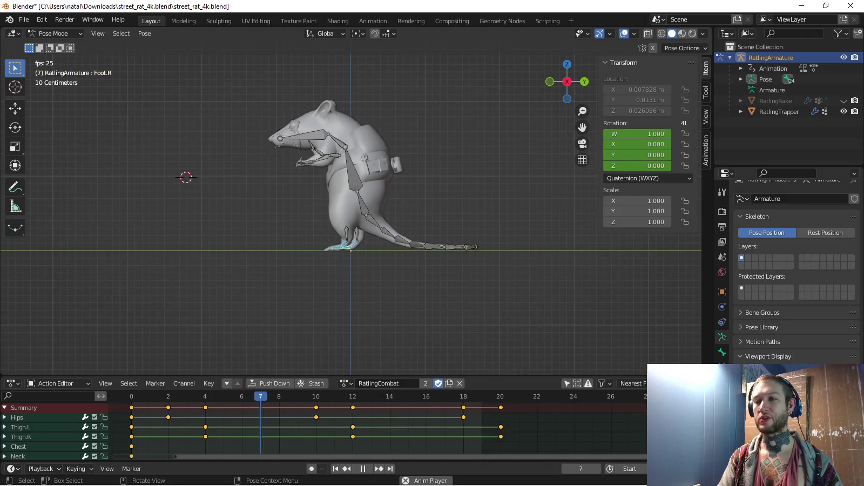
key("space")
Push all keys after frame 0 four frames later and play the retimed animation
key("shift+Left")
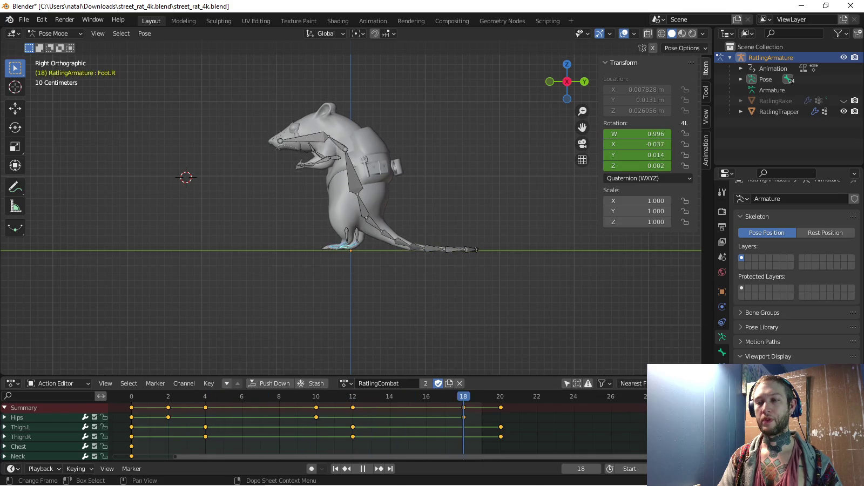
left_click(168, 417)
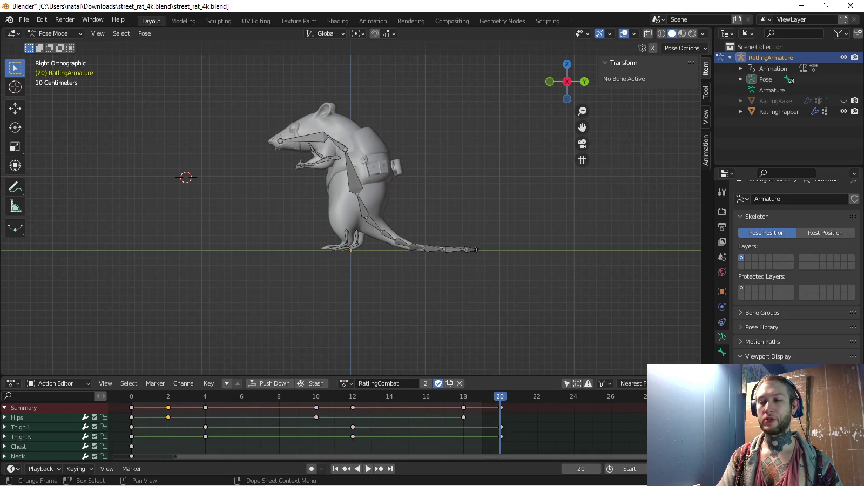
key("a")
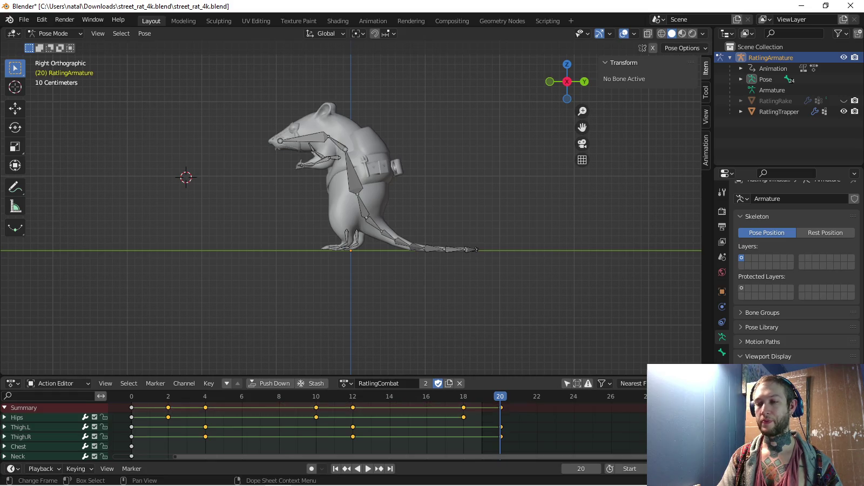
key("g")
key("Return")
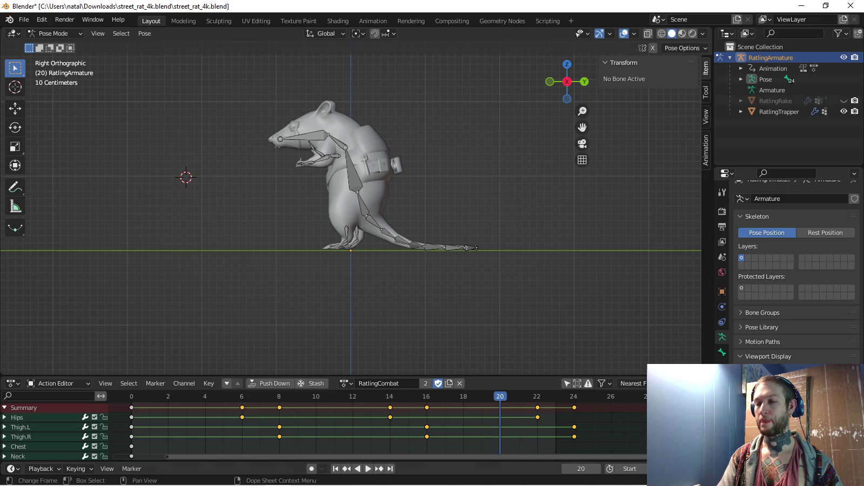
key("space")
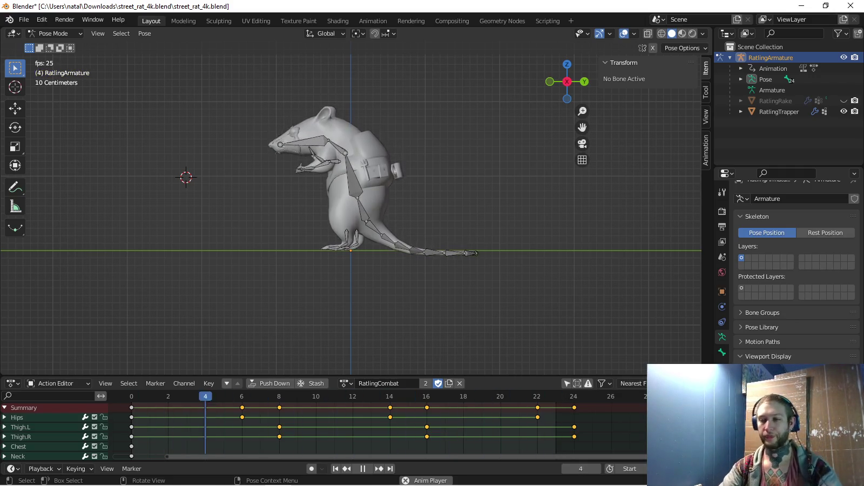
key("space")
key("space")
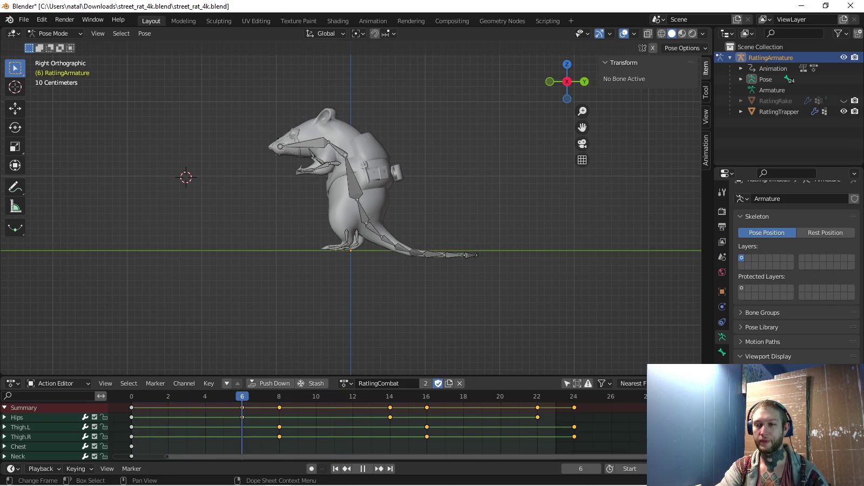
key("Escape")
scroll(316, 119, "up", 3)
scroll(316, 119, "up", 3)
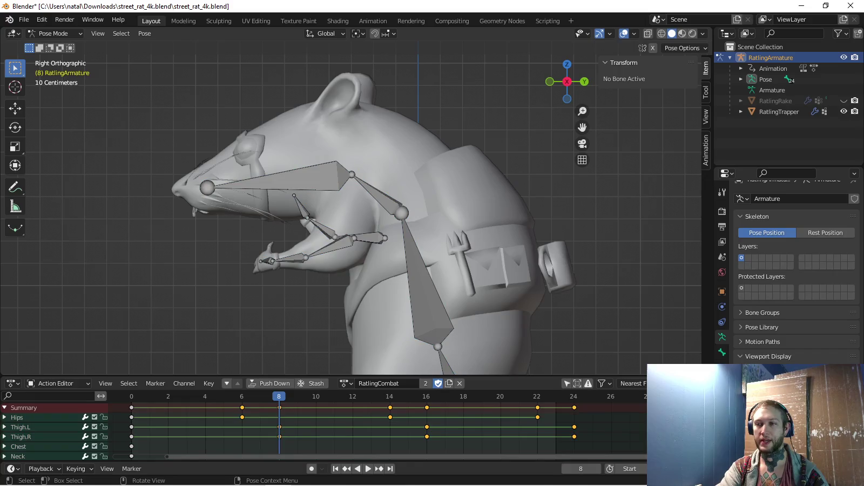
At frame 8, rotate the rat's arm and hand bones downward
left_click(359, 240)
key("r")
key("Escape")
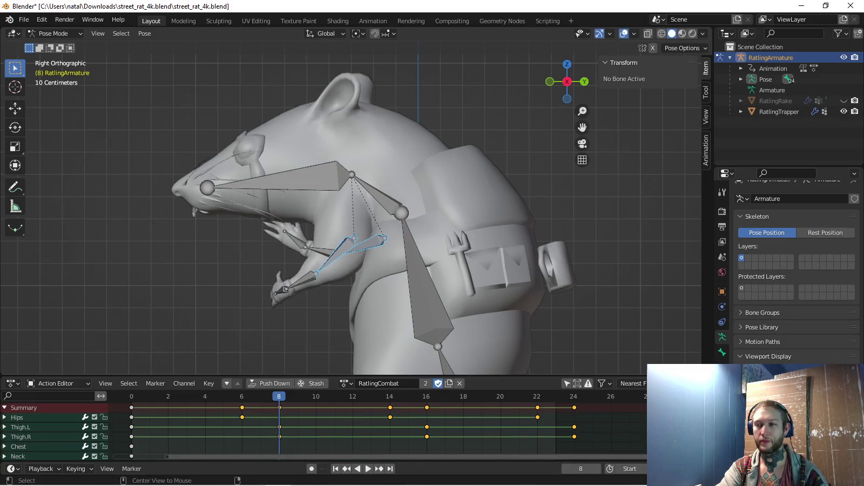
key("c")
left_click(286, 281)
key("Escape")
key("r")
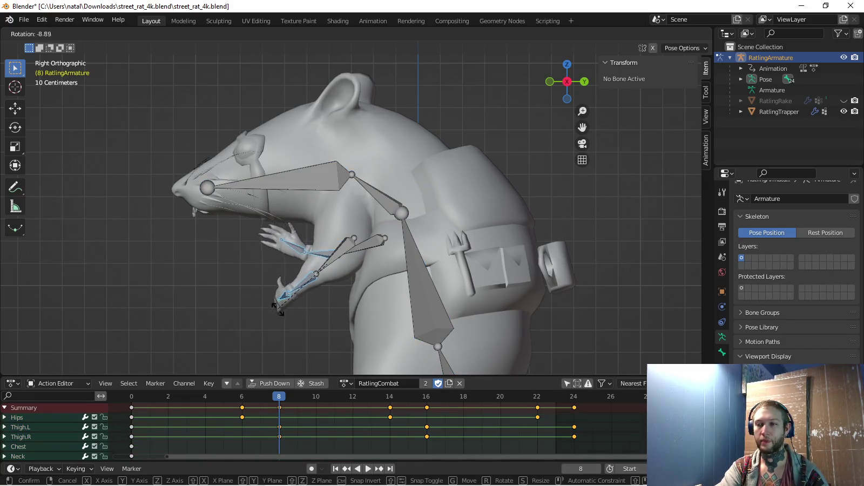
key("Return")
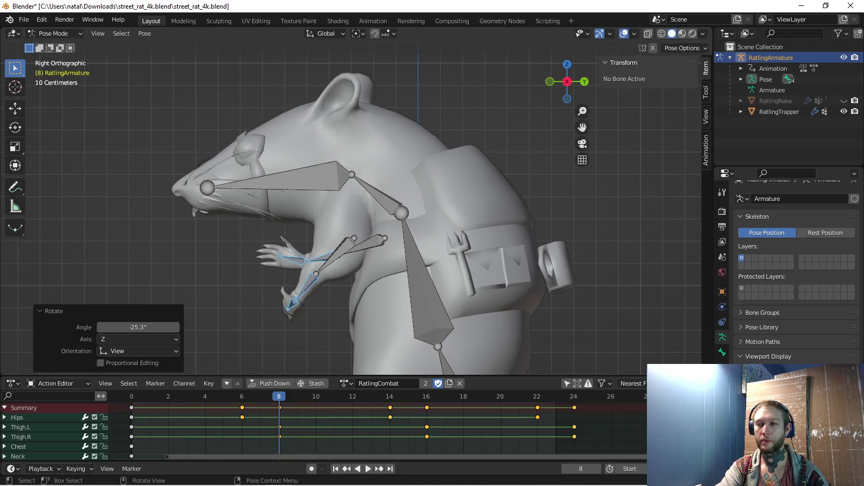
Rotate the left and right hand bones down to match the swung arms
left_click(293, 302)
mouse_move(302, 292)
middle_mouse_down()
mouse_move(335, 281)
mouse_move(432, 281)
middle_mouse_up()
key("r")
key("Return")
left_click(251, 250)
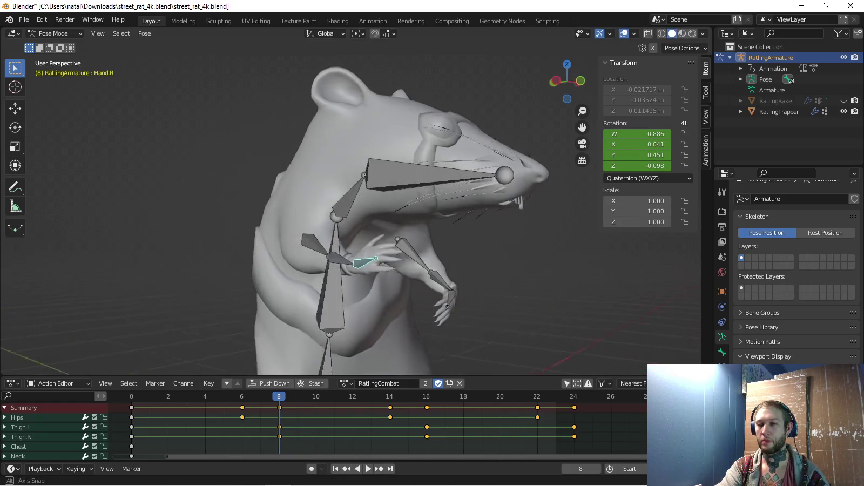
key("r")
key("Return")
Select all the arm bones and key their rotation at frame 8
key("c")
middle_click_drag(324, 265, 410, 270)
key("Escape")
key("i")
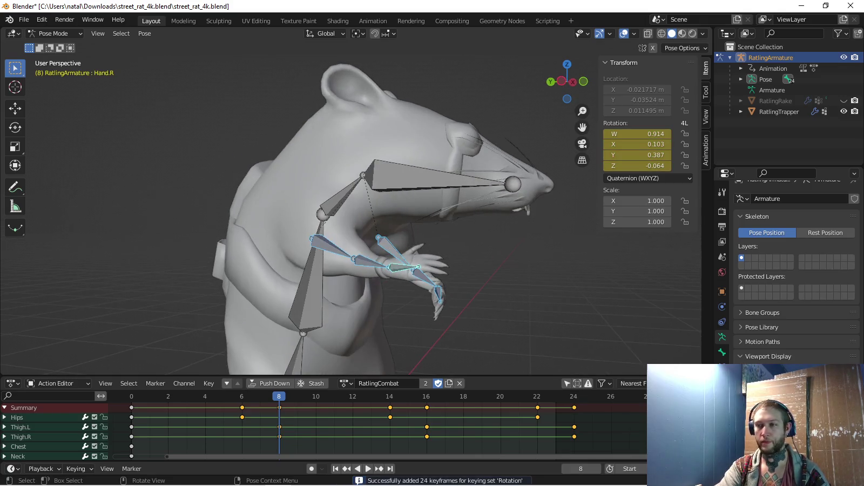
key("KP_3")
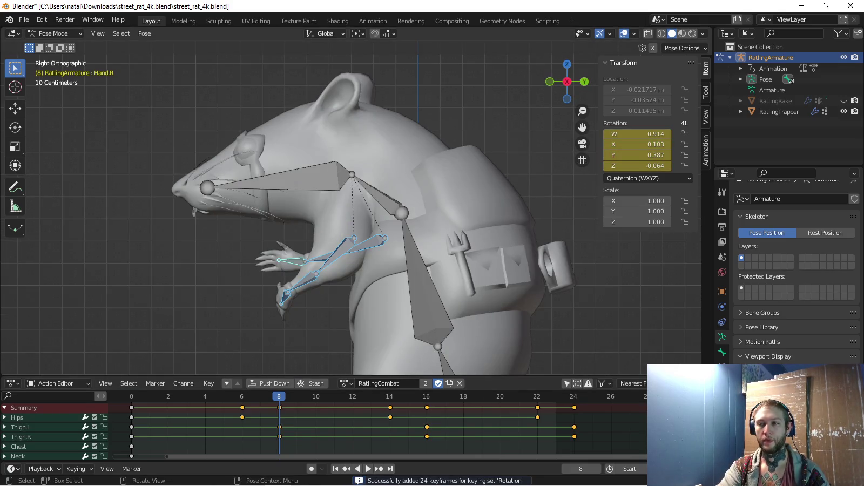
Copy the arm pose, review the playback, and paste the copied pose back in
key("ctrl+c")
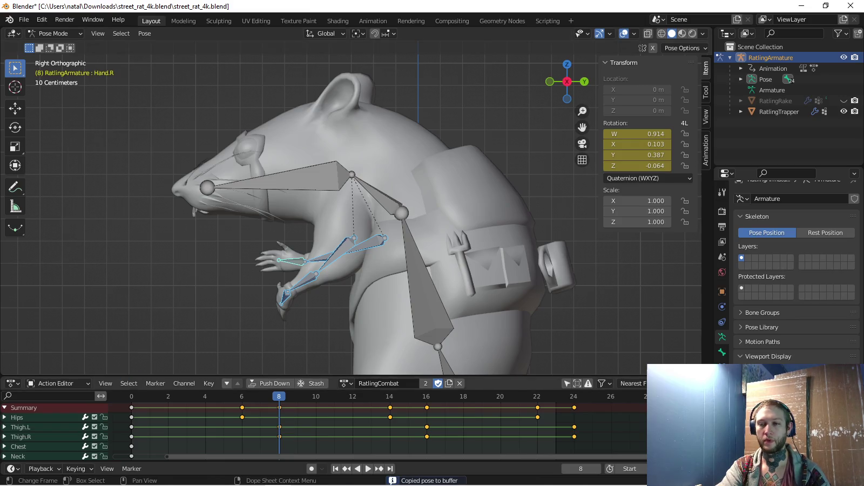
key("shift+Left")
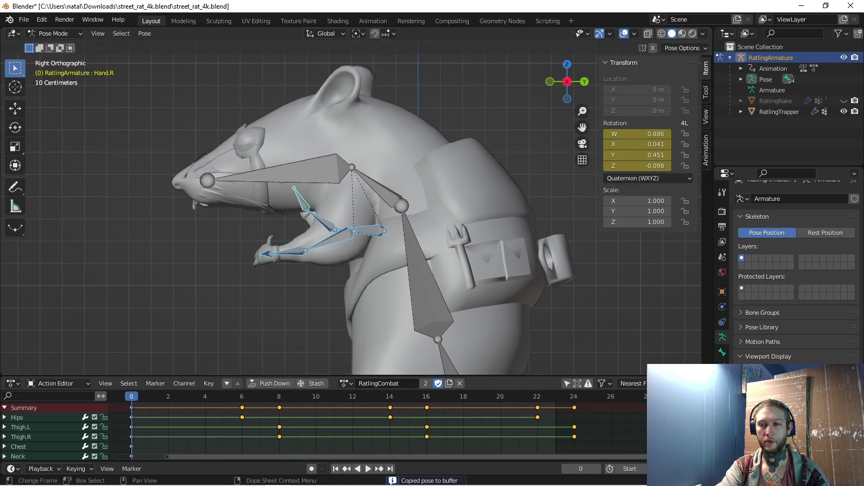
key("space")
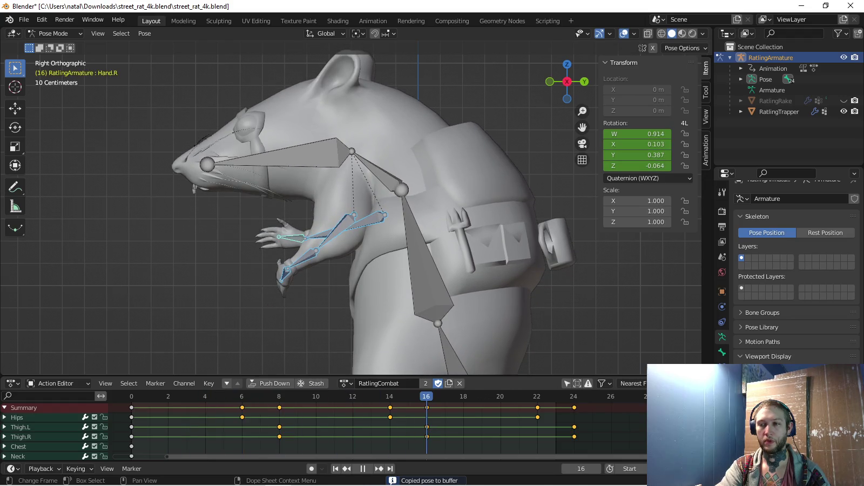
key("space")
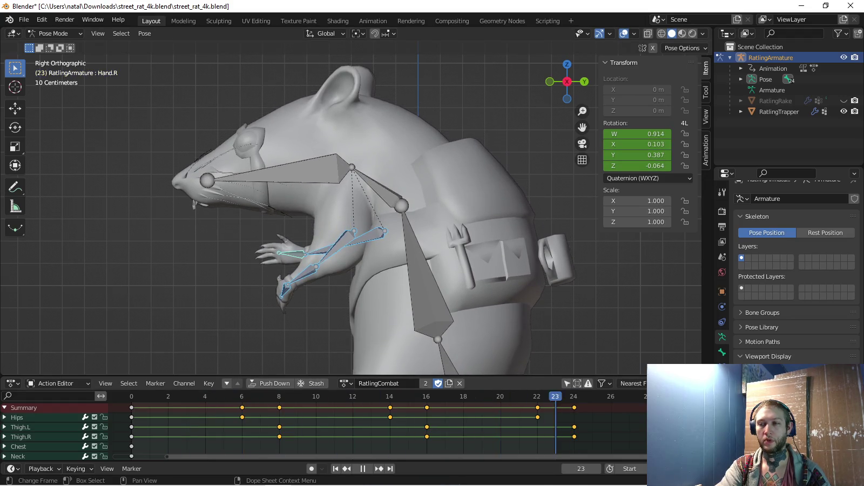
key("space")
key("ctrl+v")
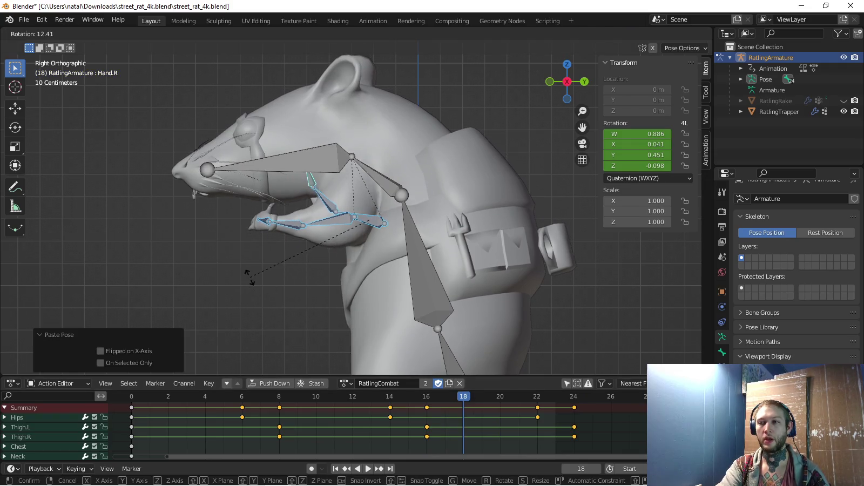
left_click(250, 276)
middle_click_drag(249, 275, 281, 312, "shift")
Adjust the forearm and select the left arm and hand bones
key("r")
left_click(345, 227)
left_click(303, 249)
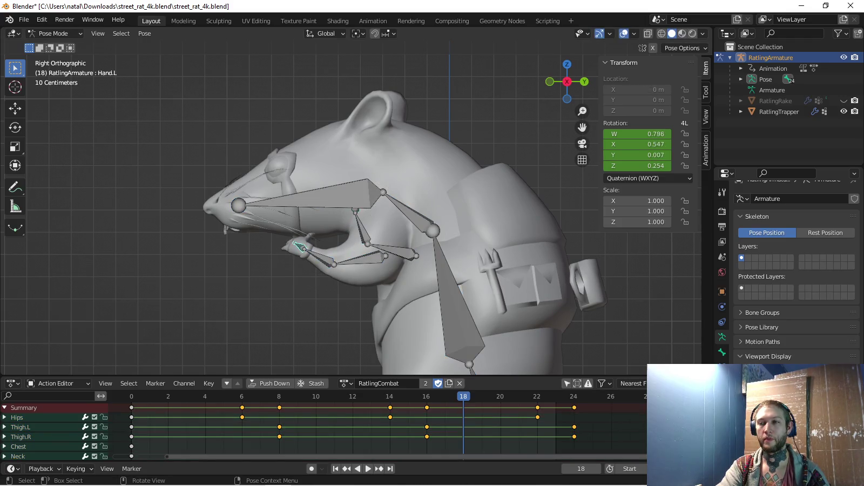
middle_click_drag(303, 248, 295, 249)
left_click(292, 249)
key("c")
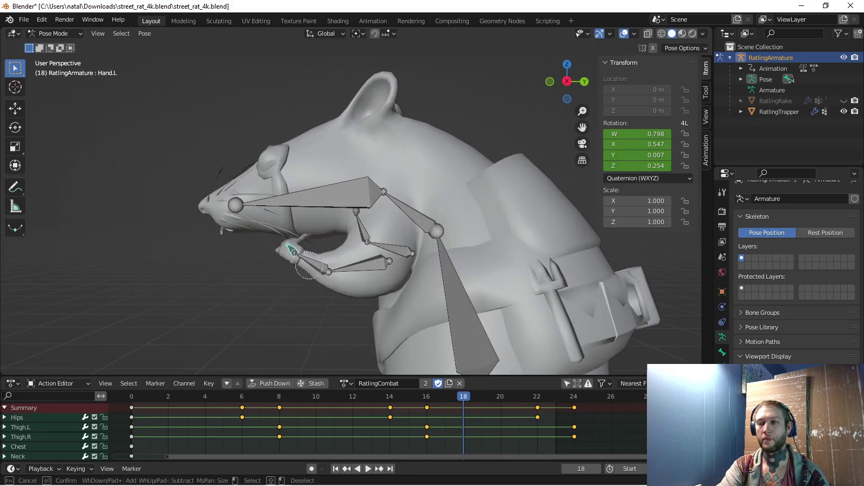
key("Escape")
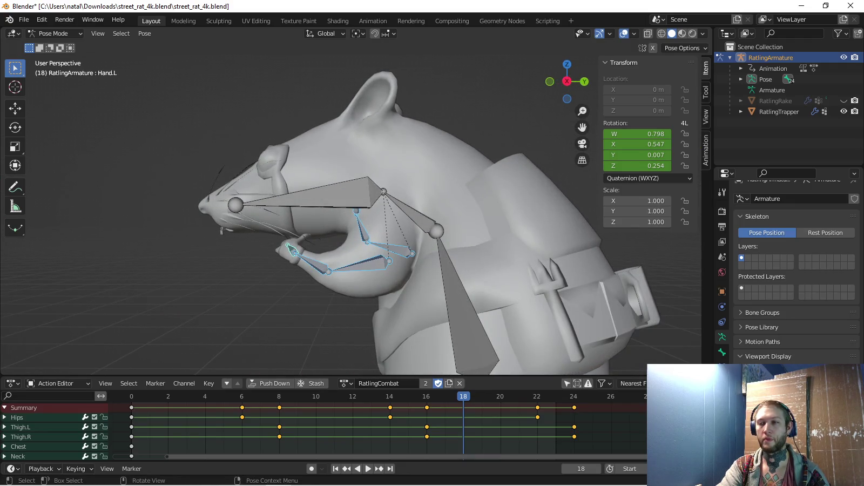
Copy the frame-0 left arm pose to frame 24, key its rotation, and preview
key("space")
key("ctrl+c")
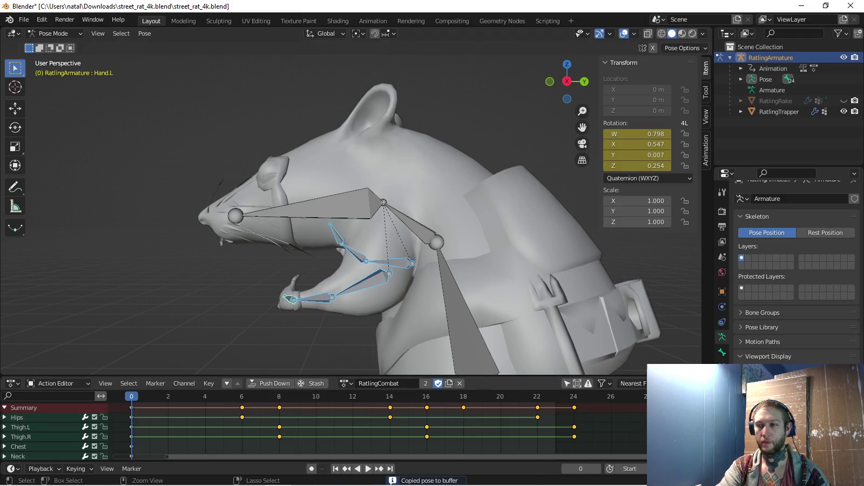
key("space")
key("ctrl+shift+v")
key("i")
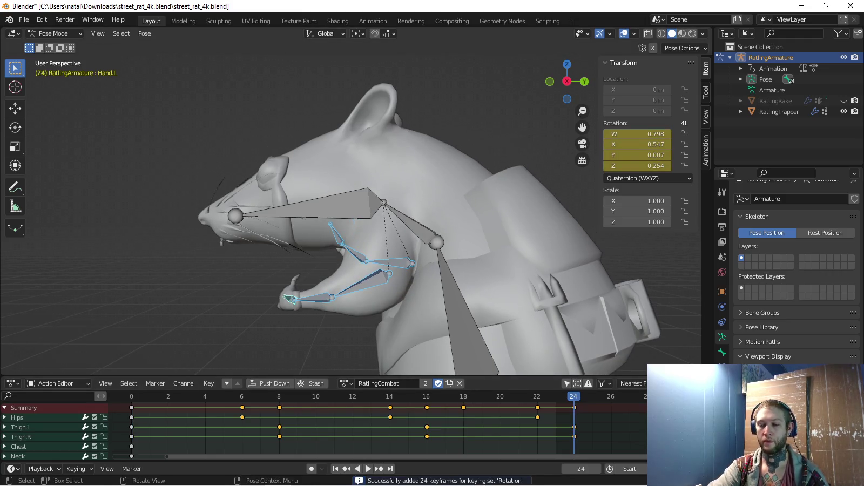
key("KP_3")
key("space")
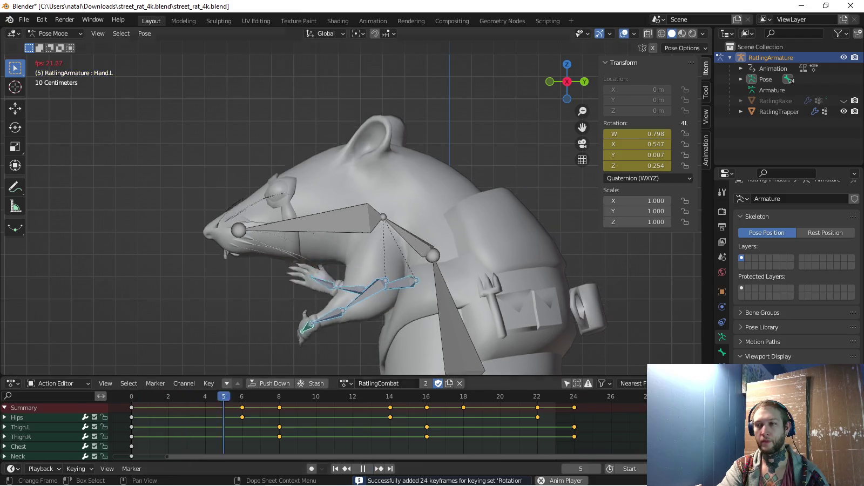
mouse_move(378, 216)
middle_mouse_down()
mouse_move(421, 205)
mouse_move(334, 221)
middle_mouse_up()
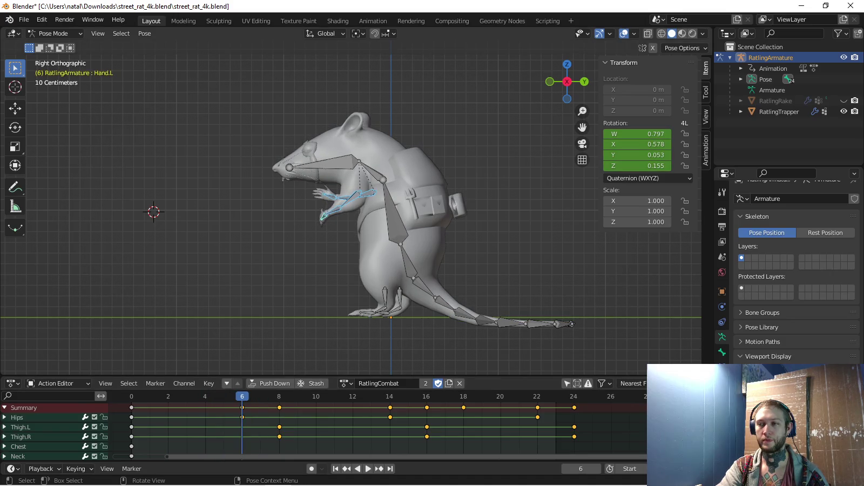
At frame 6, tilt the chest, neck and head, rotating the head 3.34°
left_click(19, 446)
key("r")
left_click(346, 190)
left_click(352, 186)
key("r")
left_click(344, 191)
left_click(348, 181)
key("r")
left_click(351, 184)
Key the chest, neck and head rotations at frame 6 and preview the motion
key("c")
left_click_drag(354, 183, 381, 189)
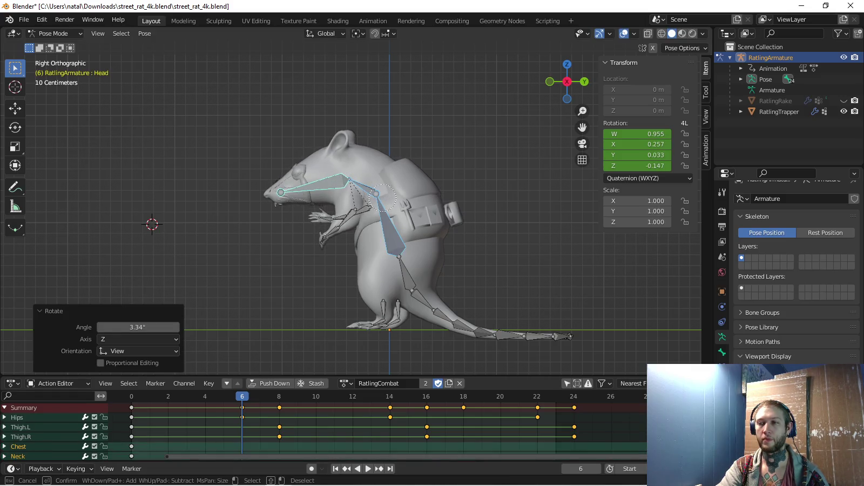
key("Escape")
key("i")
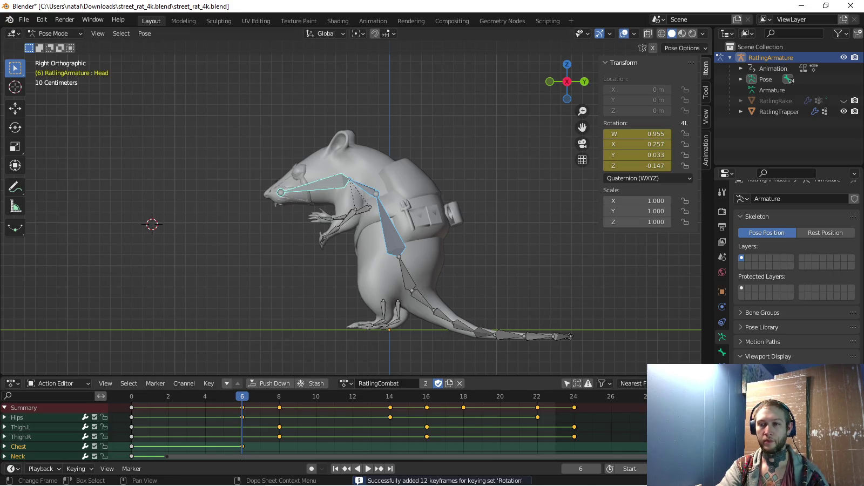
key("space")
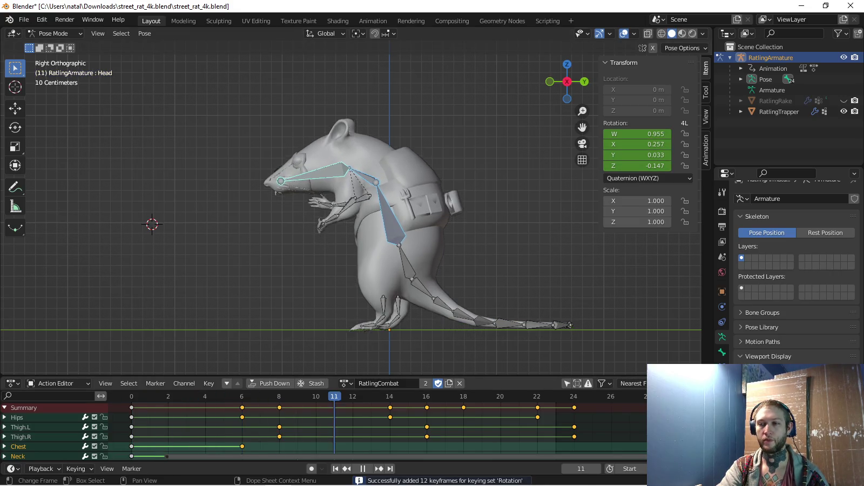
key("space")
Carry the pose to frame 18, rotate the head 8.63°, and key the upper body
key("ctrl+c")
left_click(463, 396)
key("ctrl+v")
middle_click_drag(324, 216, 331, 256, "shift")
left_click(377, 209)
left_click(324, 200)
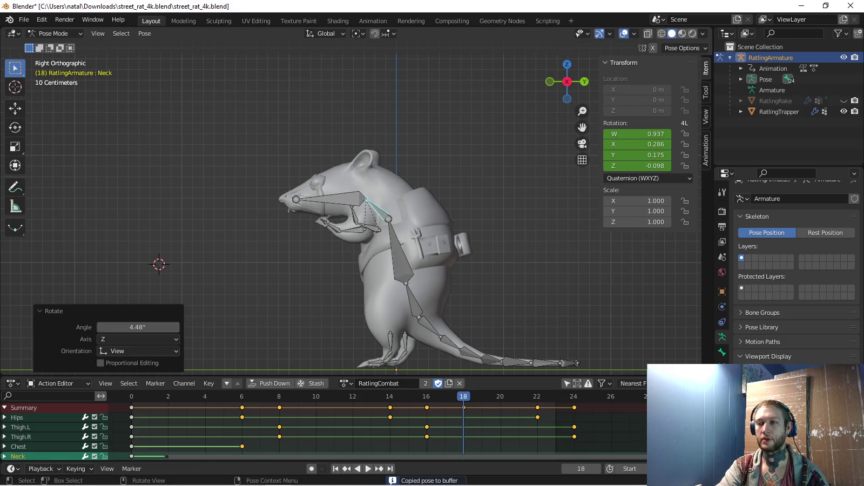
key("r")
left_click(278, 215)
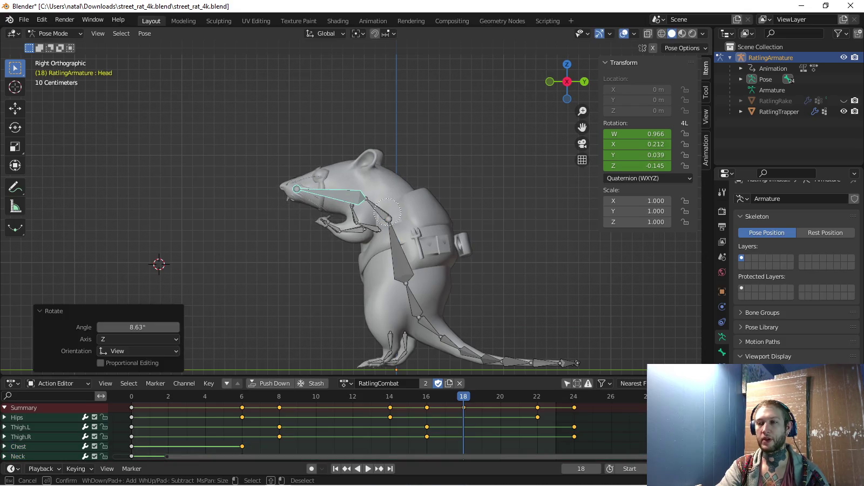
left_click(394, 225, "shift")
key("i")
Copy the frame-0 upper-body pose to frame 24, key it, and play back
left_click(132, 396)
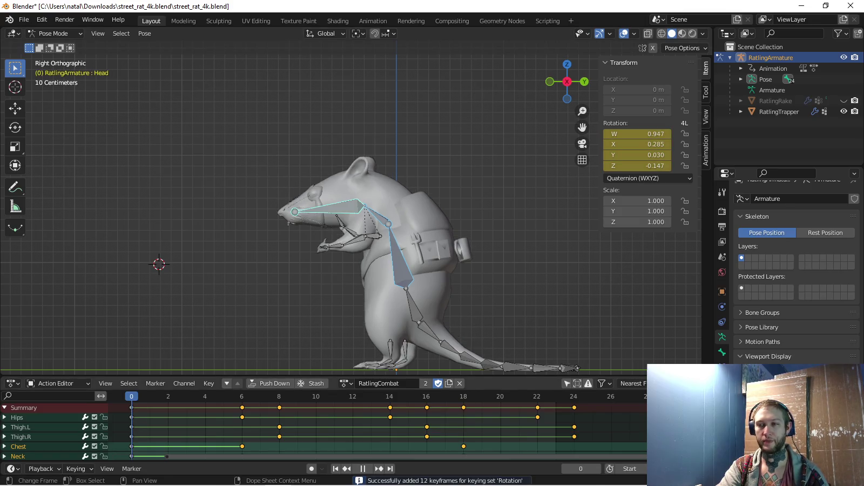
key("ctrl+c")
key("shift+Right")
key("ctrl+v")
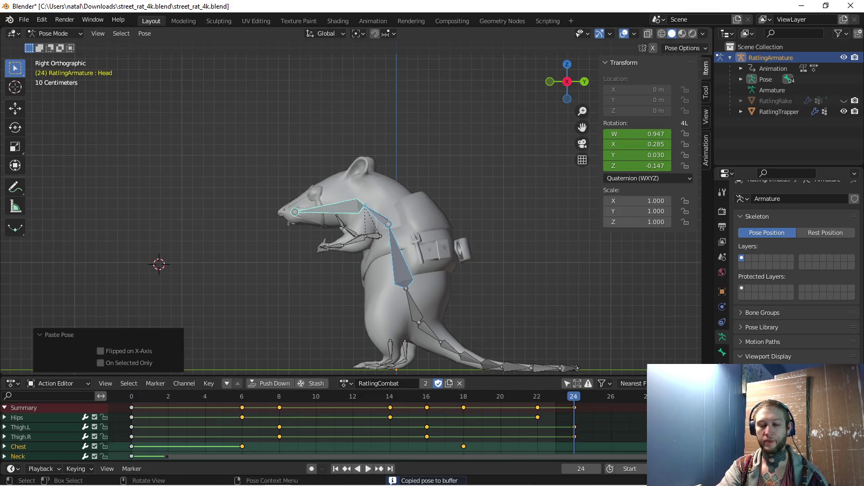
key("i")
key("space")
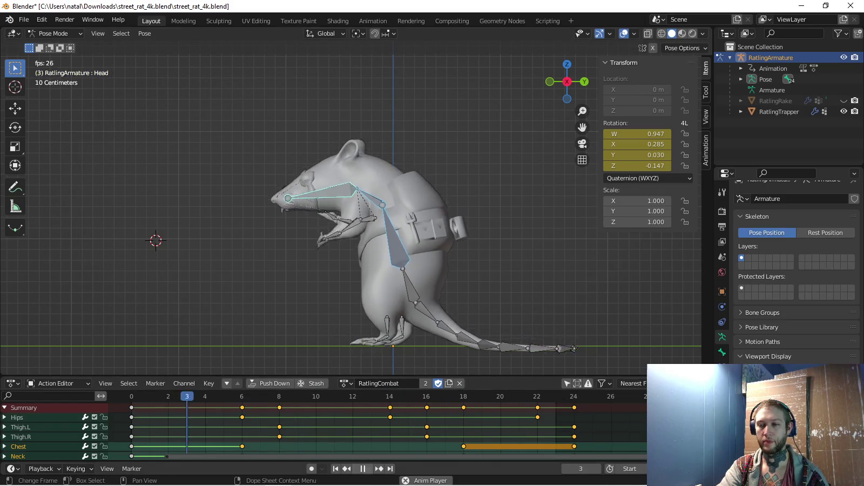
middle_click_drag(378, 216, 333, 183, "shift")
At frame 6, raise the Tail.002 bone and lower Tail.004
key("space")
left_click(405, 300)
middle_click_drag(405, 300, 400, 251, "shift")
scroll(400, 252, "up", 4)
key("r")
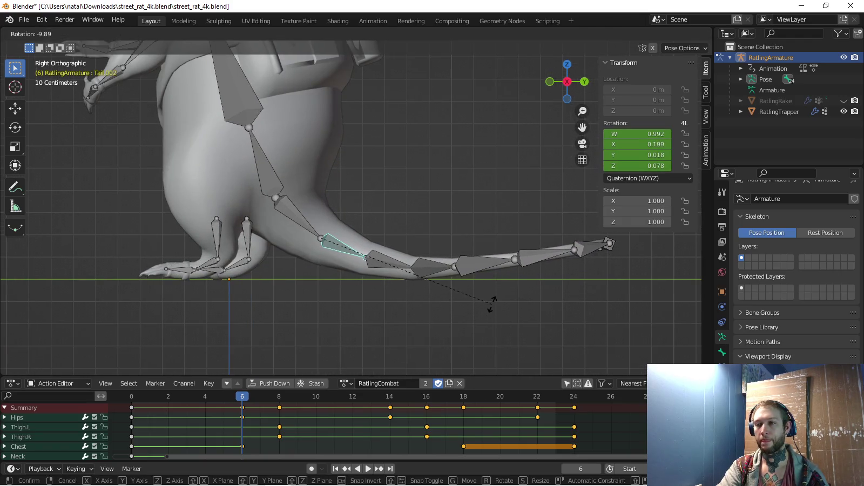
left_click(491, 302)
left_click(432, 267)
key("r")
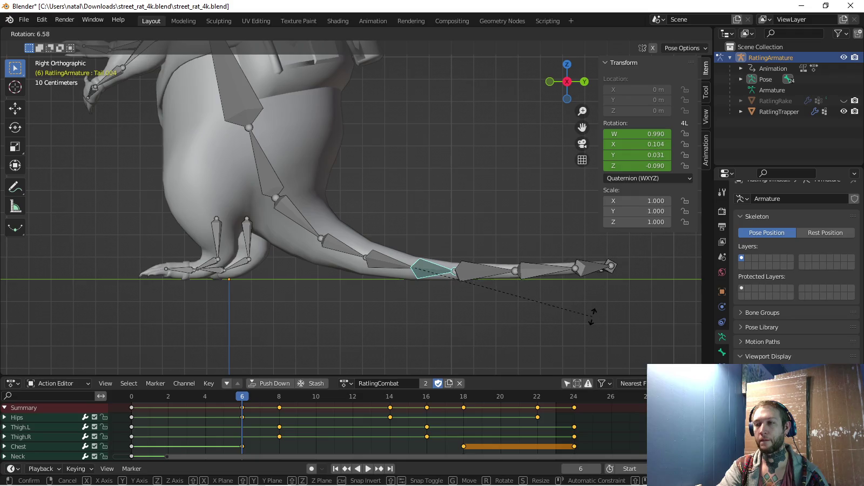
left_click(609, 265)
Drop the Tail.005 tip and key all three tail bones at frame 6
left_click(486, 270)
key("r")
left_click(609, 274)
left_click(432, 270, "shift")
left_click(343, 246, "shift")
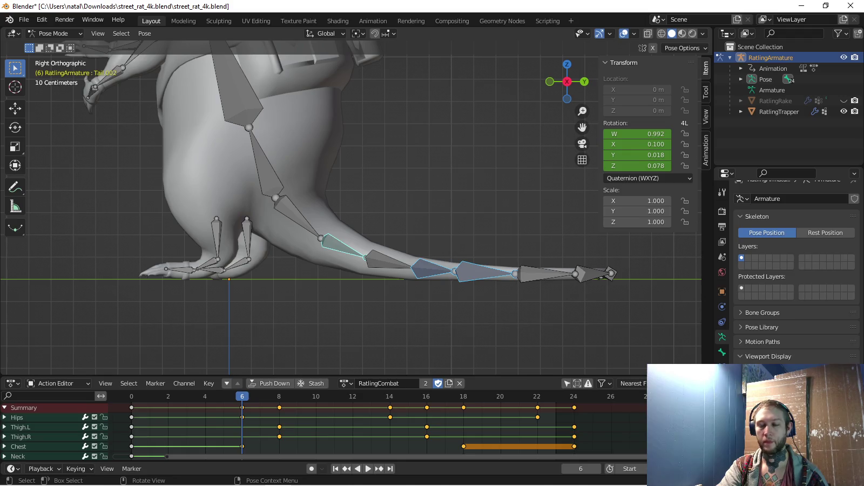
key("i")
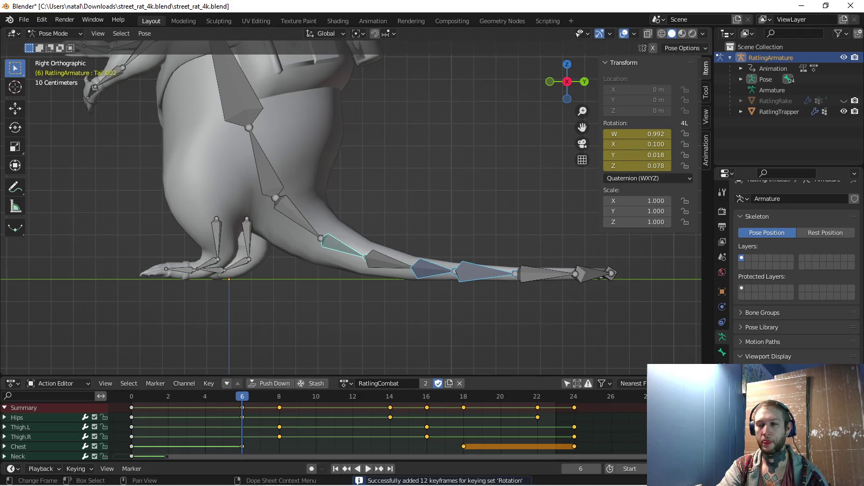
At frame 14, rotate the tail bones down 10.4° and bend Tail.005
key("space")
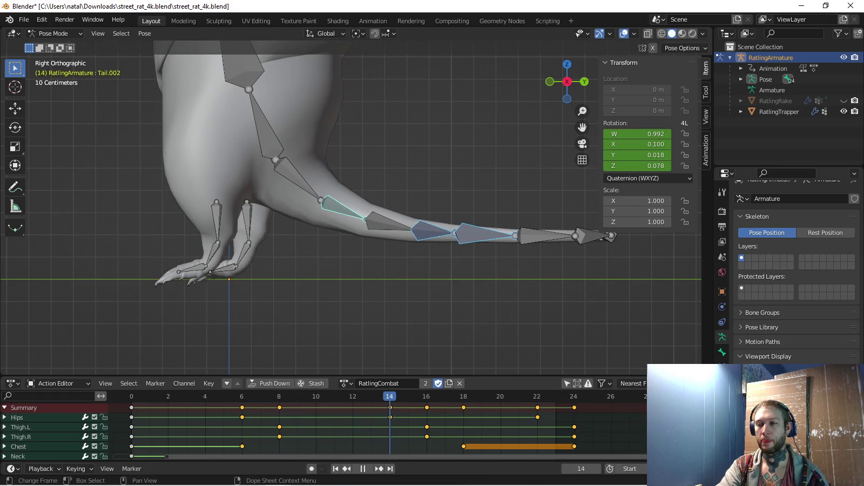
key("space")
key("r")
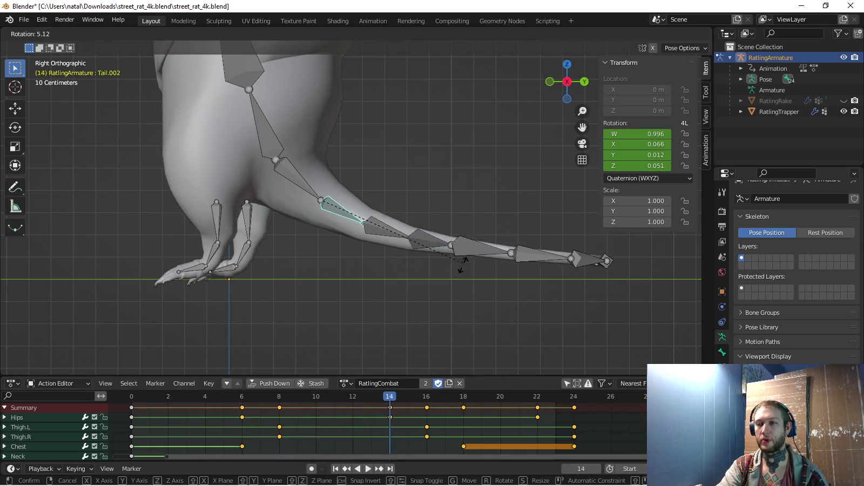
left_click(459, 265)
left_click(426, 249)
key("r")
left_click(543, 308)
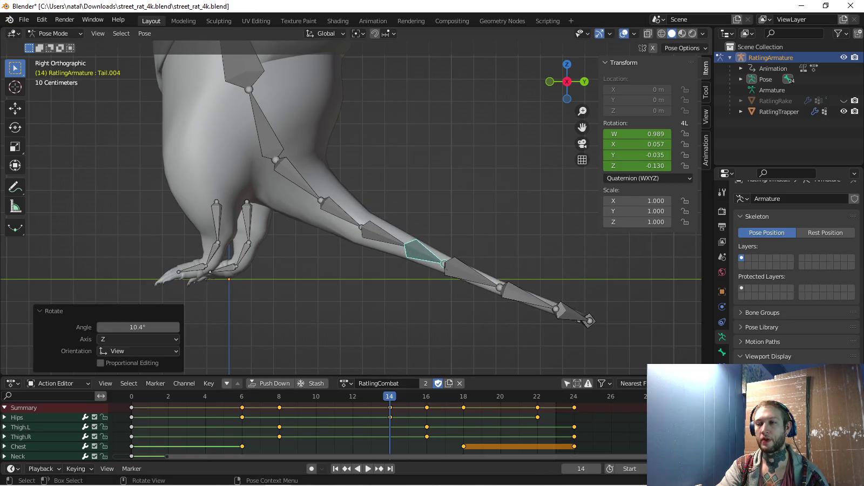
left_click(475, 273)
Reselect Tail.004 and Tail.002 and key the tail rotations at frame 14
key("r")
left_click(598, 272)
key("shift+bracketleft")
left_click(341, 213, "shift")
key("i")
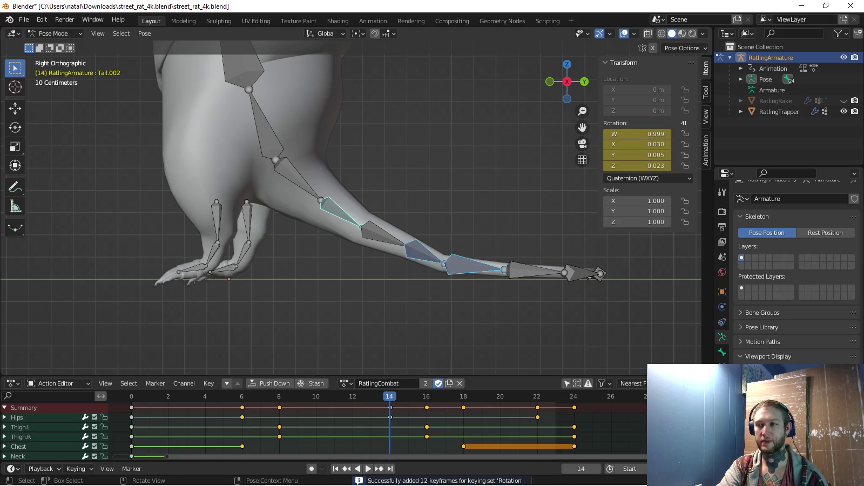
Paste the frame-0 tail pose at frame 24, key it, and play back
key("shift+Left")
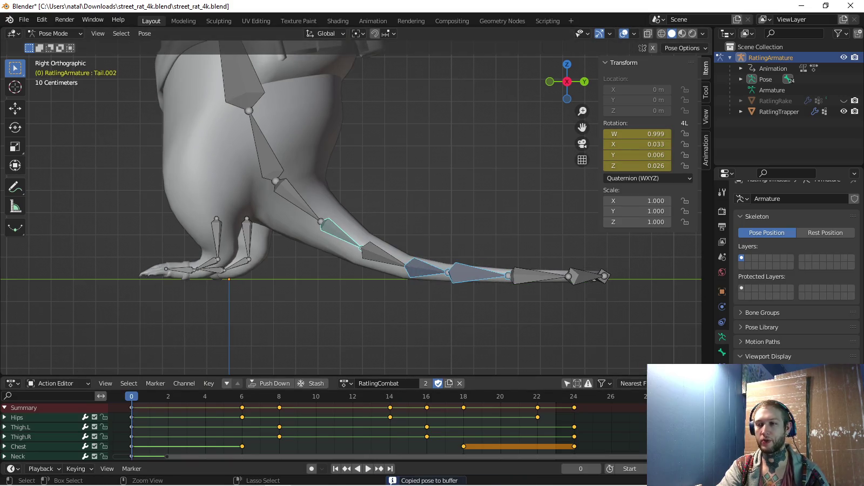
key("shift+Right")
key("ctrl+v")
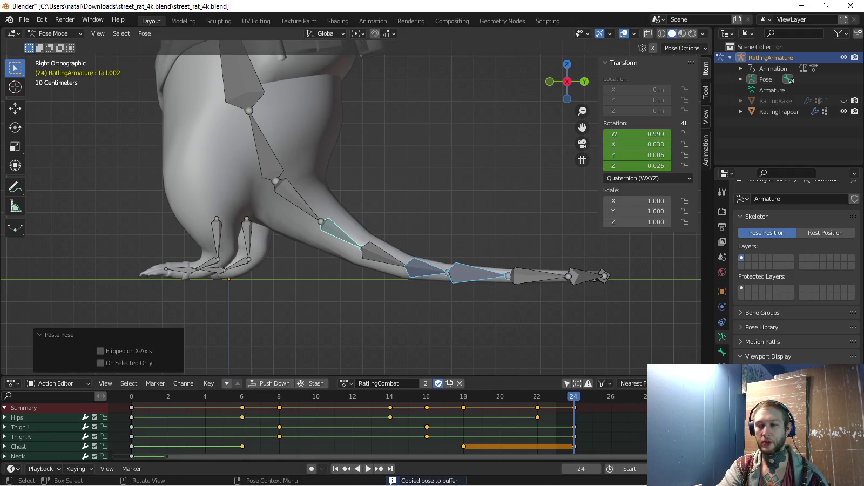
key("i")
key("space")
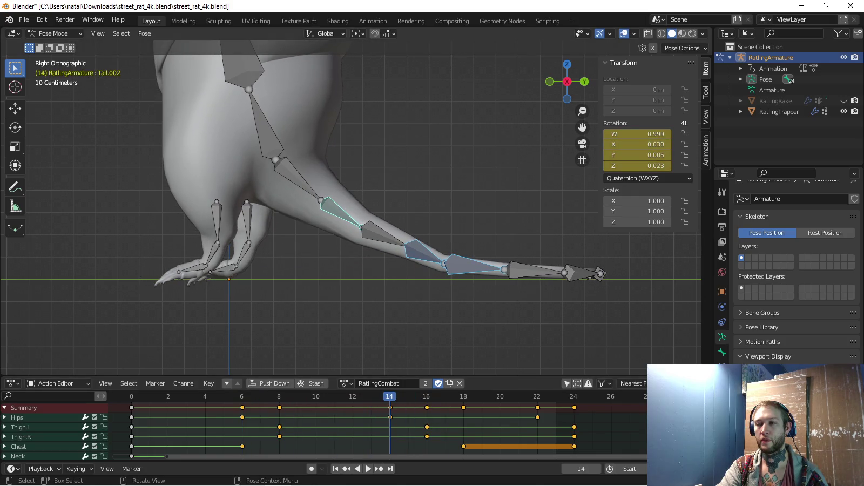
Slightly adjust Tail.005, rekey the tail at frame 14, and replay the loop
left_click(475, 275)
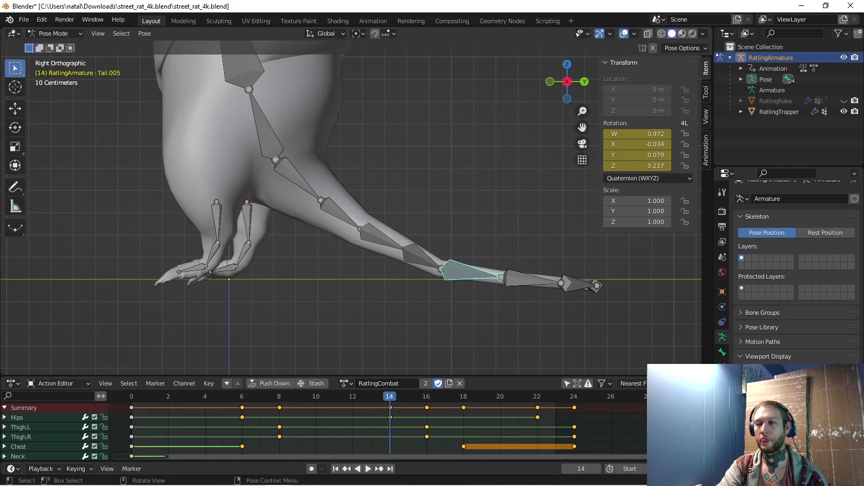
key("r")
left_click(526, 266)
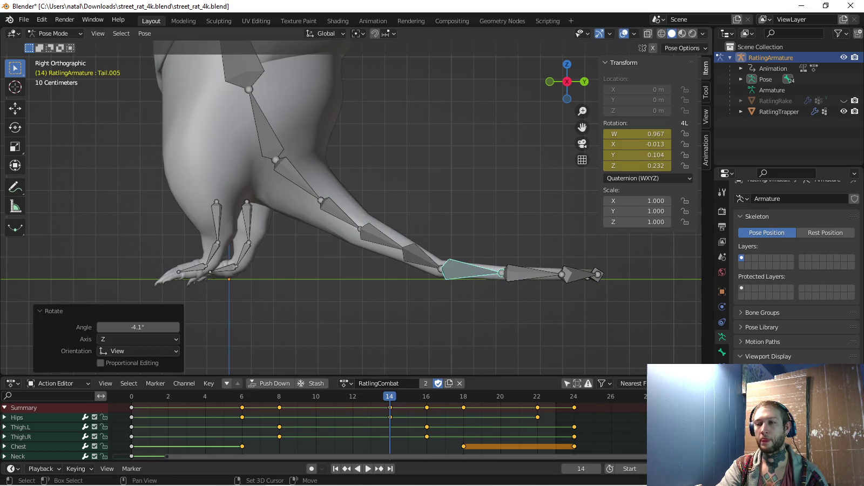
left_click(340, 213, "shift")
key("i")
key("space")
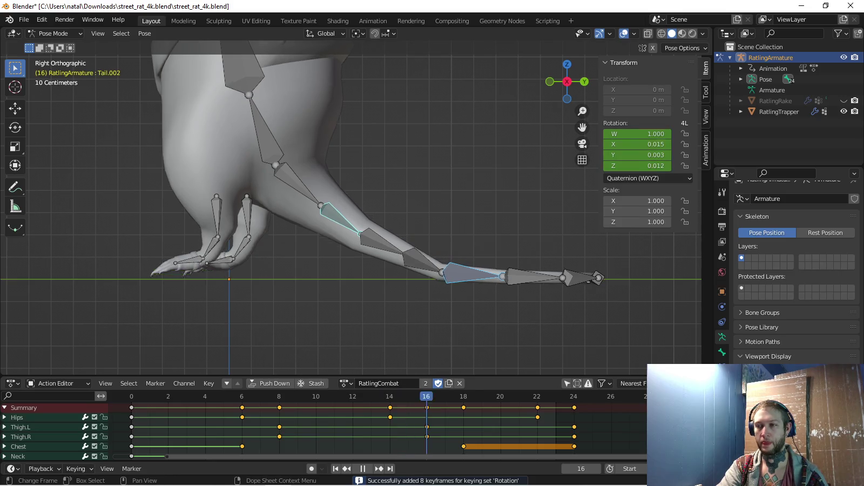
key("space")
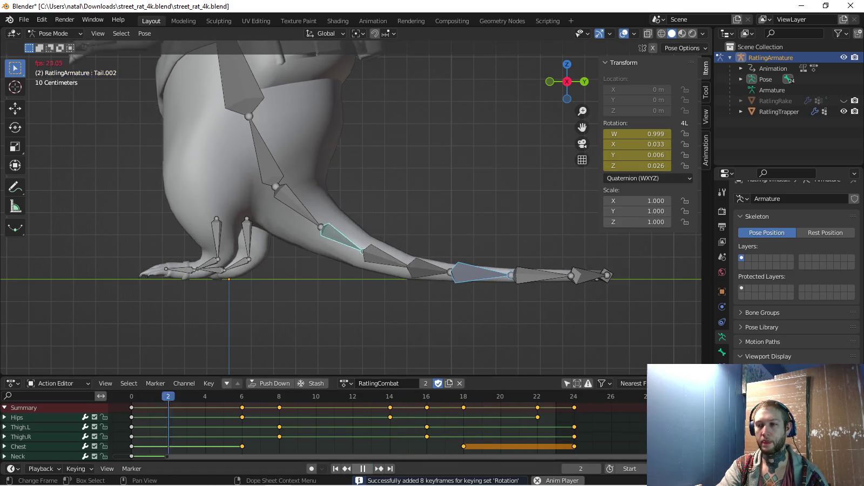
mouse_move(324, 216)
middle_mouse_down()
mouse_move(378, 216)
mouse_move(327, 219)
middle_mouse_up()
scroll(351, 205, "down", 5)
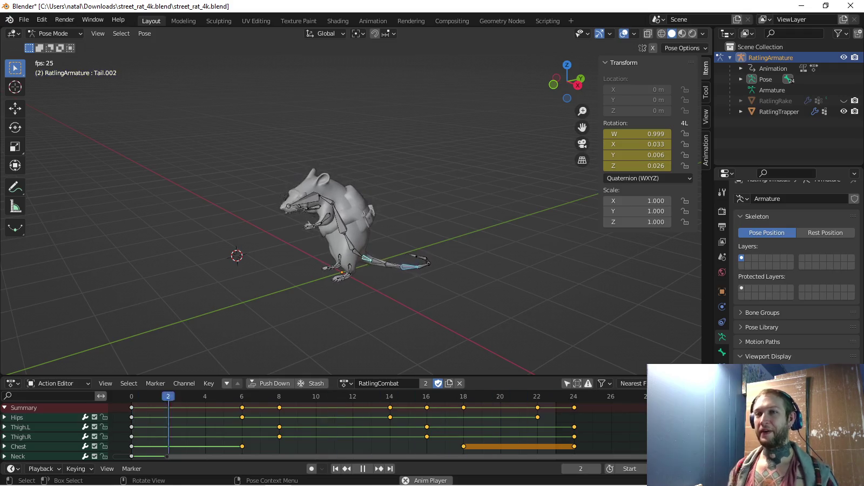
Stop playback at frame 19 and hide the Transform panel, sidebar and toolbar
left_click(363, 469)
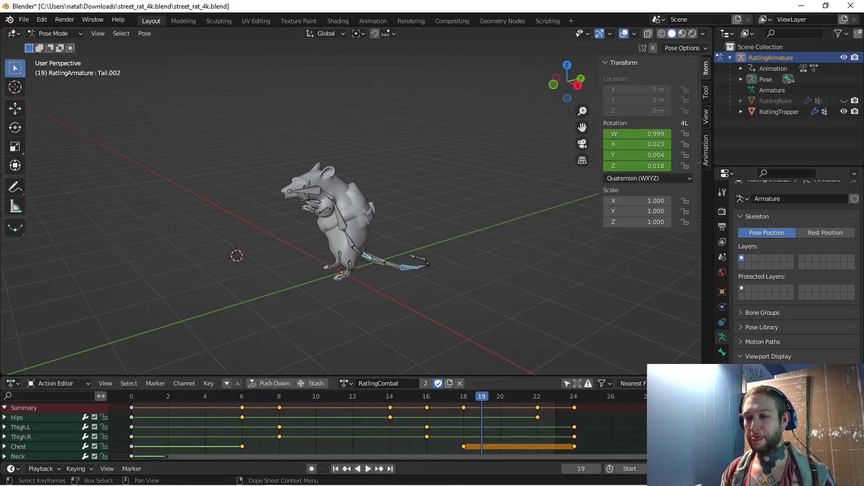
left_click(346, 383)
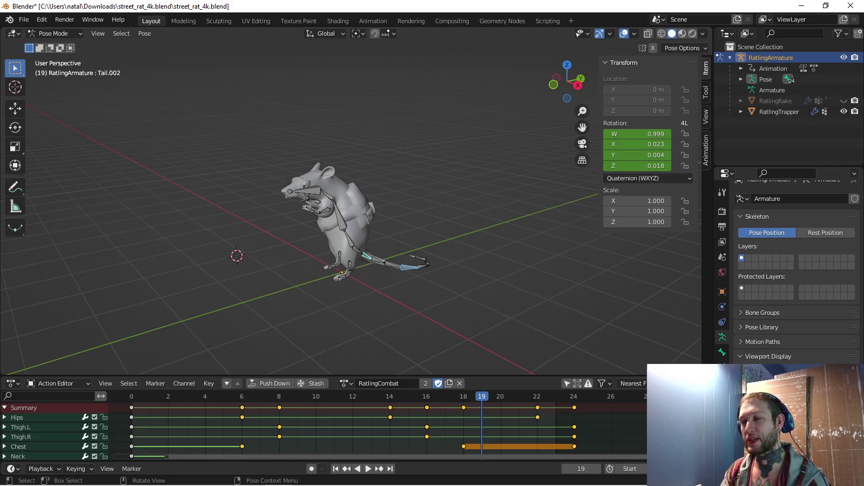
left_click(624, 62)
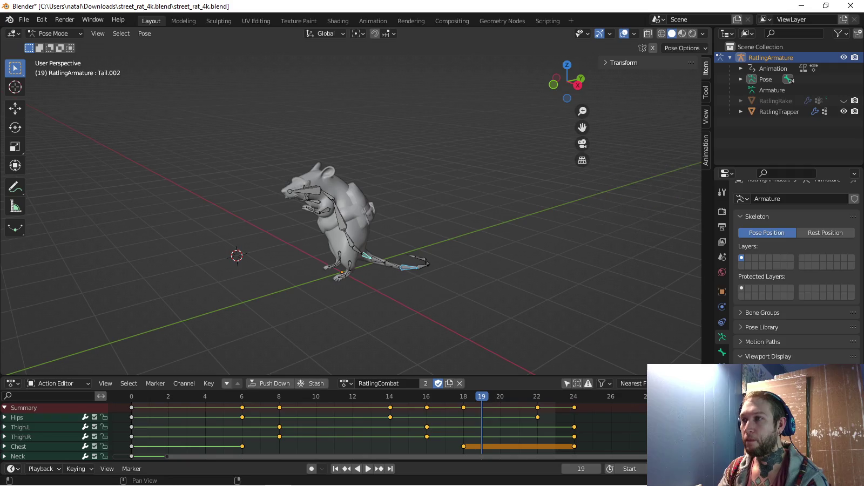
key("n")
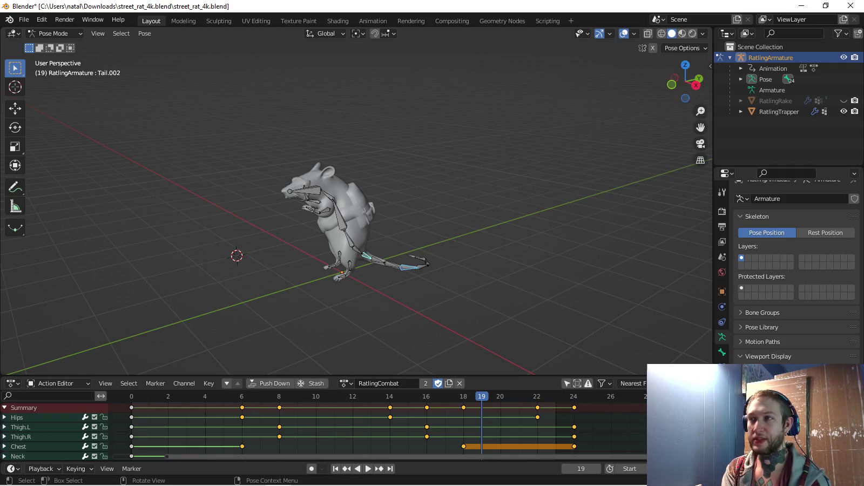
key("t")
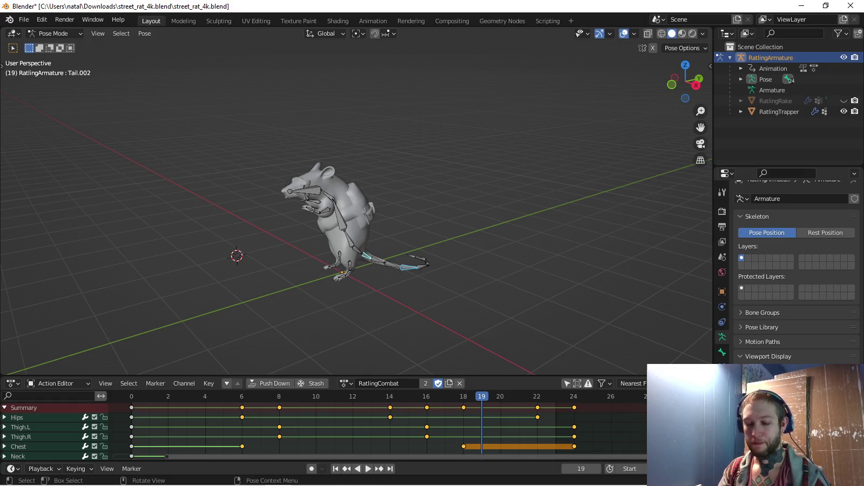
Snap the 3D cursor to the selected bone, save the file, and view the rat orthographically from the right
key("shift+s")
left_click(395, 299)
key("ctrl+s")
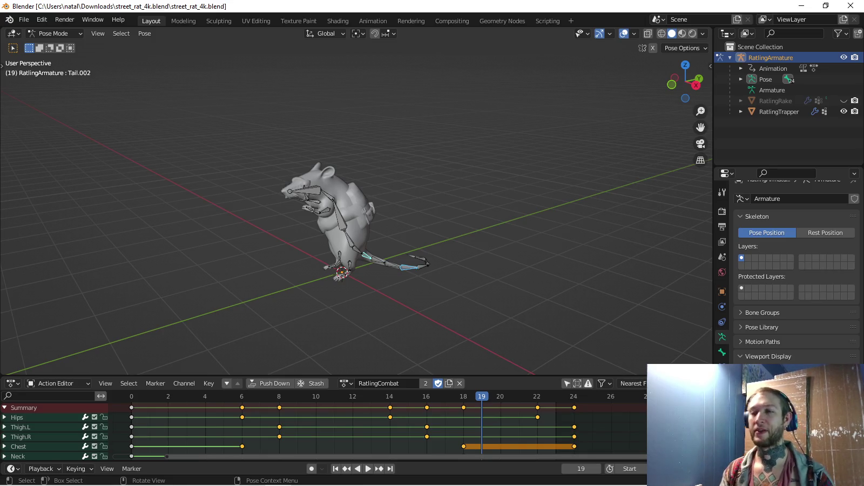
key("KP_5")
key("KP_3")
Play the RatlingCombat action in Right Ortho view and stop at frame 24
scroll(357, 200, "up", 2)
scroll(357, 200, "up", 1)
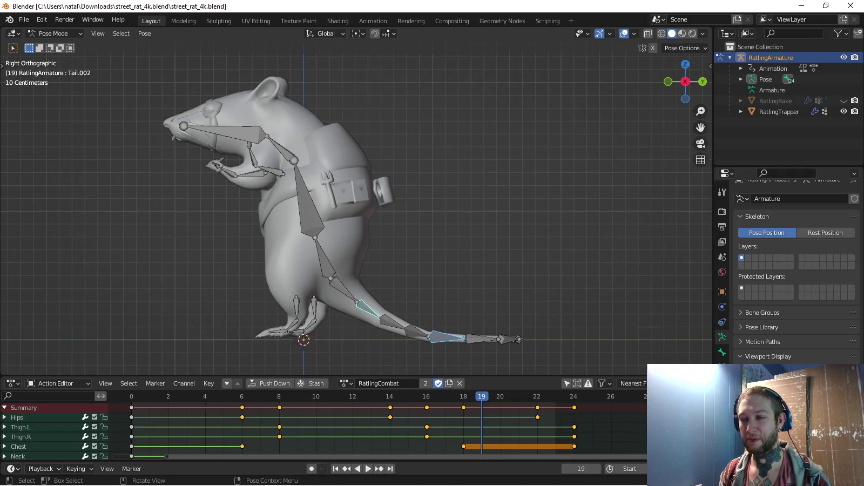
key("space")
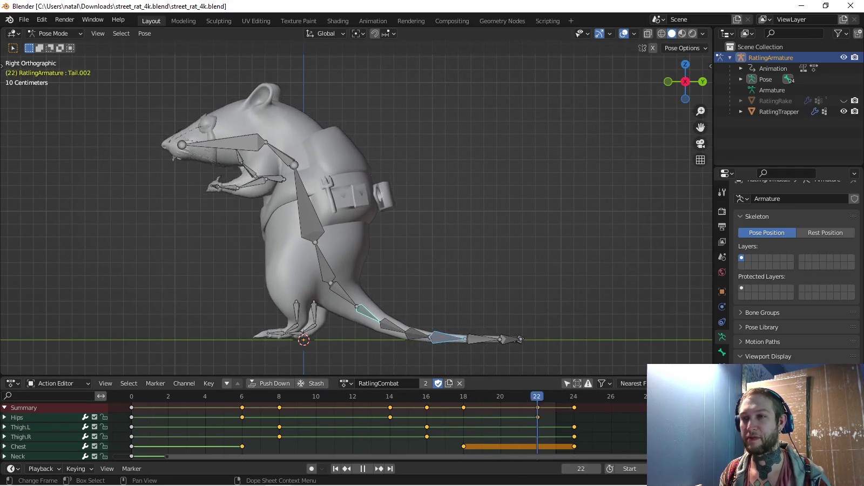
key("space")
Duplicate RatlingCombat as a new action named RatlingSpawn with a fake user
left_click(344, 383)
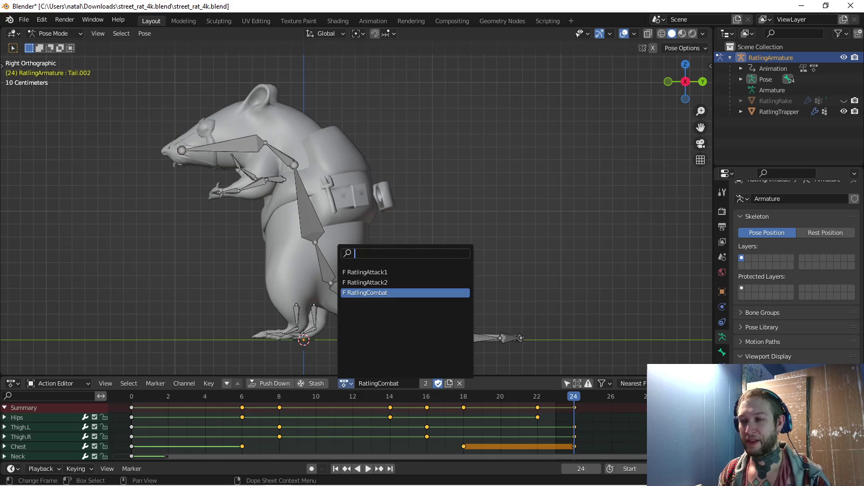
left_click(449, 383)
left_click_drag(376, 383, 413, 383)
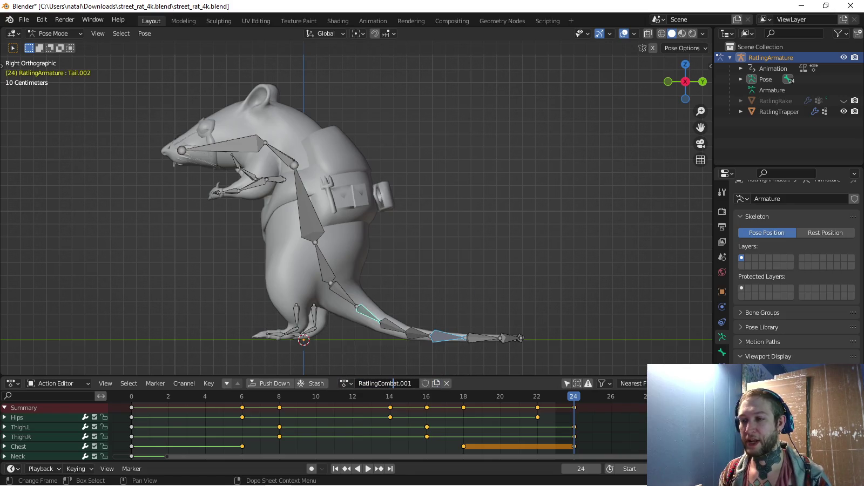
type("Spawn")
key("Return")
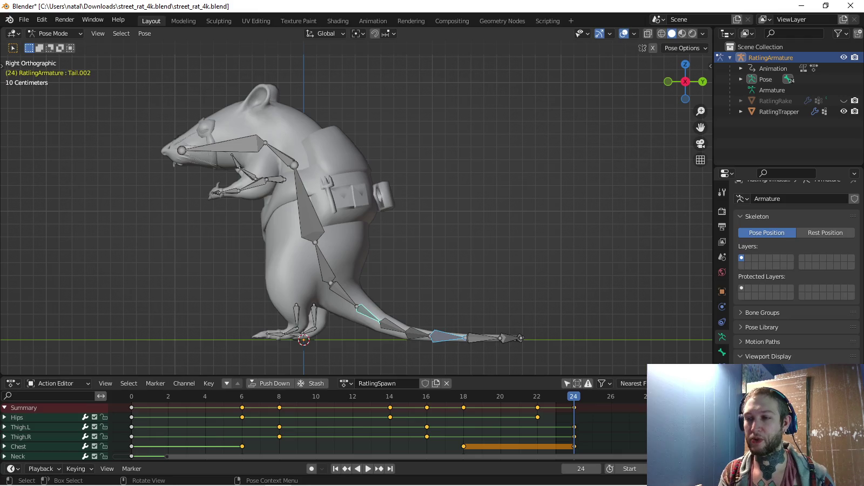
left_click(425, 383)
Delete every keyframe after frame 0, leaving only the frame-0 keys
scroll(284, 267, "down", 2)
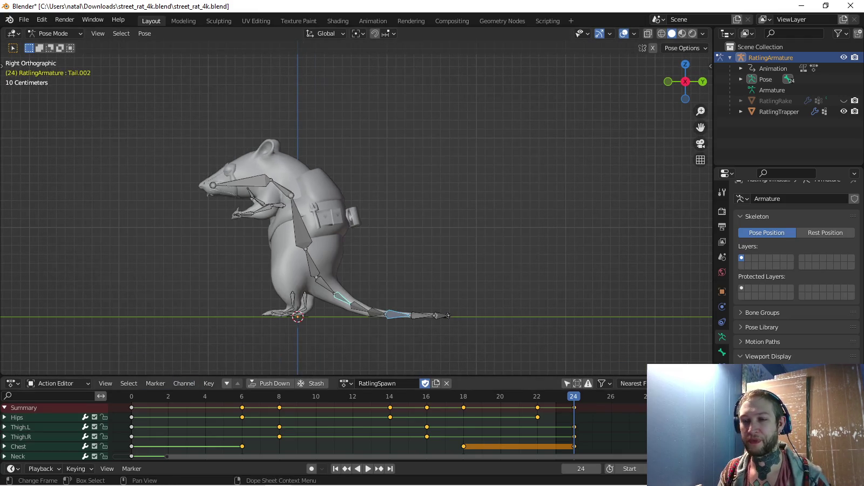
left_click_drag(186, 415, 586, 402)
key("x")
key("Return")
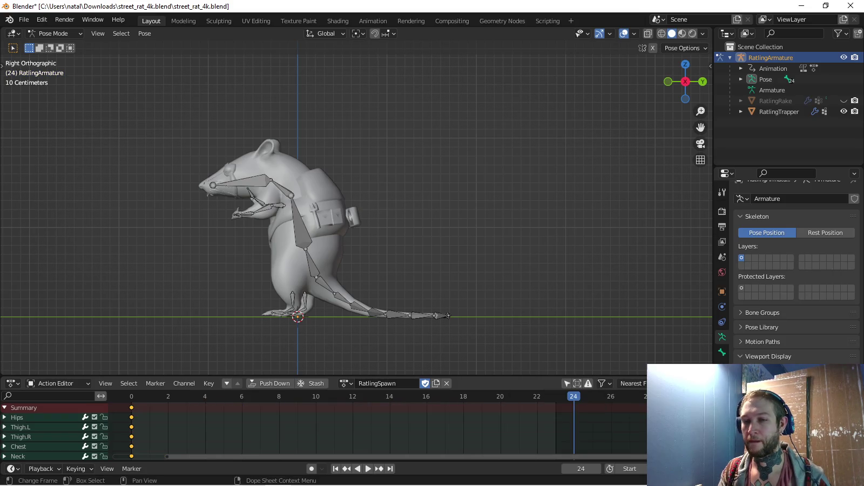
left_click(310, 264)
Select the Hips, Thigh.L and Thigh.R bones and lower them below the ground along Z
scroll(310, 264, "down", 2)
key("r")
key("Escape")
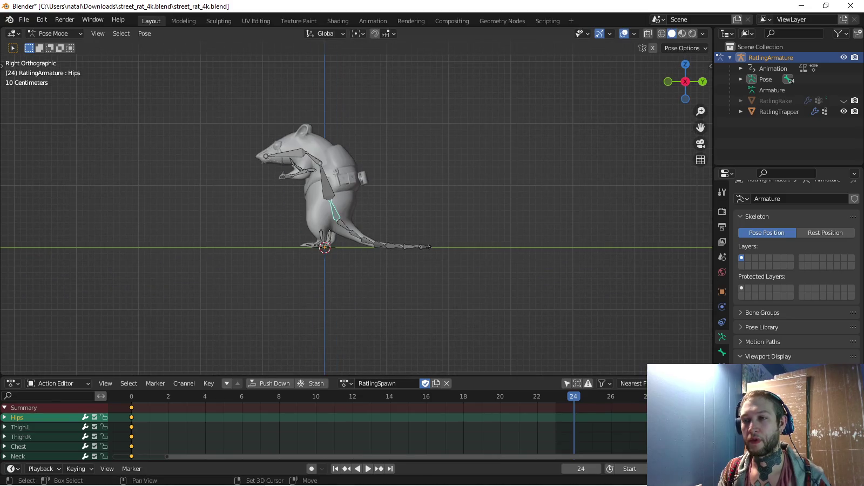
left_click(322, 237, "shift")
left_click(328, 238, "shift")
key("g")
key("z")
key("Return")
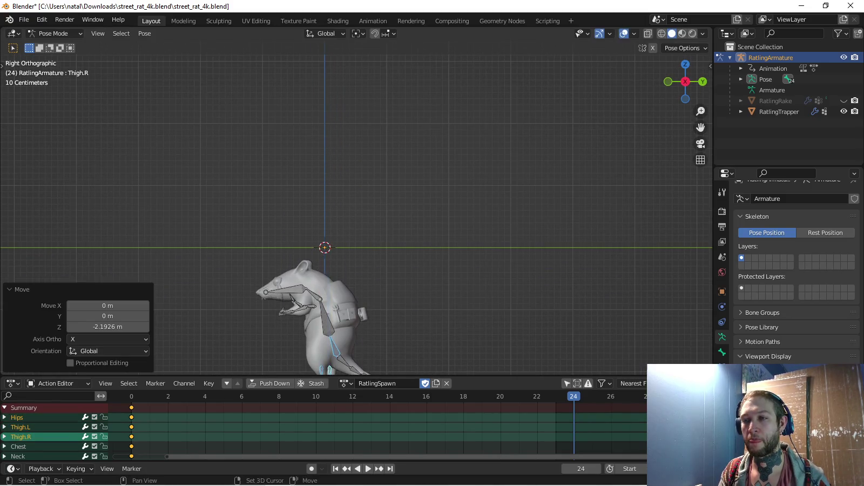
Switch the keying set to Location and key the sunken pose at frame 24
left_click(75, 468)
left_click(65, 410)
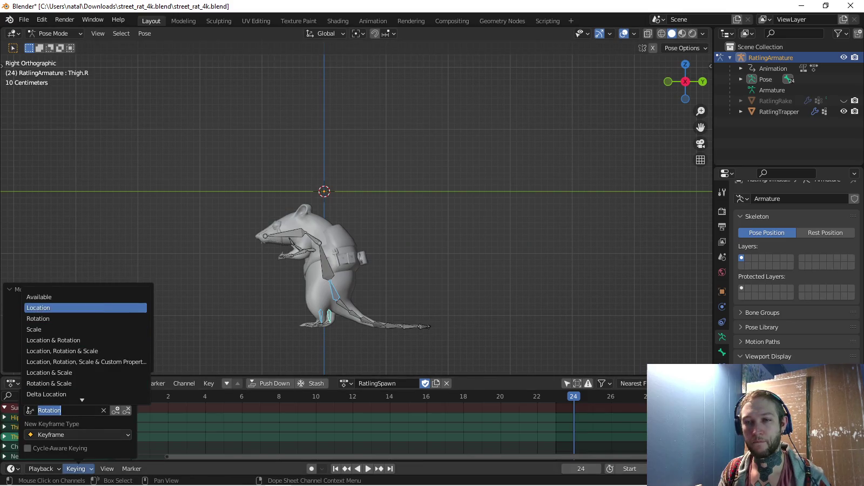
left_click(38, 308)
key("g")
key("z")
key("Return")
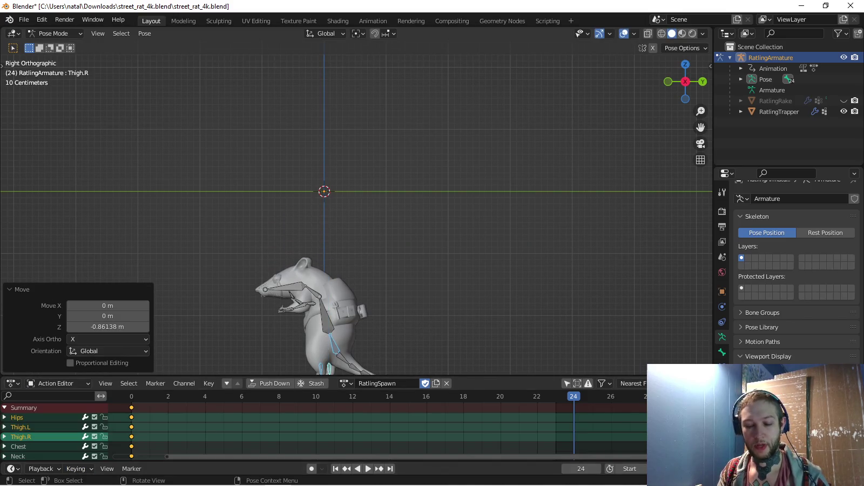
key("i")
Copy the standing frame-0 pose of Hips and thighs, and move the sunken keys to frame 0
key("alt+a")
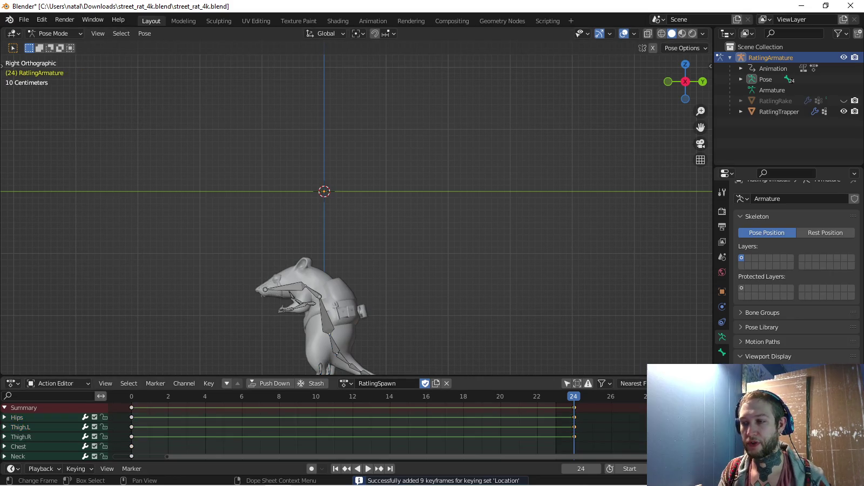
key("shift+Left")
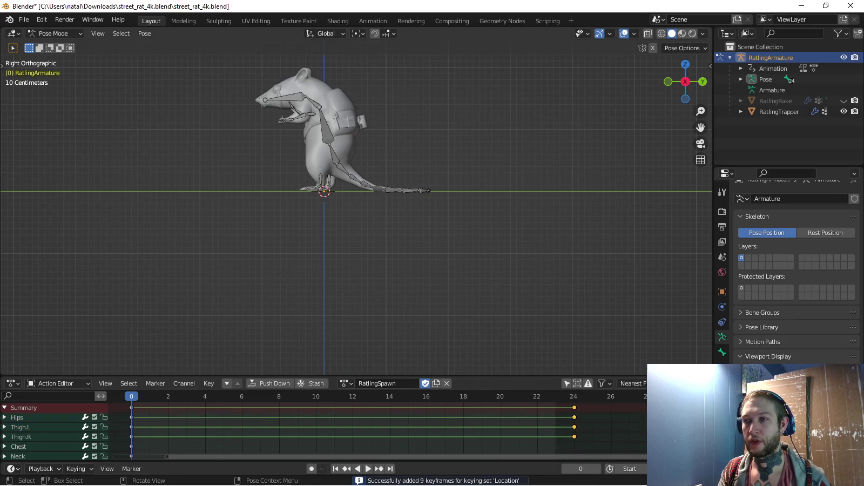
left_click(321, 178)
left_click(328, 178, "shift")
left_click(334, 153, "shift")
key("ctrl+c")
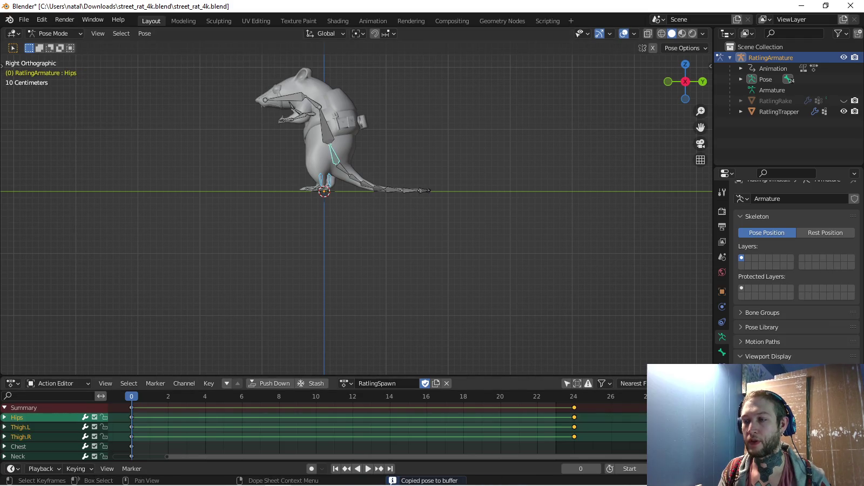
key("g")
key("Return")
Paste the standing pose at frame 24, key it, and play back the rise
key("shift+Right")
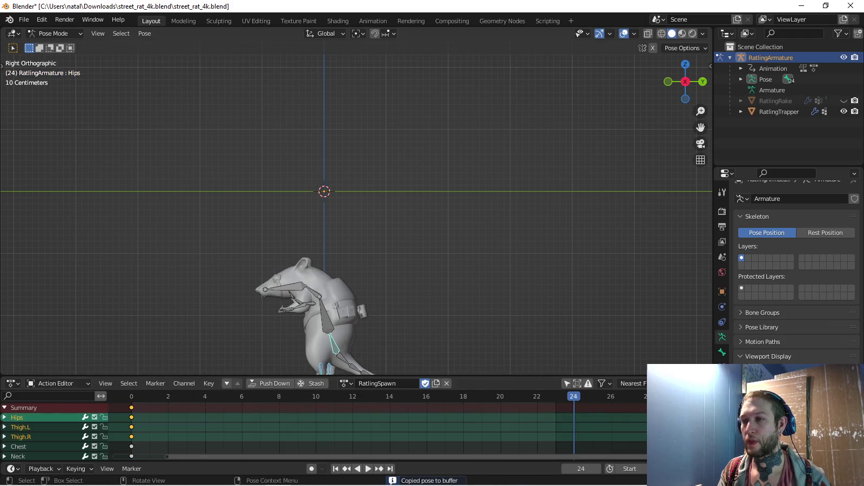
key("ctrl+v")
key("i")
key("space")
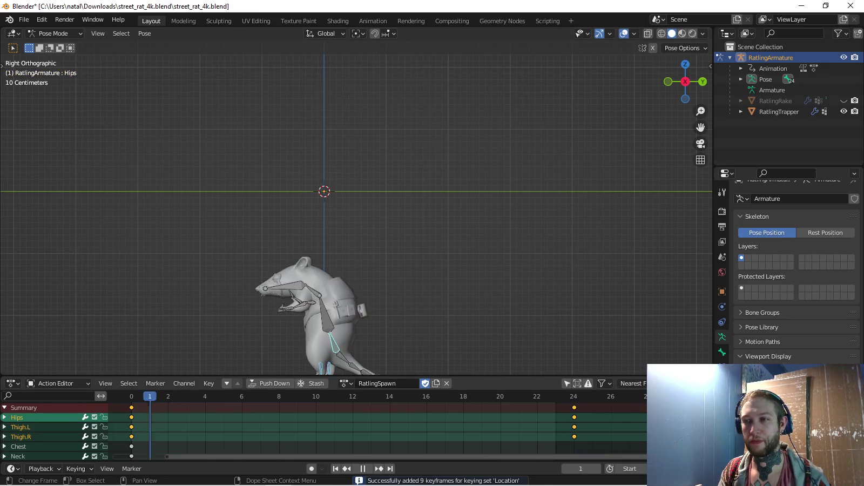
key("space")
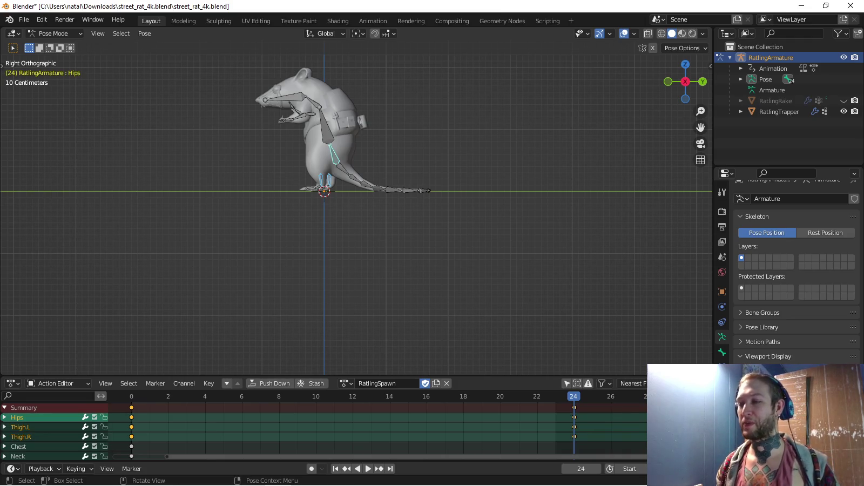
scroll(356, 214, "down", 1)
middle_click_drag(356, 178, 353, 212, "shift")
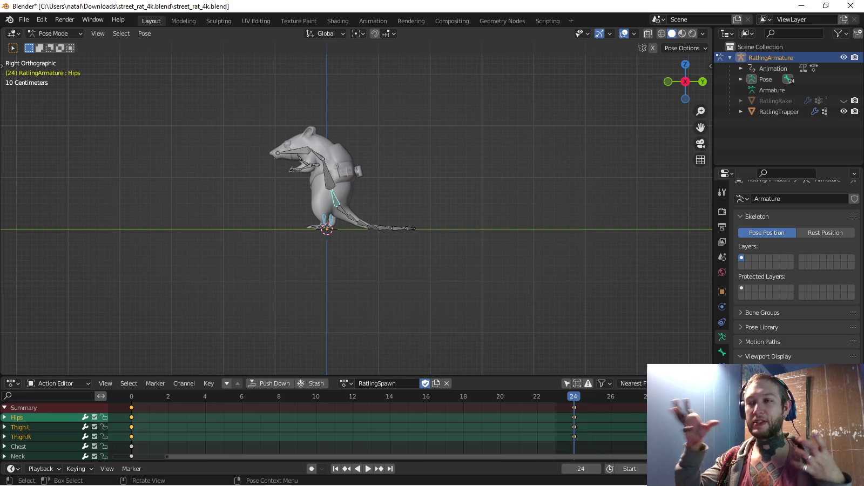
Frame the rat in the viewport and play the RatlingSpawn rise
scroll(357, 209, "up", 2)
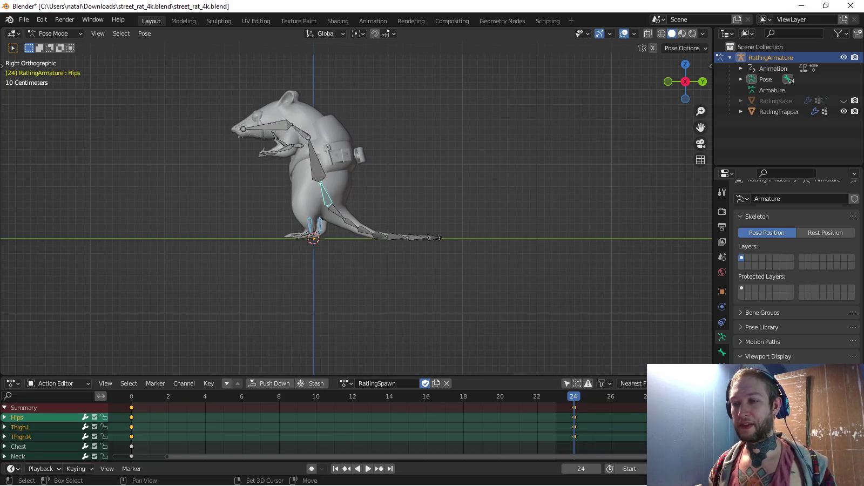
middle_click_drag(357, 209, 364, 236, "shift")
key("space")
key("Escape")
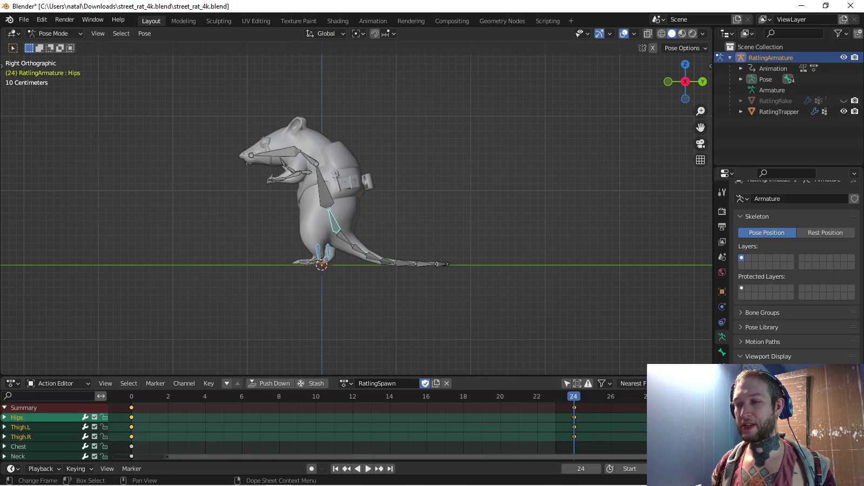
Duplicate RatlingSpawn as RatlingDie with a fake user, preview it, and deselect all bones
left_click(436, 382)
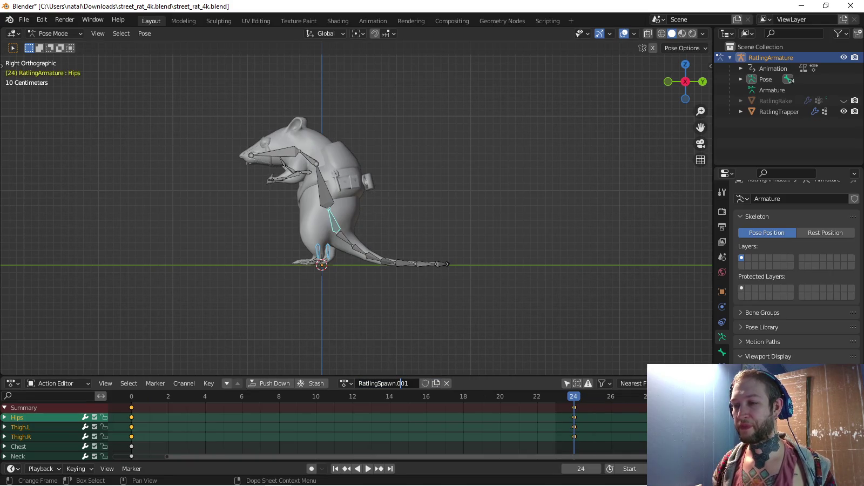
double_click(380, 383)
key("BackSpace")
type("Die")
key("Return")
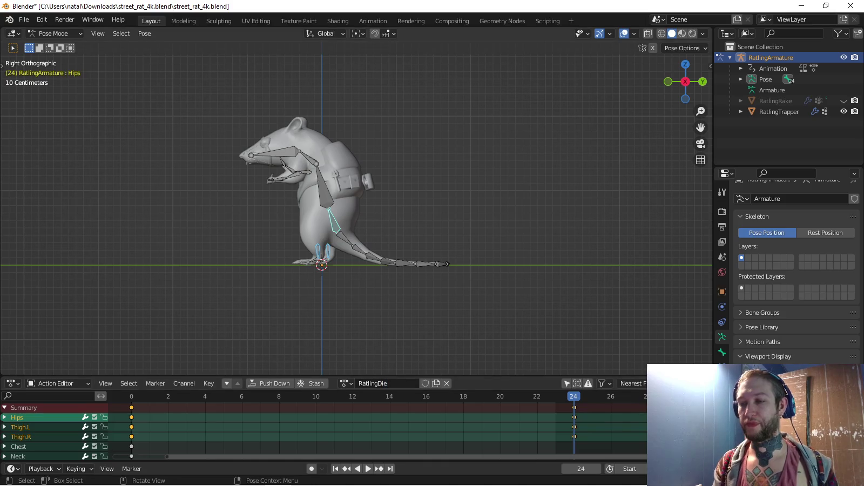
left_click(425, 383)
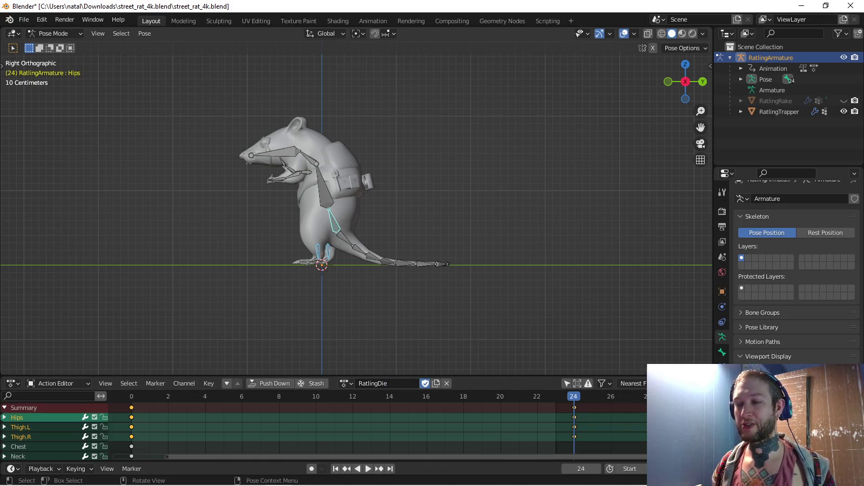
key("space")
key("alt+a")
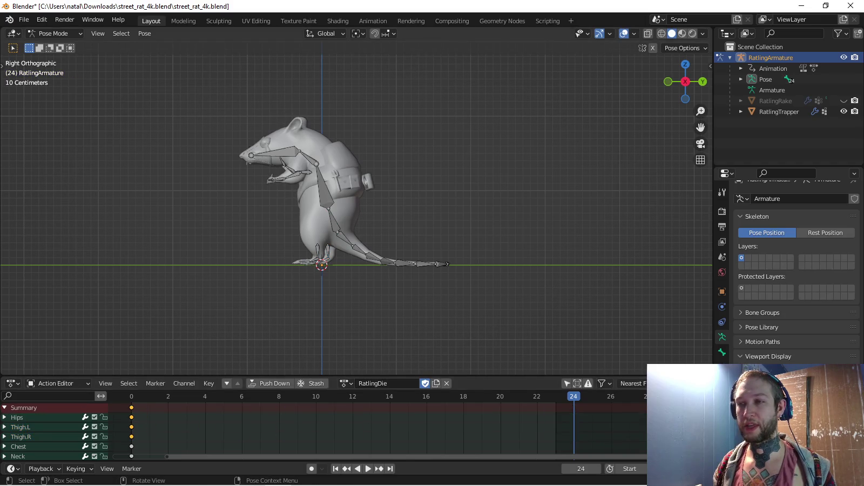
At frame 12, move the Hips and both thighs and tip the rat back about 27 degrees
left_click(334, 221)
key("space")
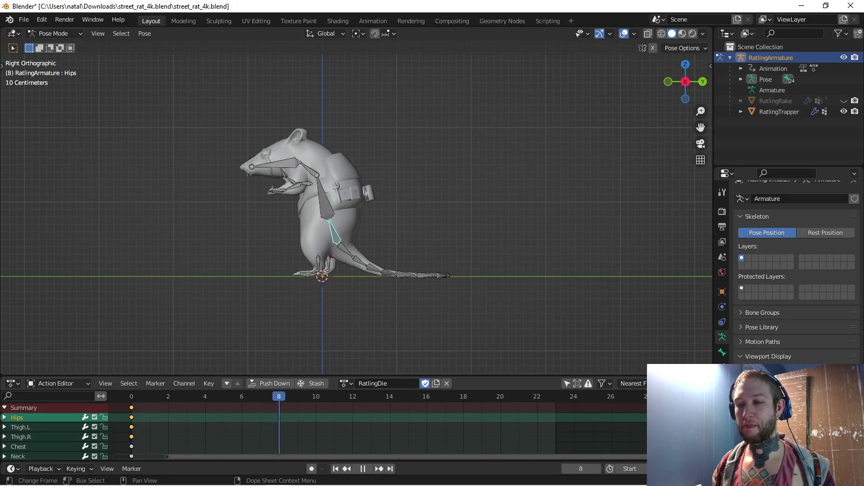
key("shift+Left")
key("space")
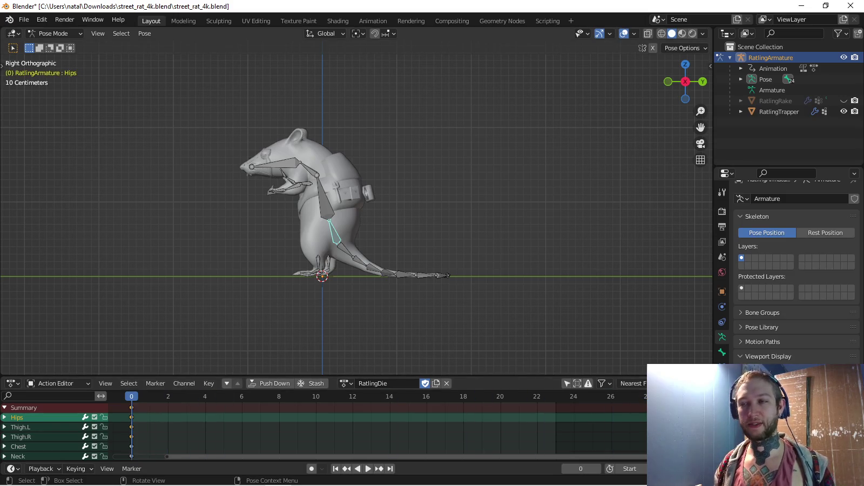
left_click(319, 263, "shift")
left_click(328, 263, "shift")
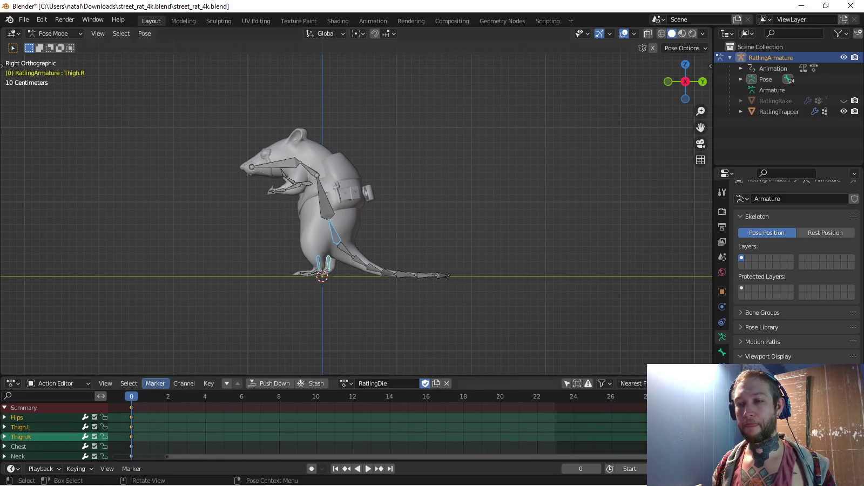
key("space")
key("space")
key("g")
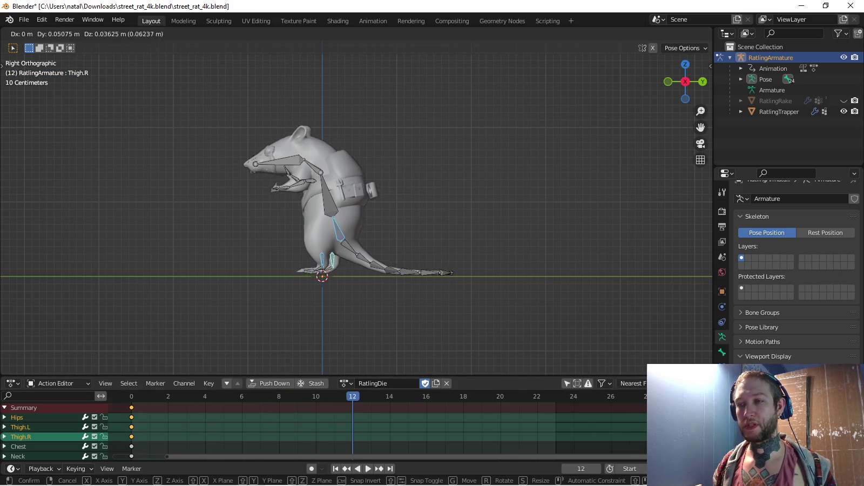
key("Return")
key("r")
key("Return")
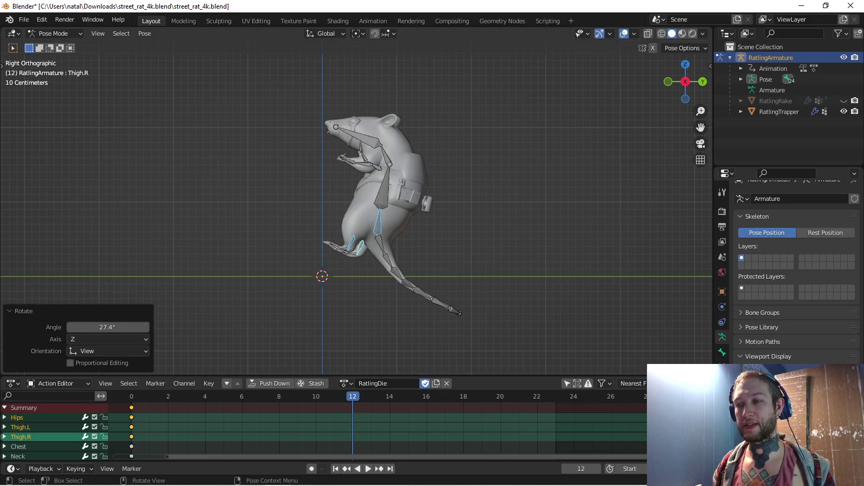
From the top view, swing Tail.001 about 23 degrees and bend Tail.002
left_click(348, 247)
scroll(348, 247, "up", 2)
left_click(391, 261)
key("r")
key("Escape")
middle_click_drag(391, 260, 421, 254)
key("KP_7")
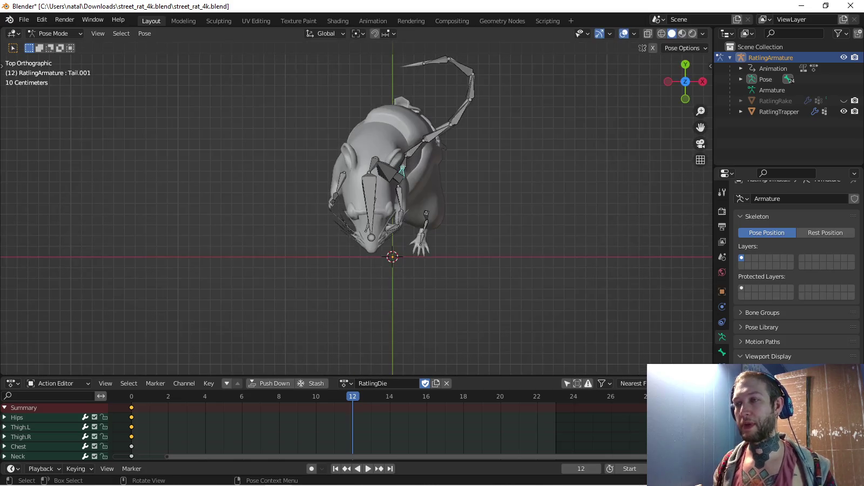
key("r")
key("Return")
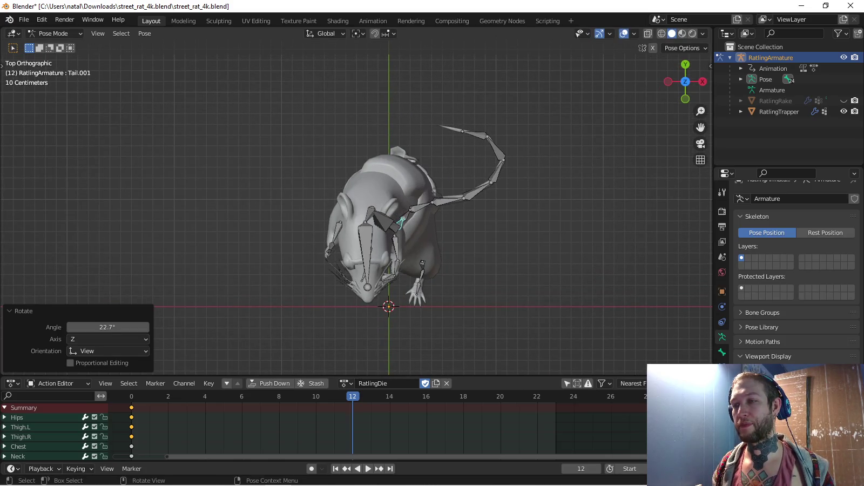
left_click(427, 208)
key("r")
key("Return")
Curl the tail further, settling near -10 degrees, and bend Tail.003
key("KP_5")
mouse_move(426, 208)
middle_mouse_down()
mouse_move(378, 162)
mouse_move(455, 280)
mouse_move(455, 259)
middle_mouse_up()
key("r")
key("Return")
key("r")
key("Return")
left_click(393, 285)
mouse_move(393, 285)
middle_mouse_down()
mouse_move(410, 270)
mouse_move(378, 259)
mouse_move(389, 254)
mouse_move(351, 216)
middle_mouse_up()
key("r")
key("Return")
left_click(368, 277, "shift")
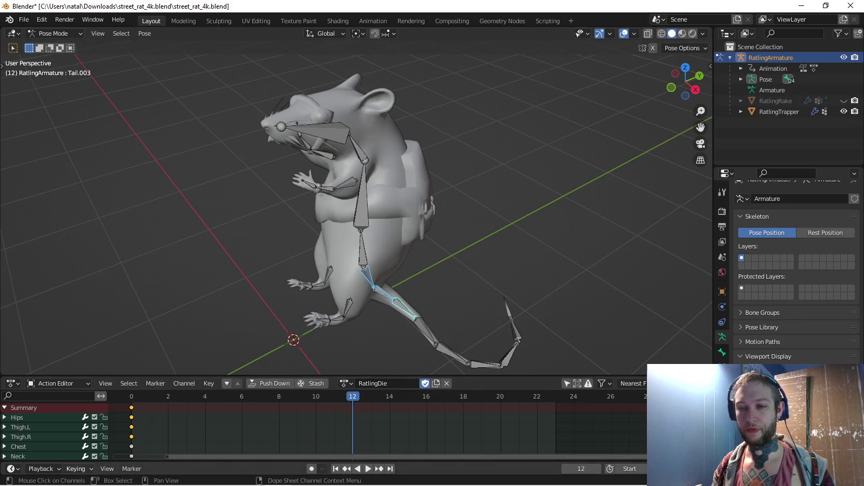
Key the selected tail bones' rotation at frame 12 with the Rotation keying set
left_click(76, 469)
left_click(65, 410)
left_click(54, 318)
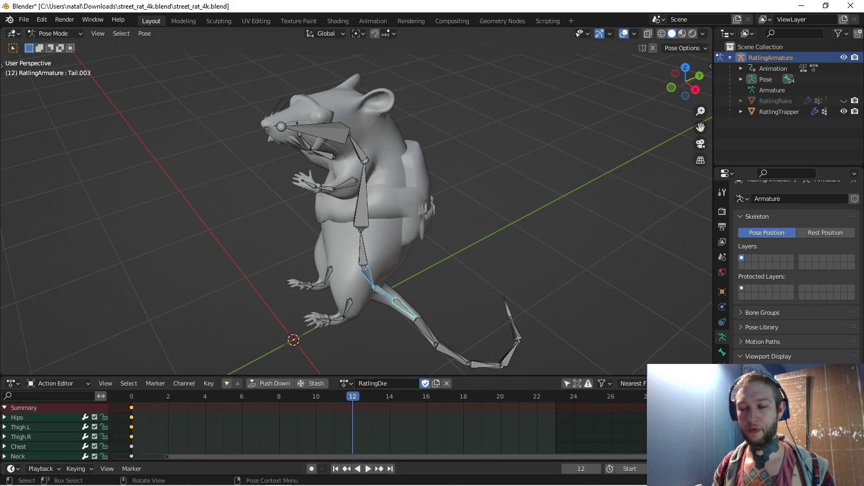
key("i")
Key location at frame 12 for Thigh.R, Thigh.L and Tail.001 with the Location keying set
left_click(328, 275)
left_click(347, 309, "shift")
left_click(368, 276, "shift")
left_click(76, 469)
left_click(54, 410)
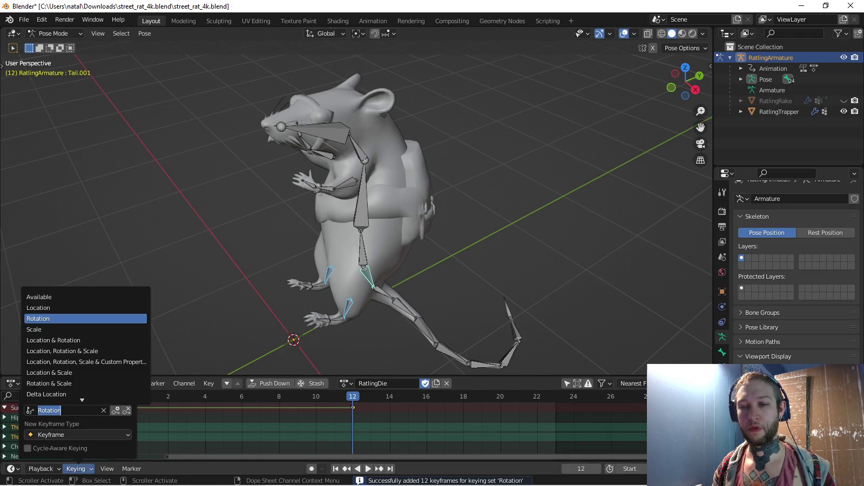
left_click(54, 308)
key("i")
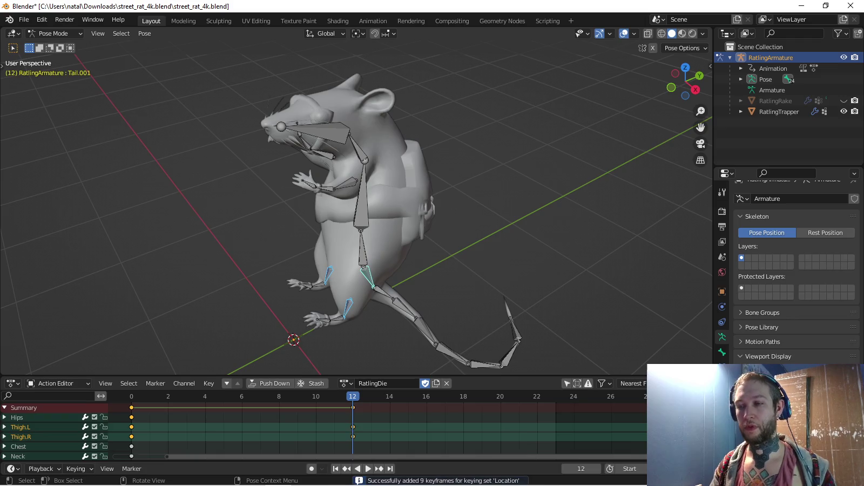
Review the backward lean from the right side by playing and scrubbing frames 0–12
key("KP_3")
key("space")
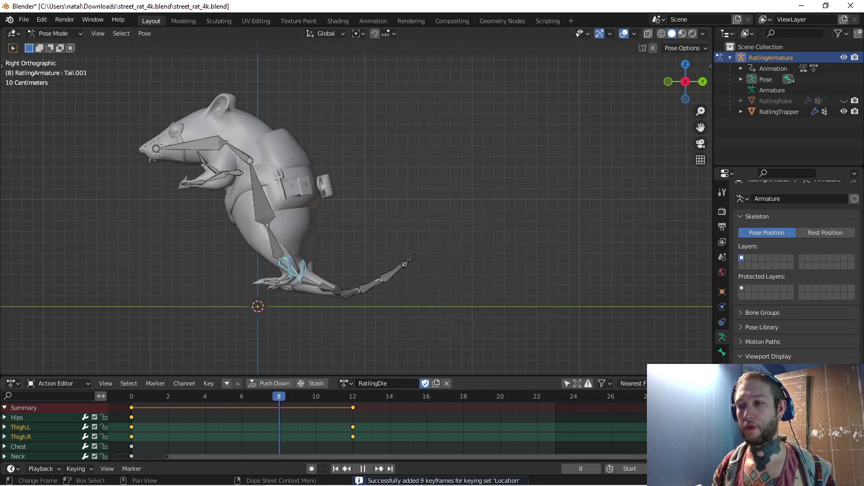
left_click_drag(131, 395, 352, 395)
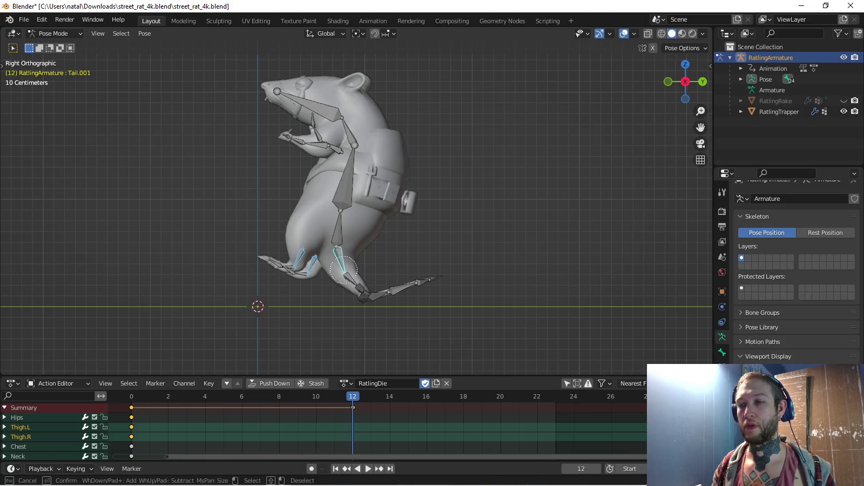
left_click(337, 227)
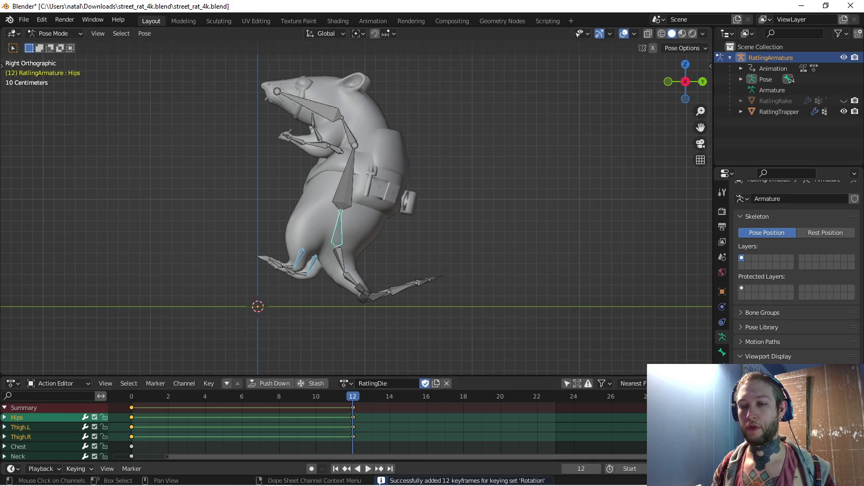
left_click(76, 469)
left_click(65, 410)
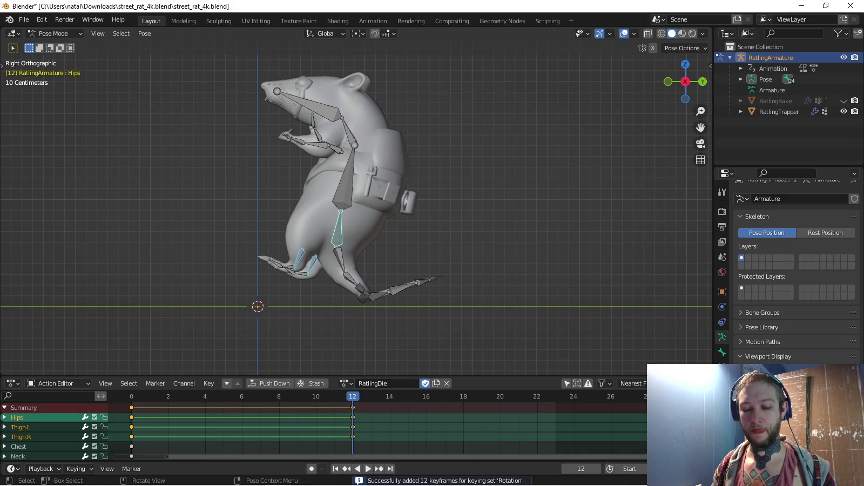
key("space")
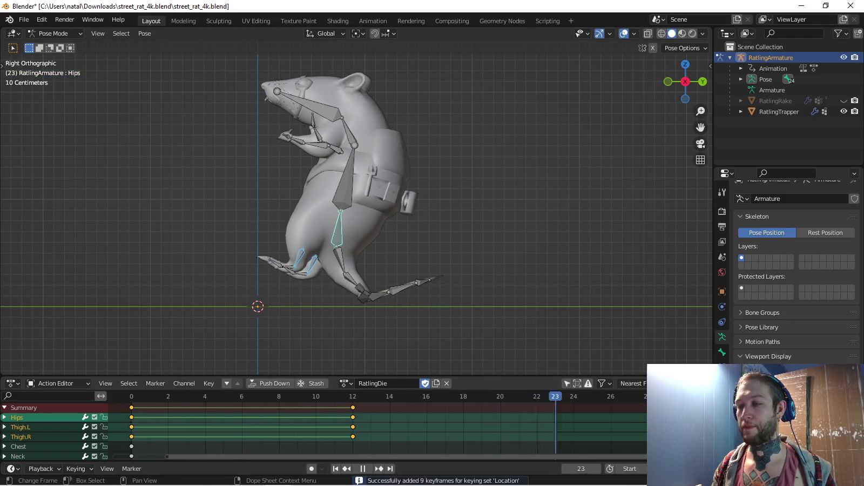
At frame 24, shift the hips back, tip the rat about 30 degrees, and roll it sideways
key("g")
key("Return")
key("r")
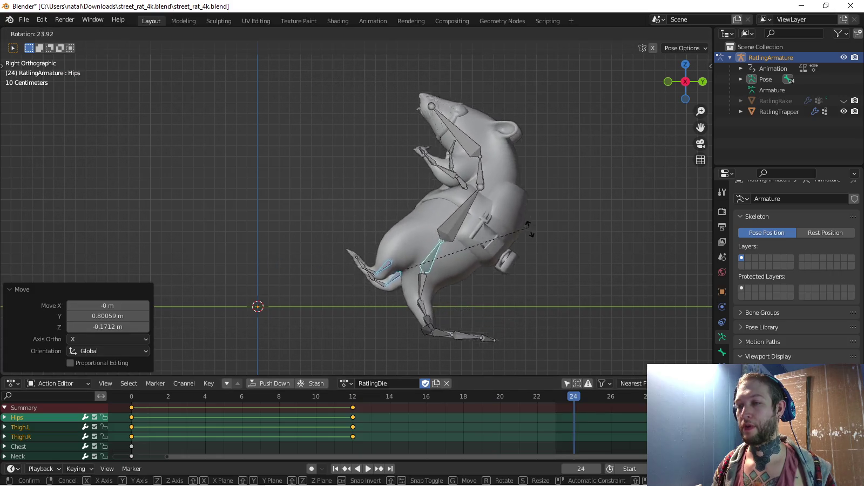
key("Return")
key("KP_1")
key("r")
key("Return")
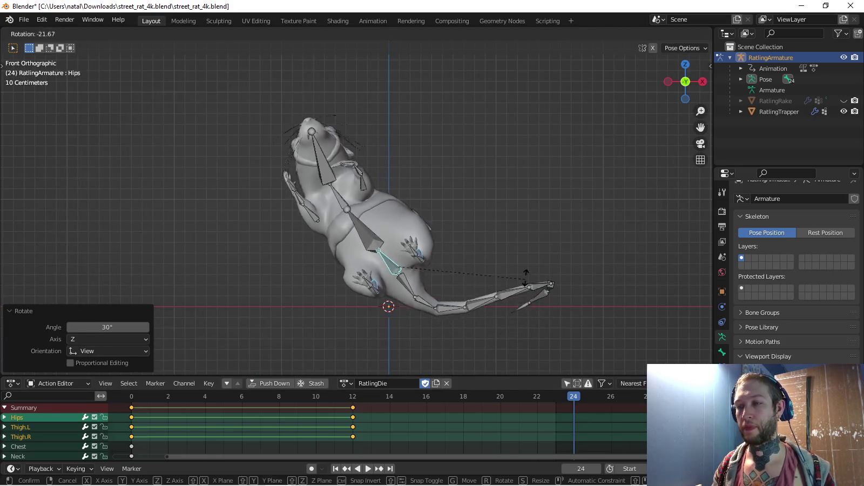
Lower the hips along Z, fine-tune their height, and key location at frame 24
key("g")
key("z")
key("Return")
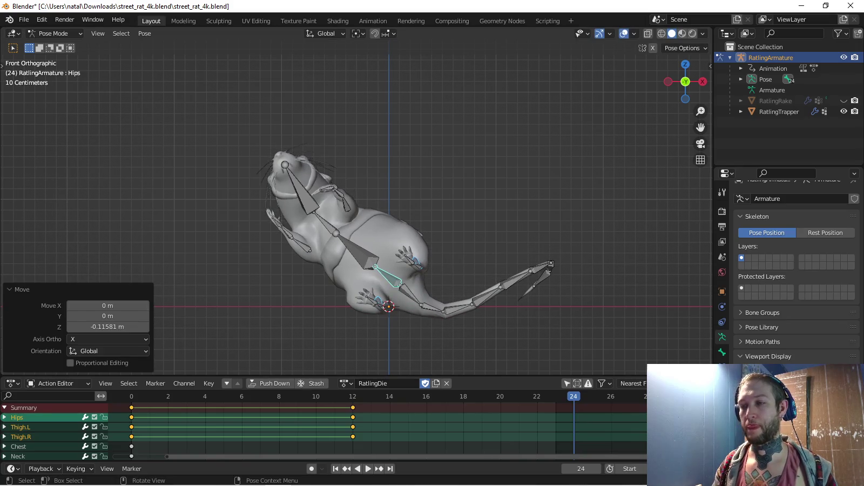
key("KP_3")
key("g")
key("z")
key("Return")
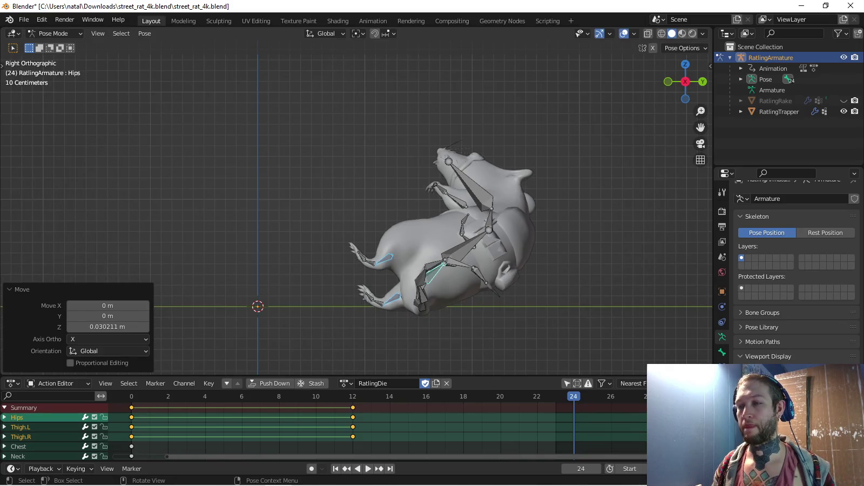
key("i")
middle_click_drag(432, 216, 360, 206, "shift")
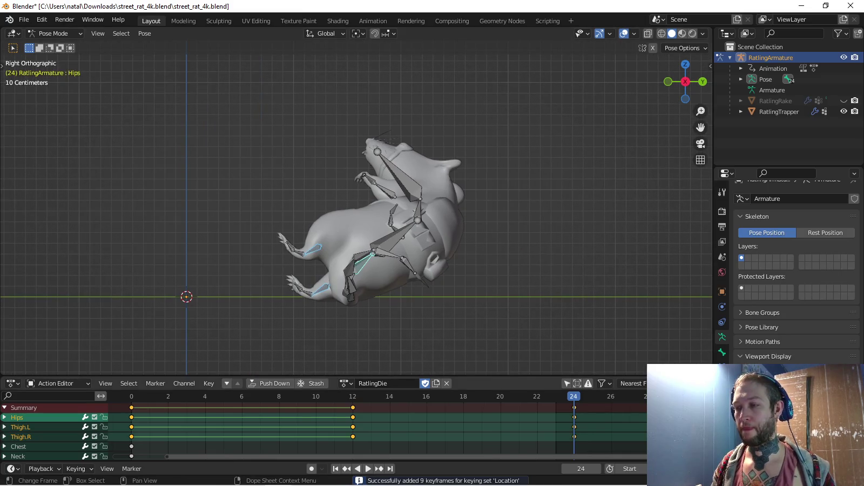
key("space")
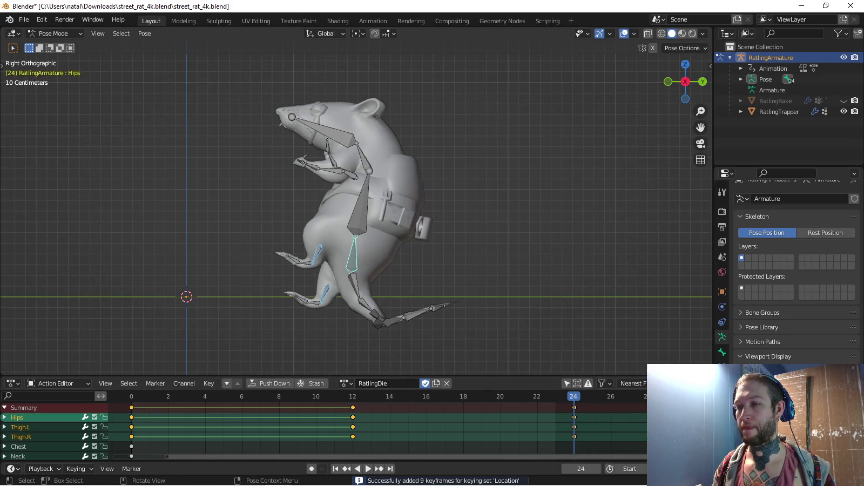
left_click(77, 468)
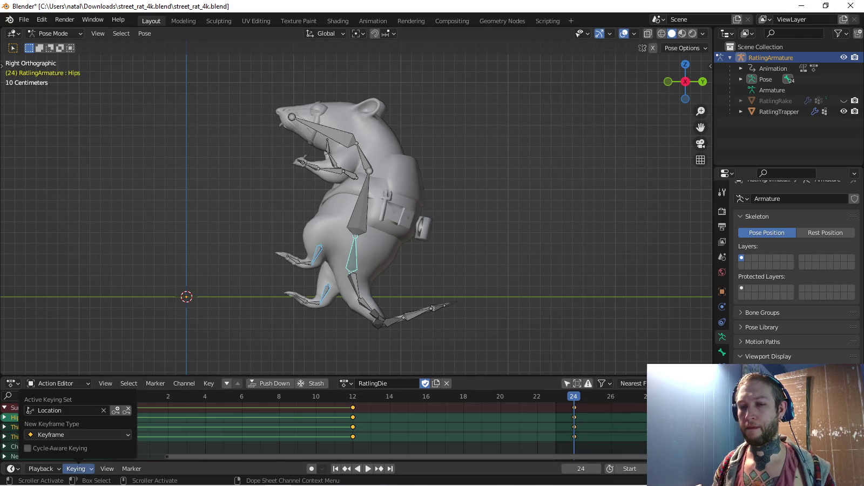
Undo the frame 24 keyframes and set the keying set to Location & Rotation
key("ctrl+z")
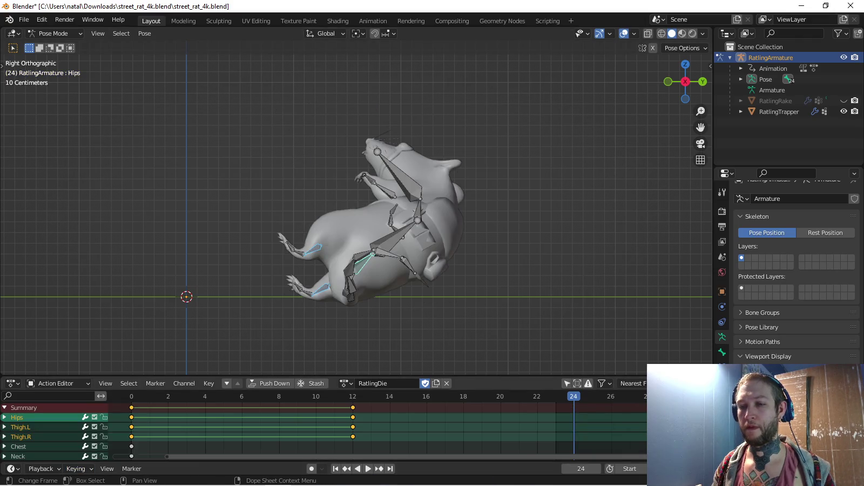
left_click(76, 469)
left_click(60, 411)
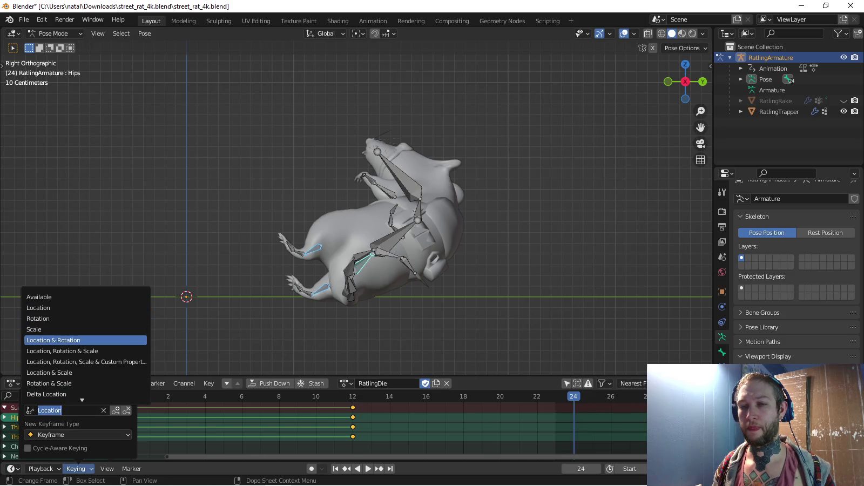
left_click(53, 340)
Tilt the Hips bone about 10.5° and keyframe the pose at frame 28
middle_click_drag(378, 216, 334, 224, "shift")
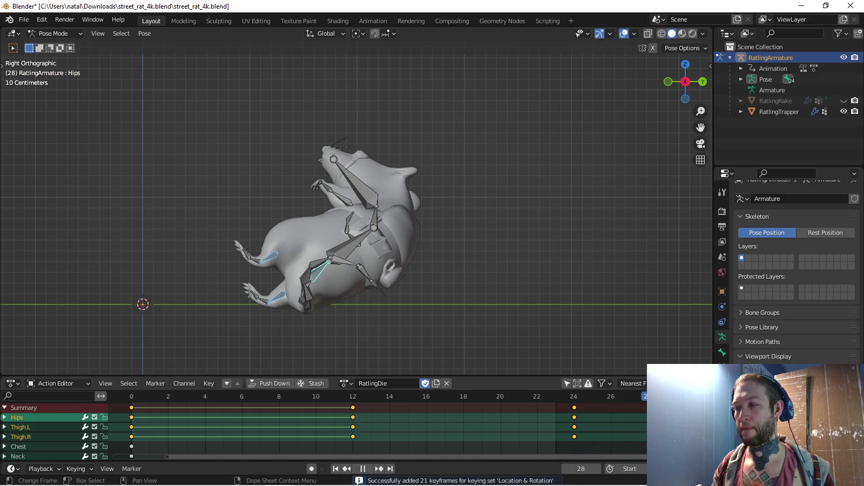
key("r")
left_click(517, 285)
key("g")
left_click(517, 286)
middle_click_drag(517, 285, 389, 243)
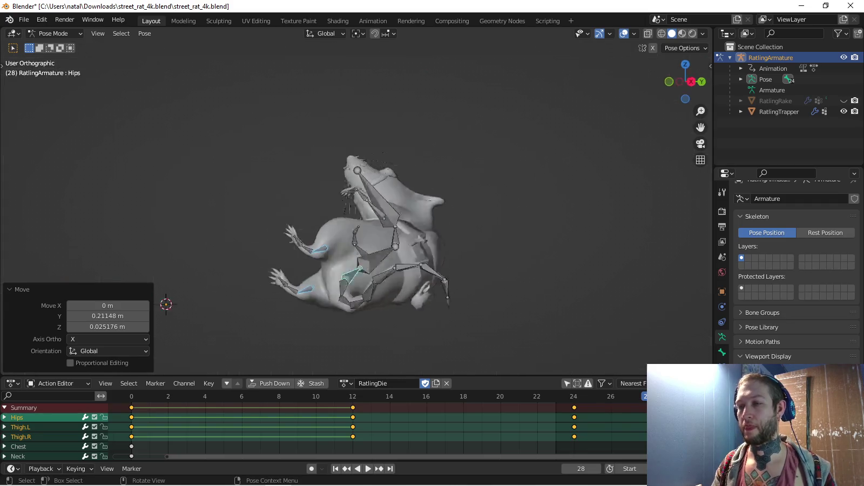
key("KP_1")
key("r")
left_click(463, 195)
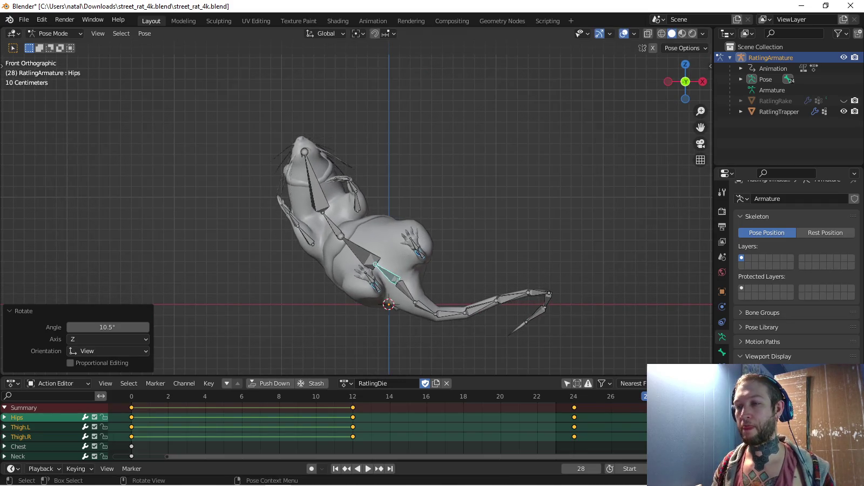
middle_click_drag(463, 194, 486, 194)
key("KP_7")
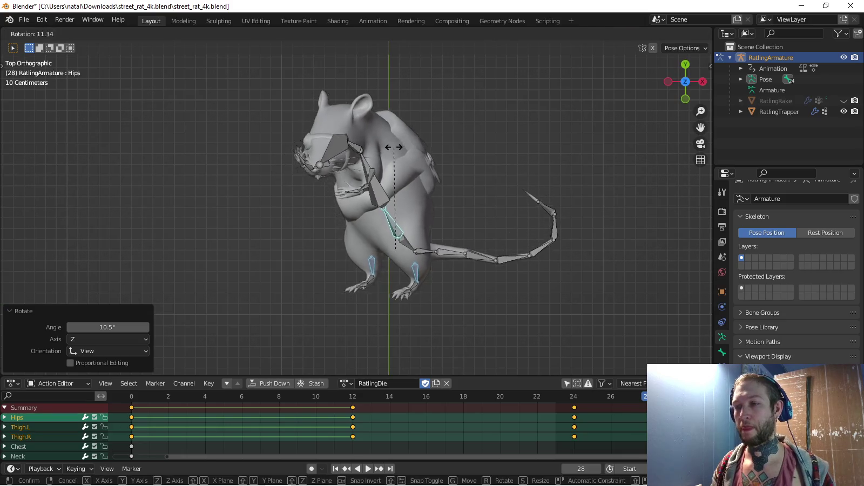
key("i")
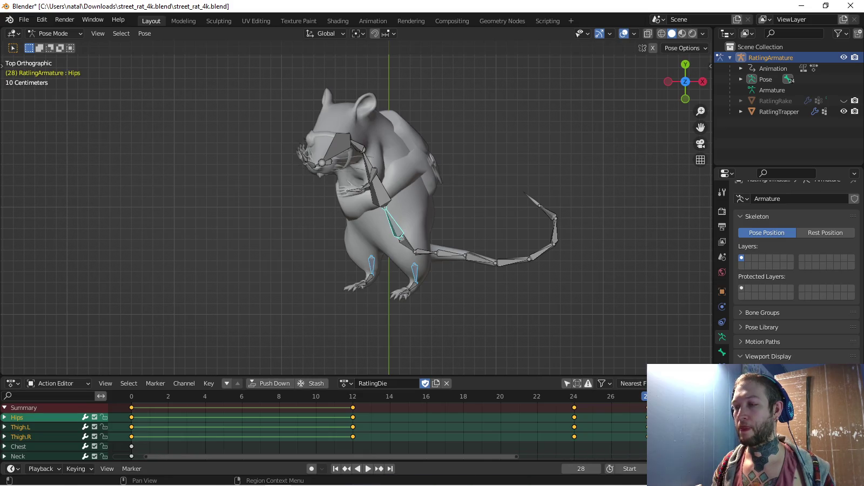
Play the animation, then enlarge and zoom out the Action Editor to show frames up to about 50
key("space")
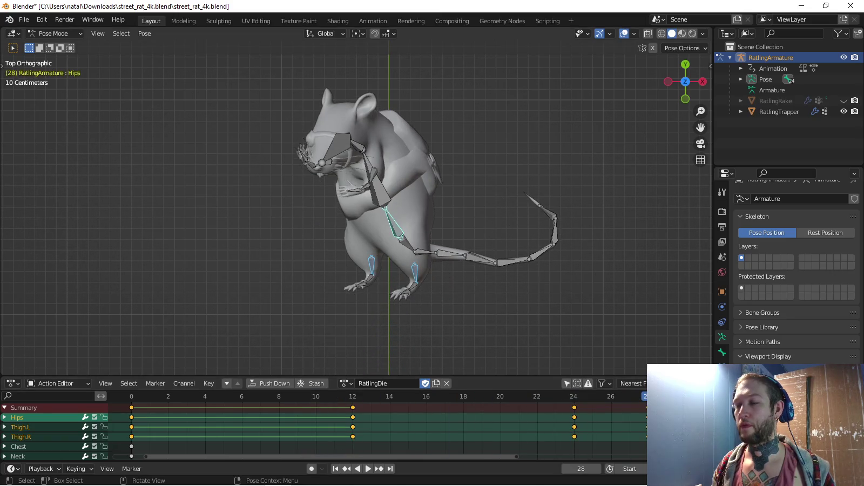
middle_click_drag(432, 216, 353, 234, "shift")
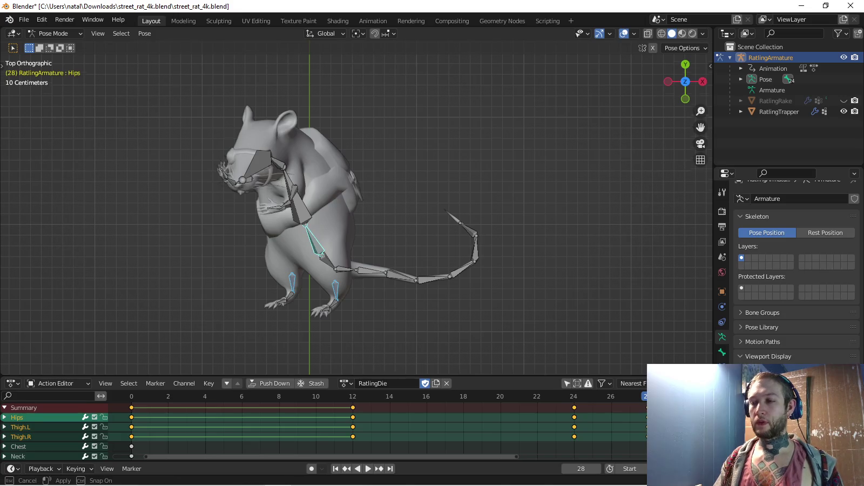
left_click_drag(238, 376, 238, 363)
scroll(238, 421, "down", 2)
scroll(238, 421, "down", 1)
scroll(238, 421, "down", 1)
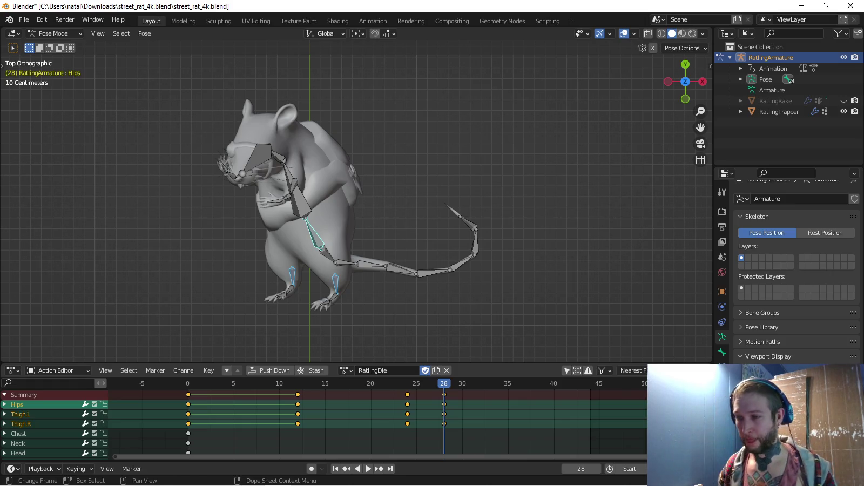
Move the frame 12 keys to frame 8 and the frame 24/28 keys to 16/20
key("space")
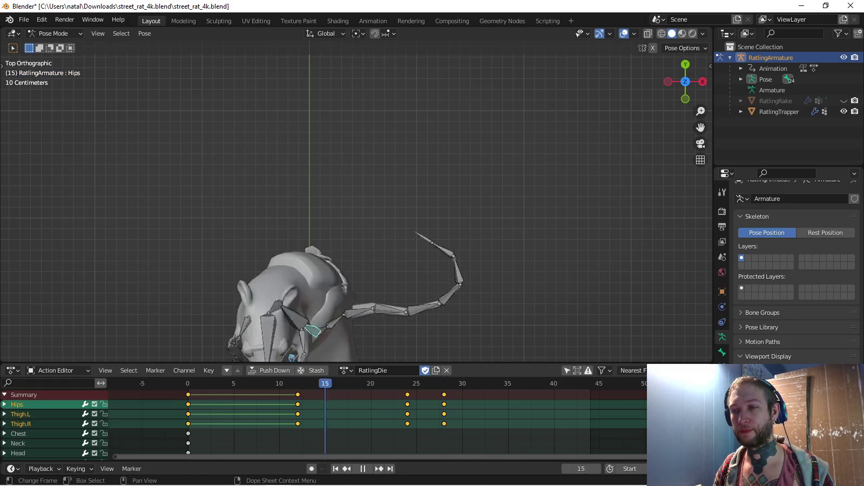
key("space")
mouse_move(298, 395)
left_mouse_down()
mouse_move(252, 394)
mouse_move(261, 394)
left_mouse_up()
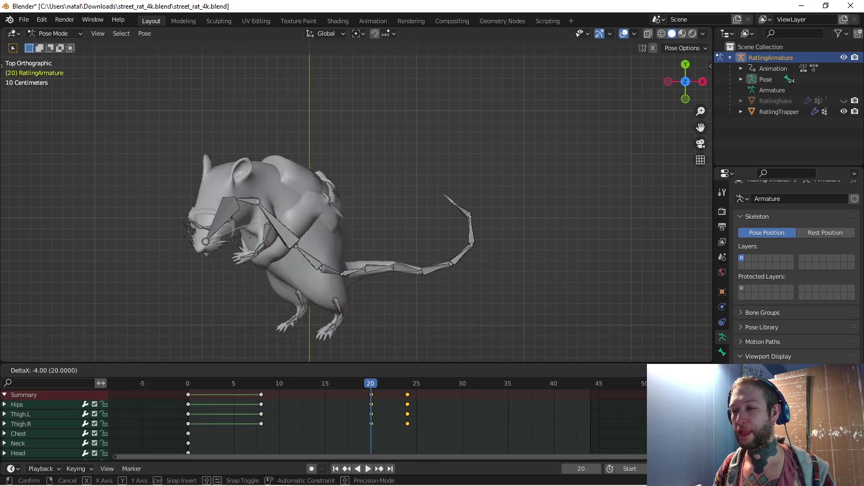
left_click_drag(444, 394, 371, 394)
Play the retimed action, select the Thigh.R and Thigh.L channels, and view from the right
key("space")
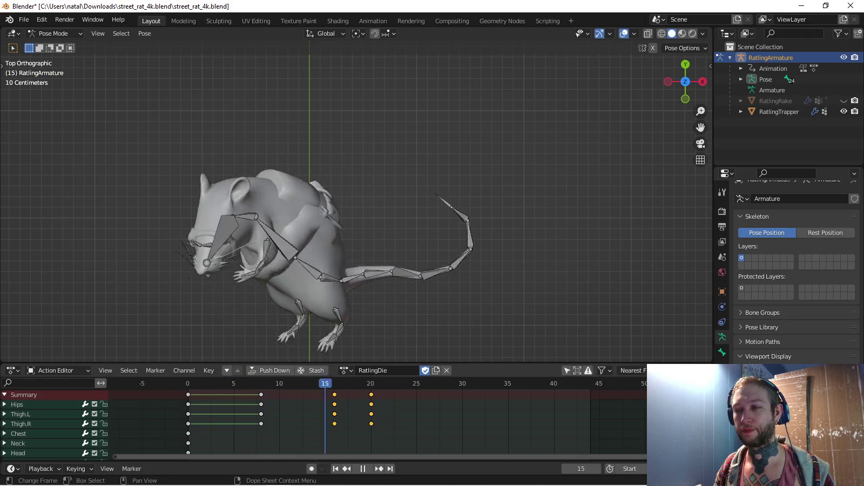
middle_click_drag(357, 243, 367, 189)
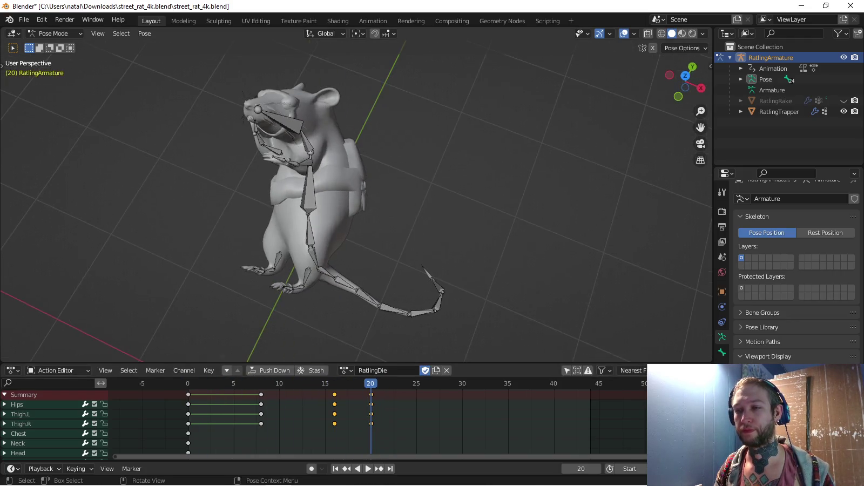
left_click(21, 423)
left_click(21, 413, "ctrl")
key("KP_3")
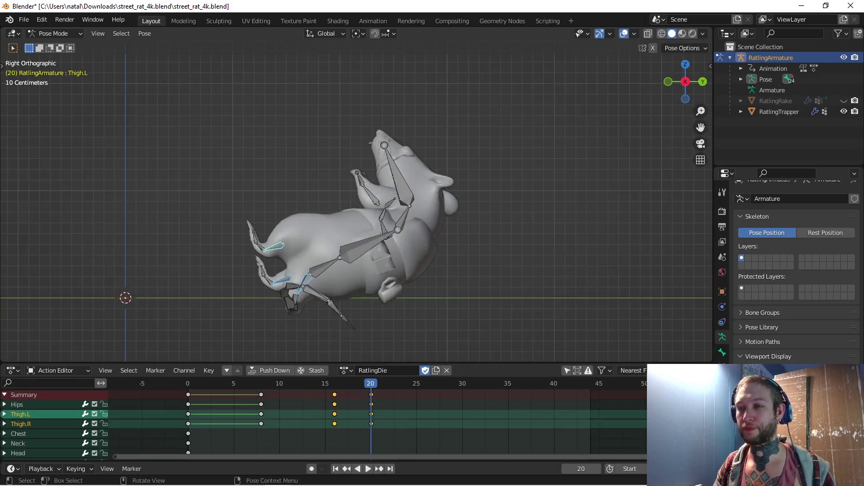
Select the Hips bone, shift it, and keyframe the pose at frame 25
key("Escape")
left_click(300, 294, "shift")
key("c")
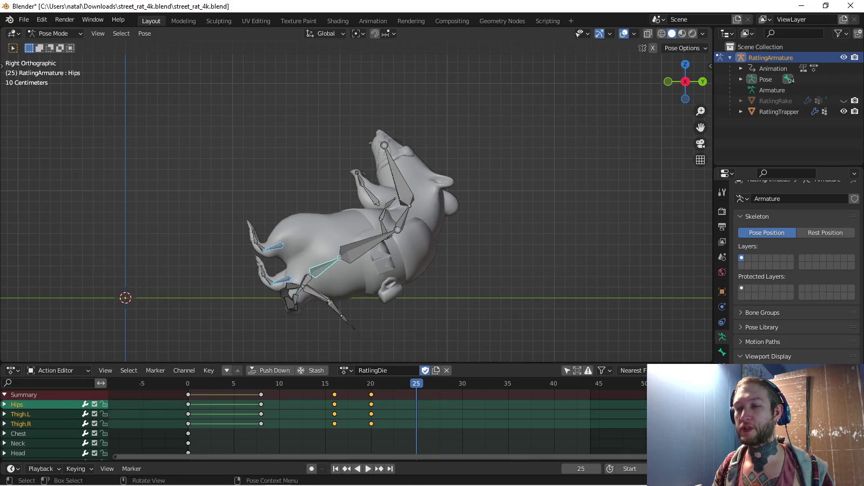
key("g")
key("g")
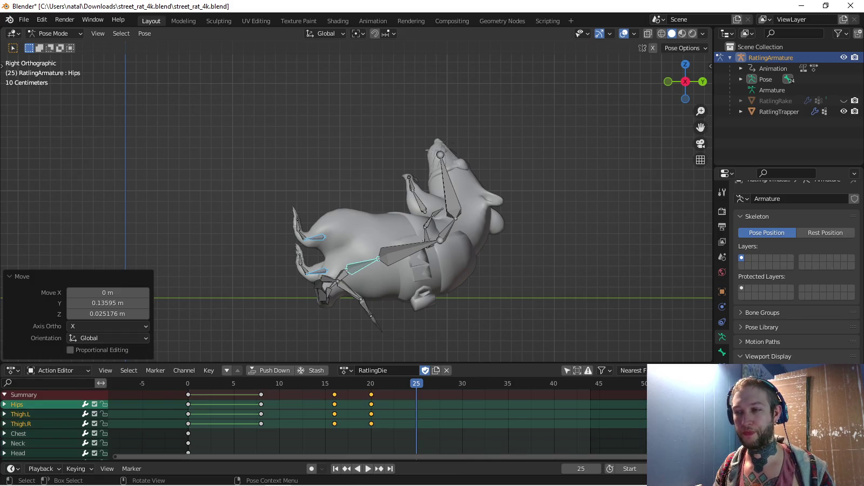
key("i")
Lower the hips further and keyframe the pose at frame 30
middle_click_drag(378, 243, 367, 215, "shift")
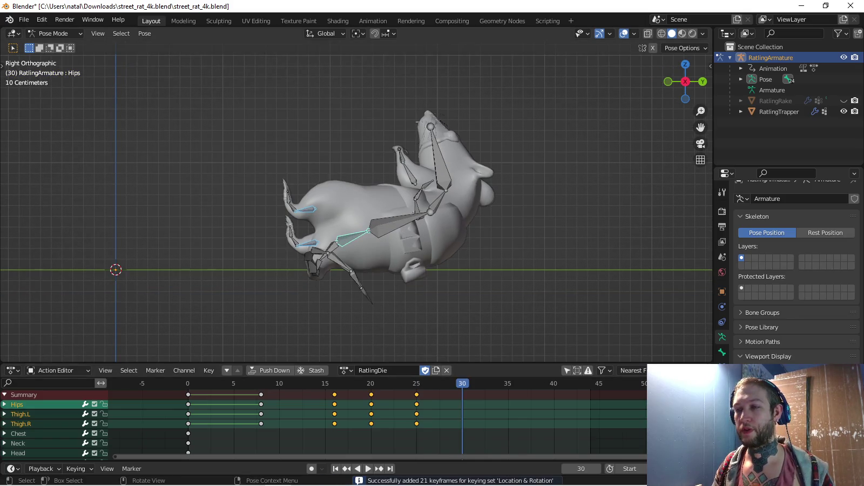
key("g")
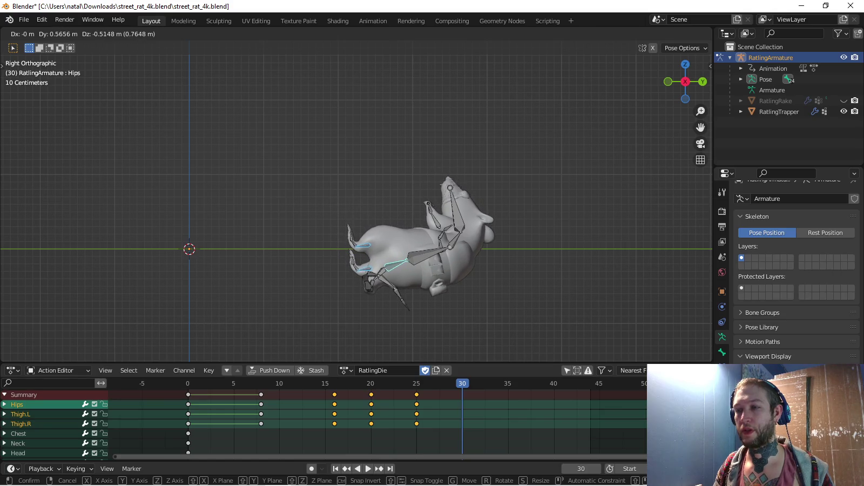
key("Return")
key("i")
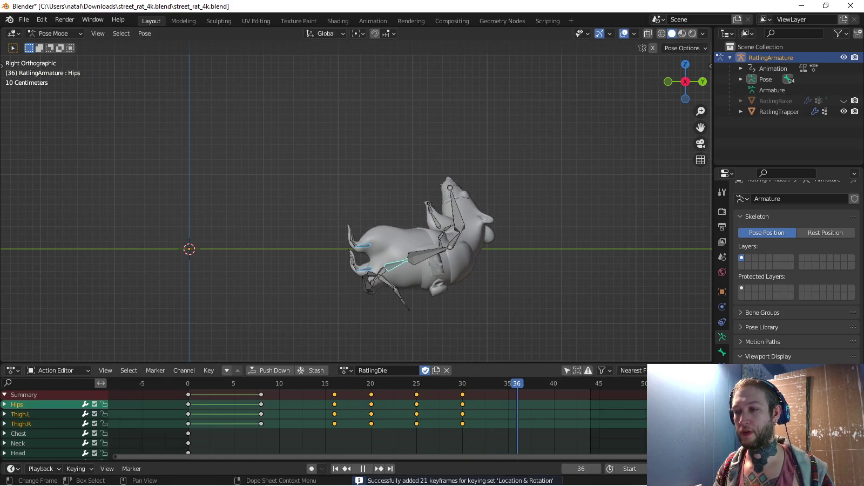
Sink the hips below the ground, key it at frame 36, and play the fall
middle_click_drag(378, 270, 378, 212, "shift")
key("g")
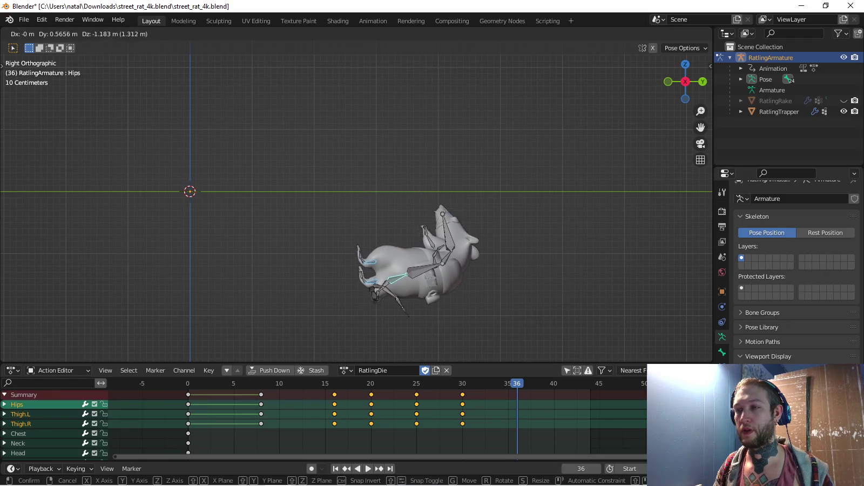
key("Return")
key("i")
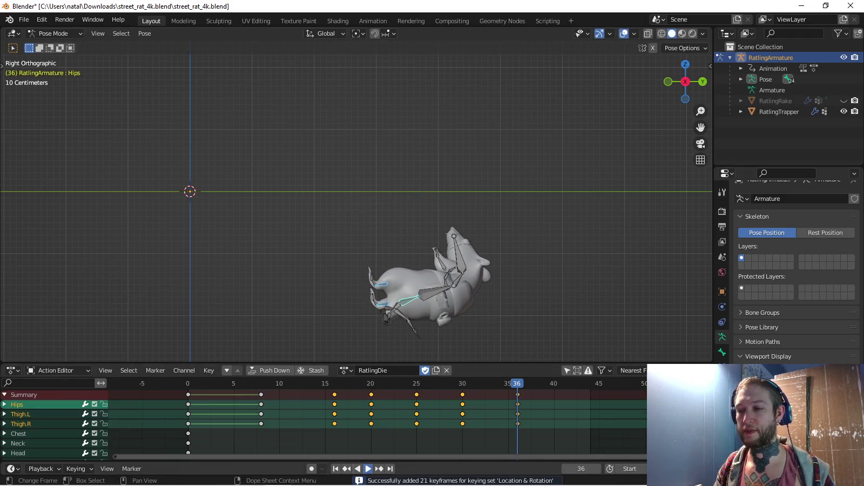
left_click(368, 468)
mouse_move(378, 216)
middle_mouse_down("shift")
mouse_move(384, 297)
mouse_move(378, 232)
middle_mouse_up("shift")
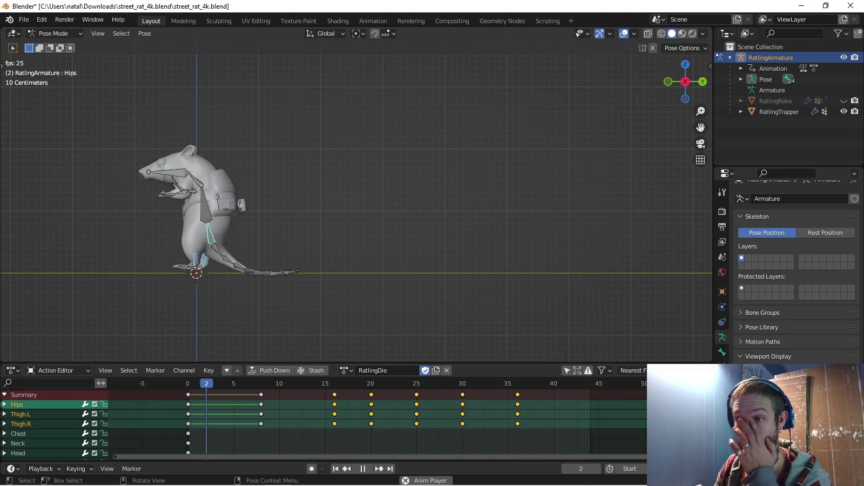
Move the key columns at frames 8, 16, 20 and 25 to frames 5, 13, 17 and 23
left_click(261, 394)
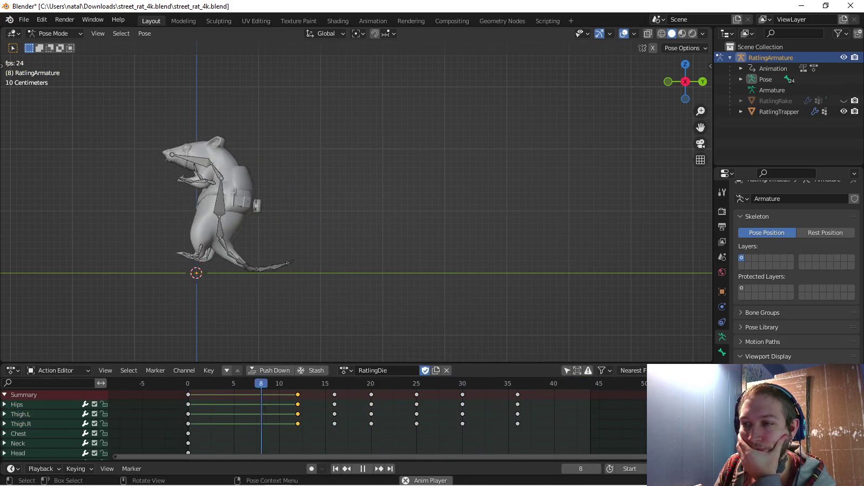
left_click_drag(297, 394, 243, 394)
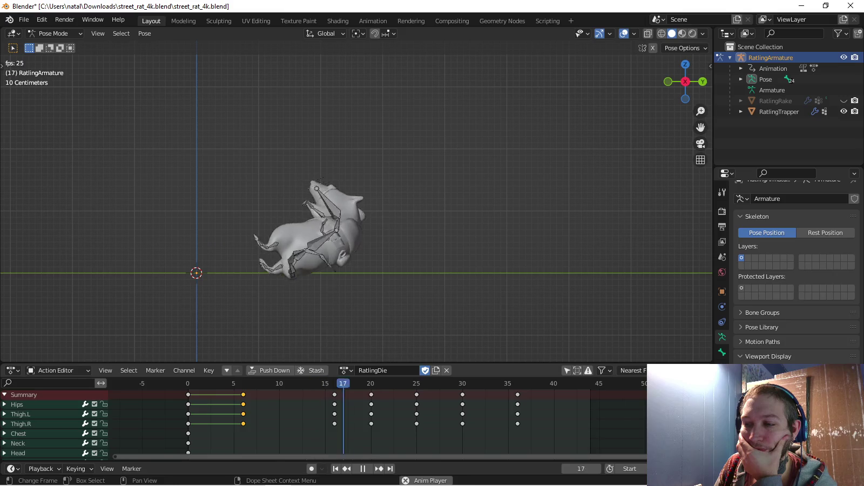
left_click_drag(335, 394, 306, 394)
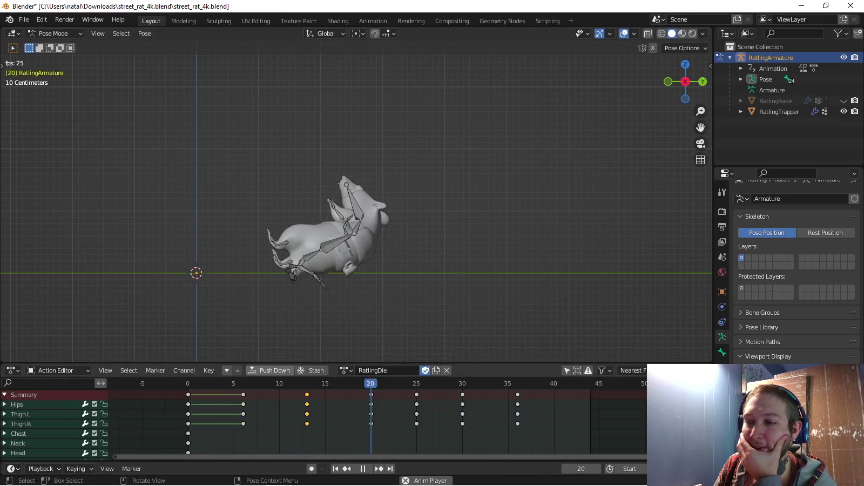
left_click_drag(244, 394, 234, 394)
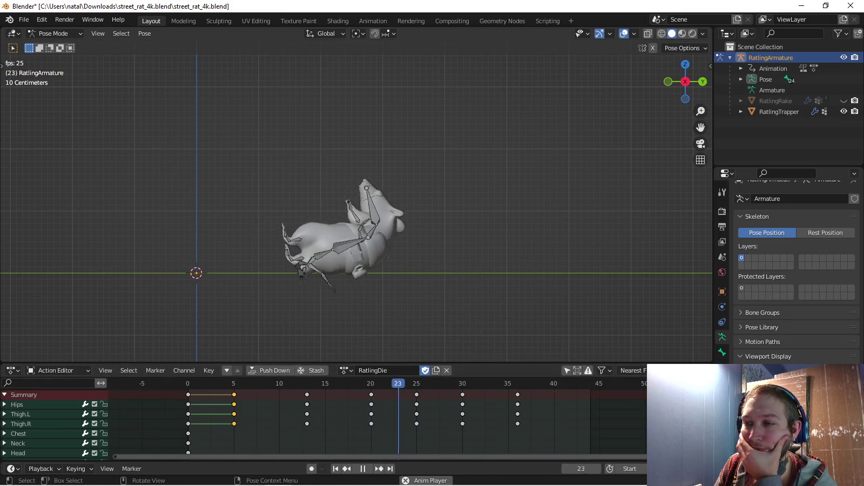
left_click_drag(371, 394, 343, 394)
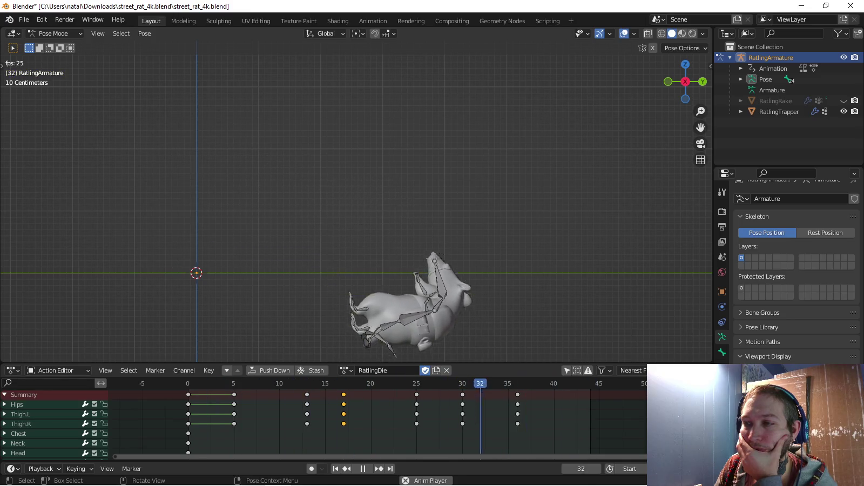
left_click_drag(416, 394, 399, 394)
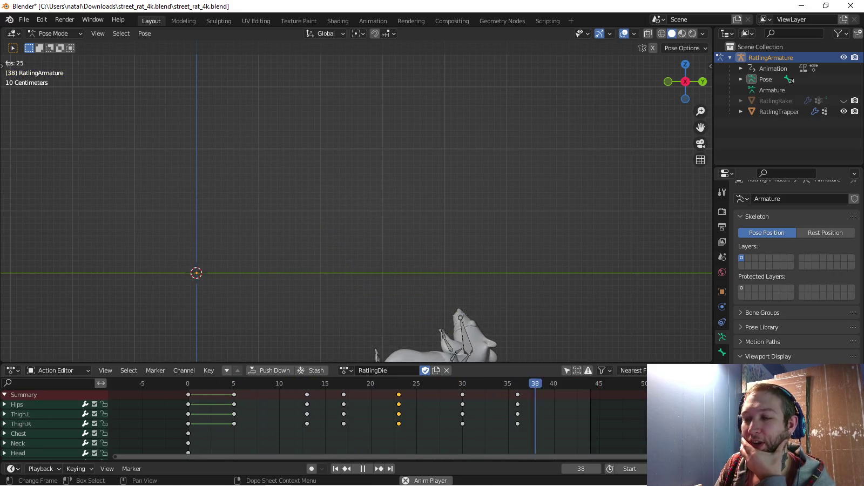
mouse_move(356, 162)
middle_mouse_down()
mouse_move(373, 259)
mouse_move(324, 216)
mouse_move(378, 162)
middle_mouse_up()
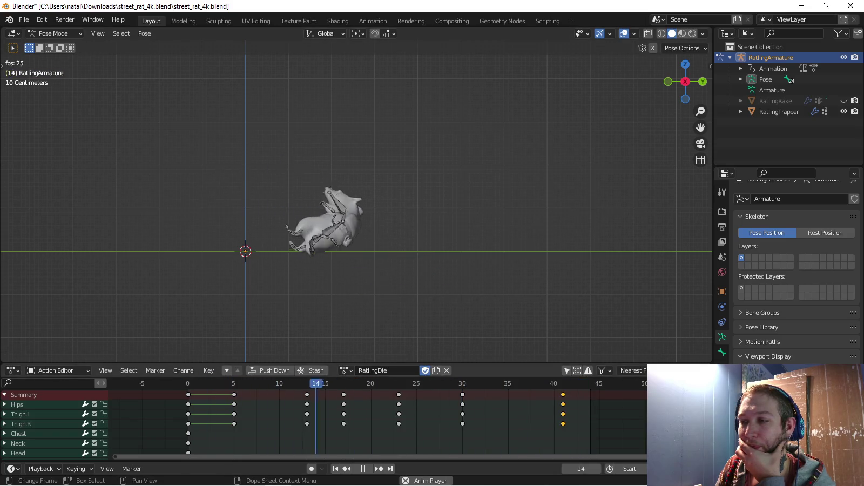
Push the final Hips and thigh keys out to frame 48
key("g")
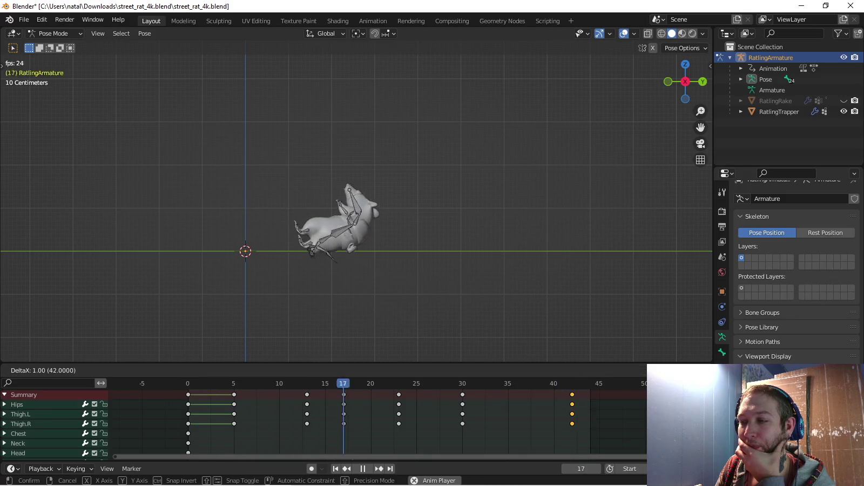
key("Return")
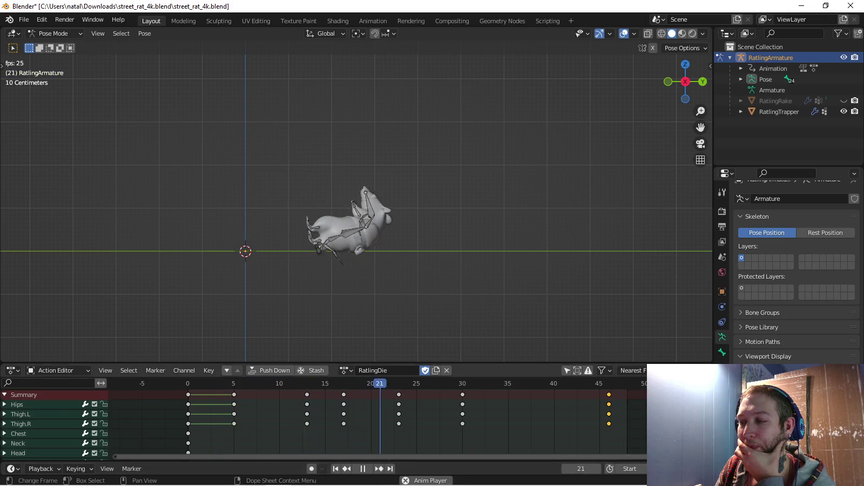
key("g")
key("Return")
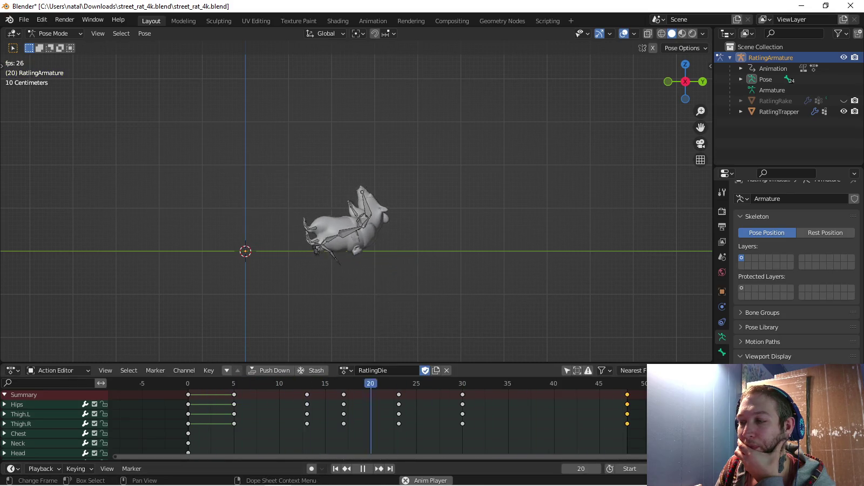
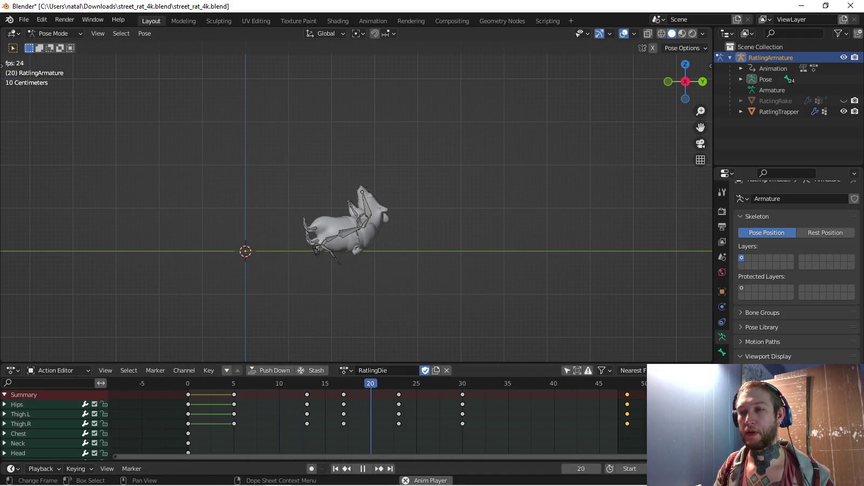
At frame 48, shift Hips, Thigh.L and Thigh.R 0.27564 m along Y and key them
key("space")
key("Up")
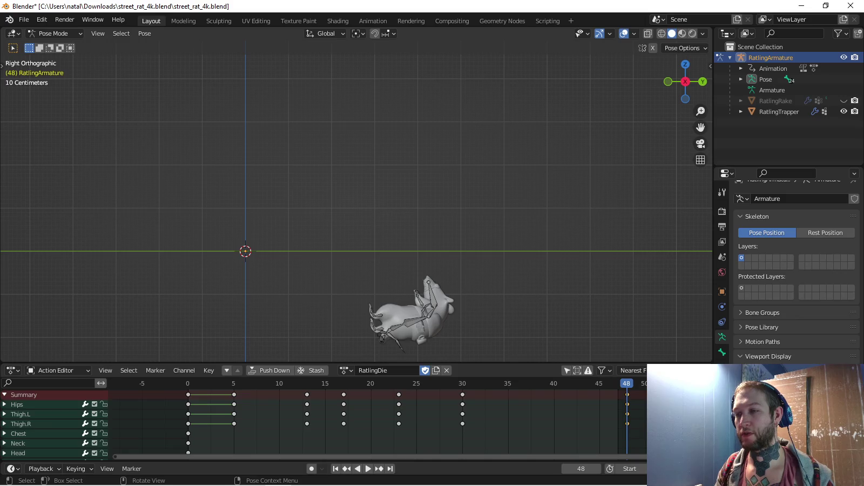
left_click(400, 325)
left_click(385, 333, "shift")
left_click(378, 317, "shift")
key("g")
key("y")
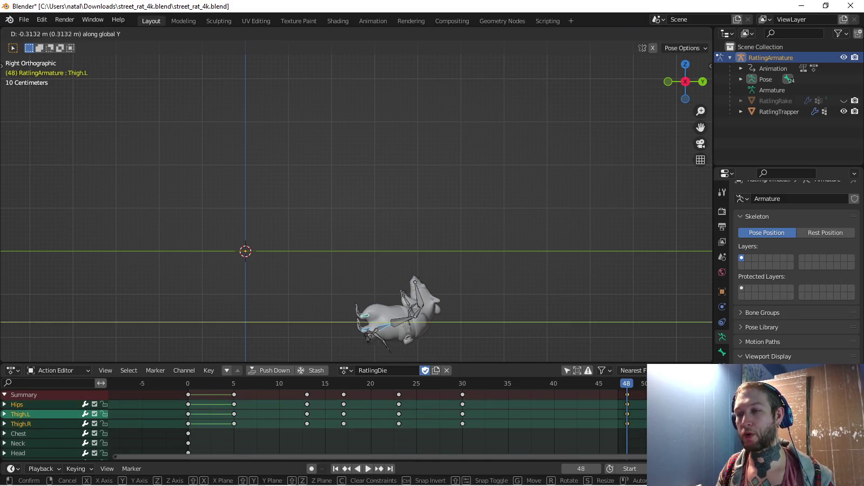
key("Return")
key("i")
Play back the death animation and re-key the adjusted hips and thighs at frame 48
key("space")
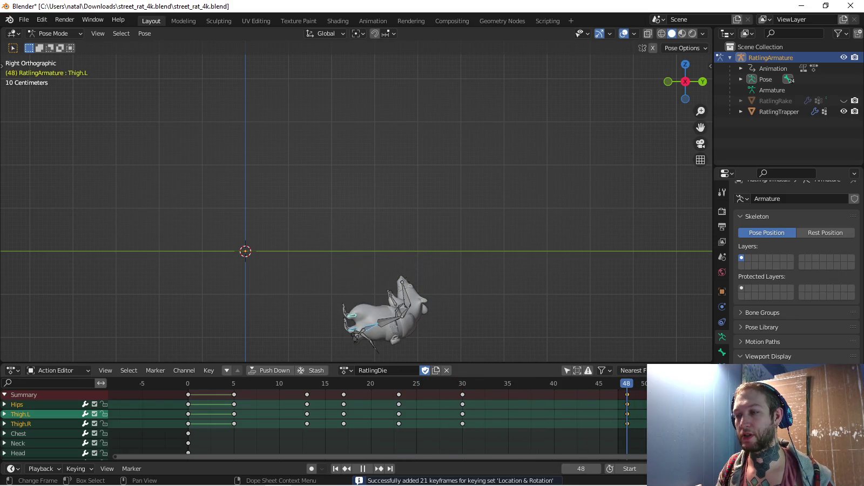
left_click(368, 468)
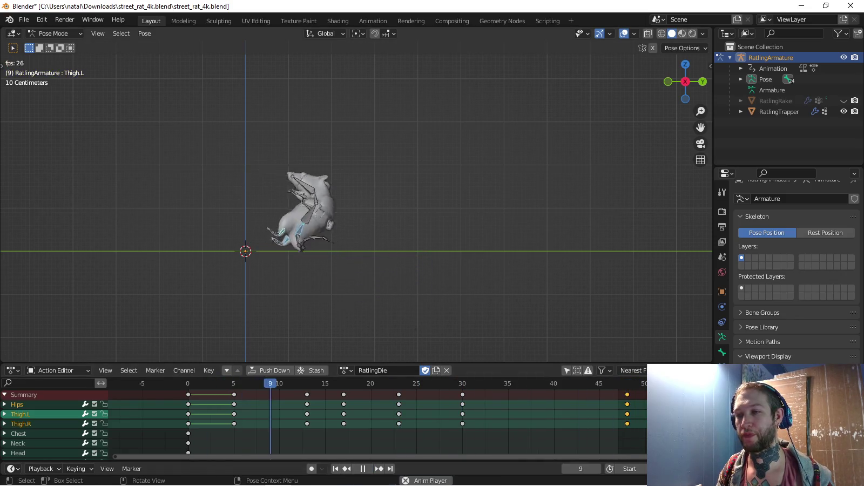
middle_click_drag(356, 216, 422, 324, "shift")
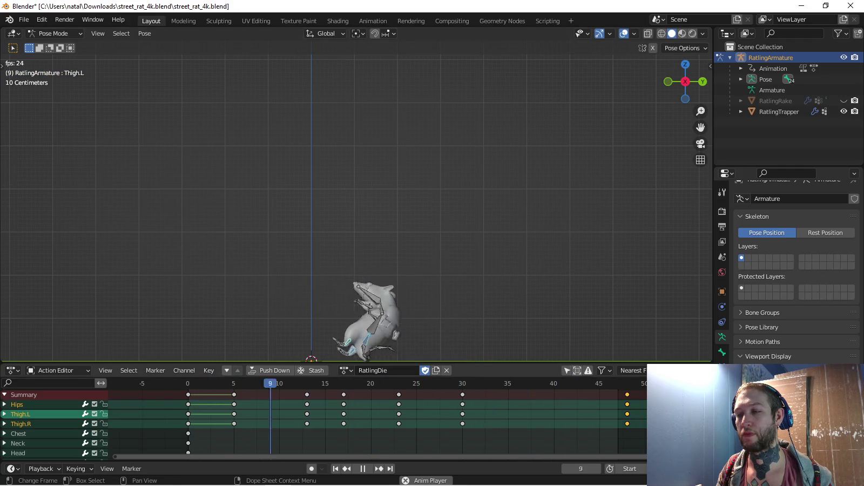
middle_click_drag(378, 324, 342, 223, "shift")
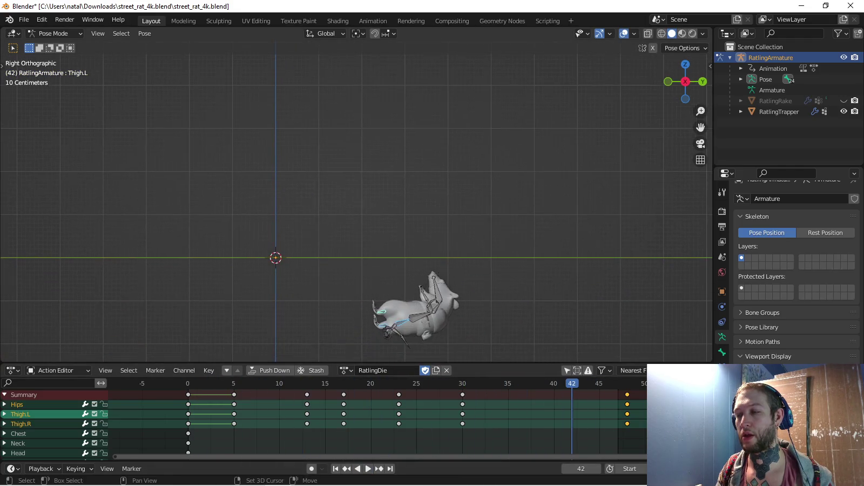
key("i")
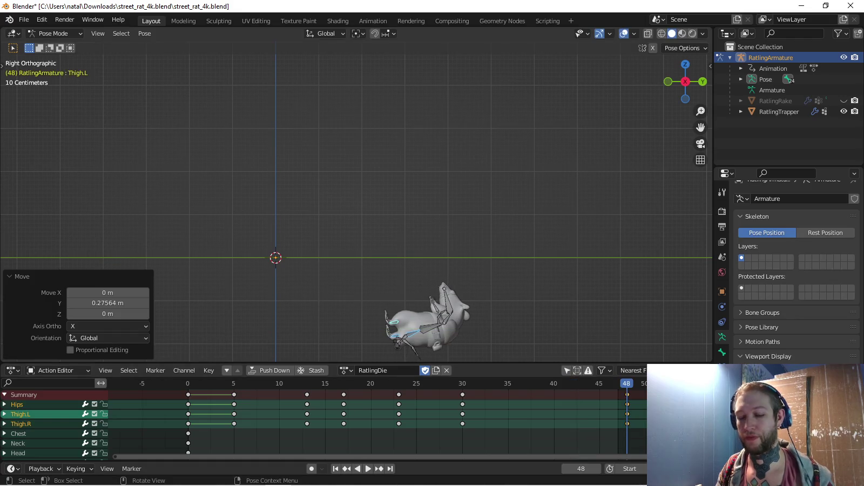
middle_click_drag(356, 208, 367, 283, "shift")
middle_click_drag(454, 359, 456, 385, "shift")
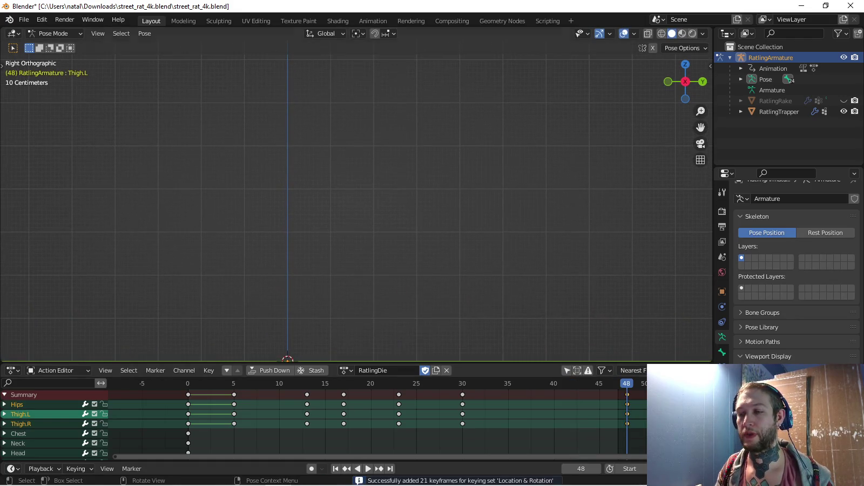
key("space")
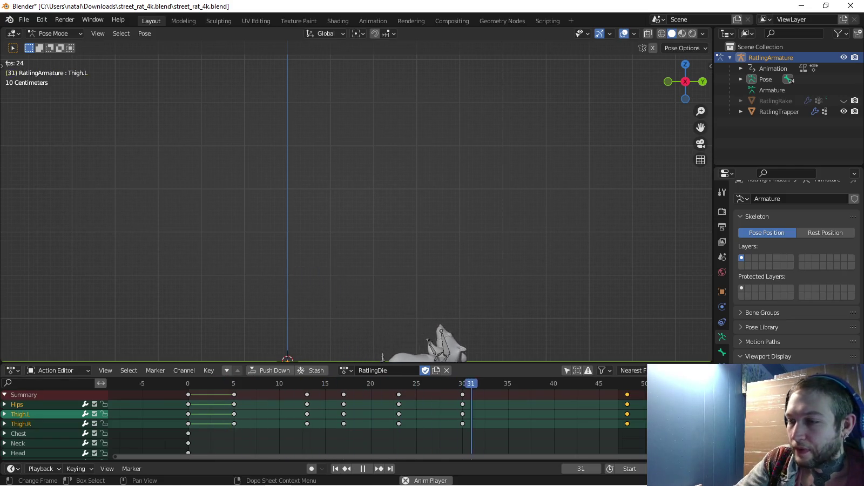
Pull the frame-30 keys to about frame 24 and shift the middle keys earlier, 21 to 20
mouse_move(462, 414)
left_mouse_down()
mouse_move(380, 414)
mouse_move(407, 414)
left_mouse_up()
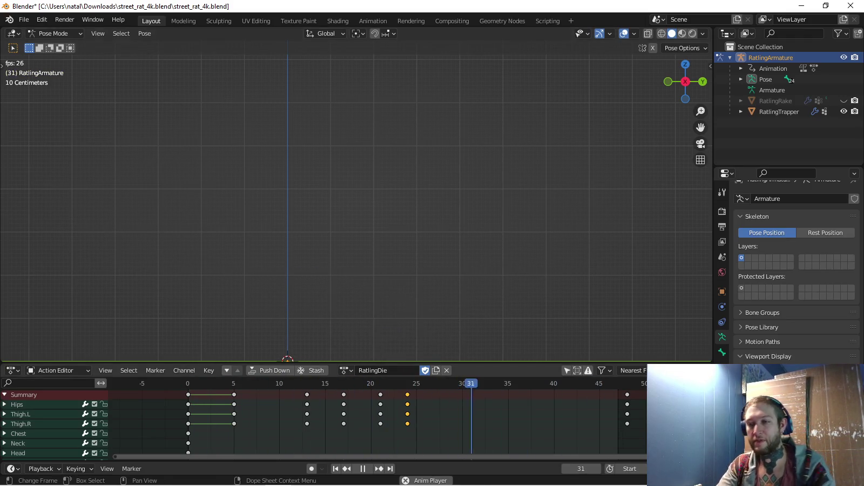
mouse_move(408, 414)
left_mouse_down()
mouse_move(334, 414)
mouse_move(297, 395)
left_mouse_up()
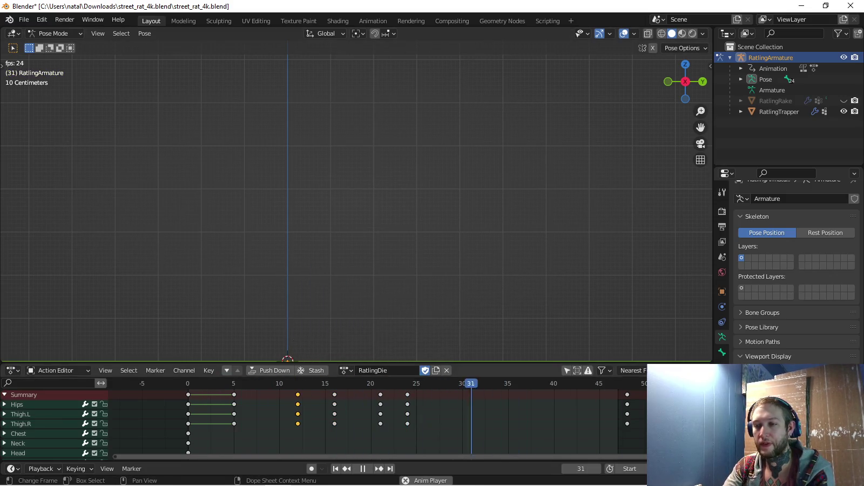
left_click_drag(380, 395, 371, 394)
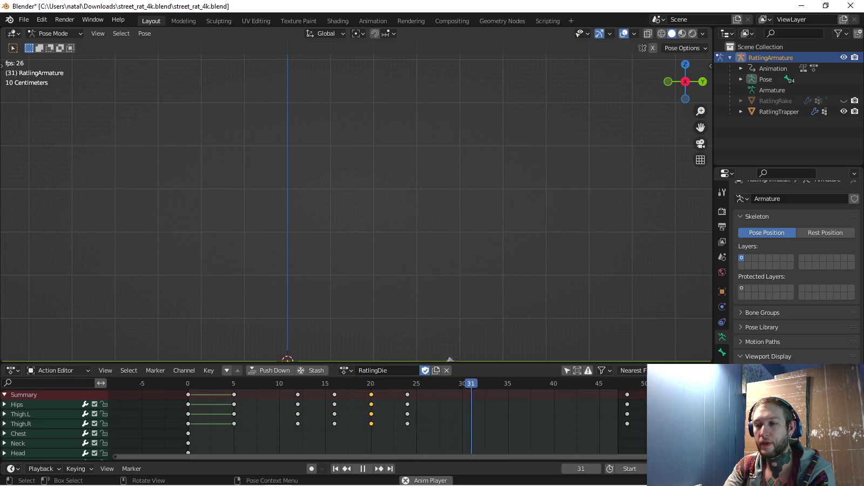
scroll(356, 208, "down", 2)
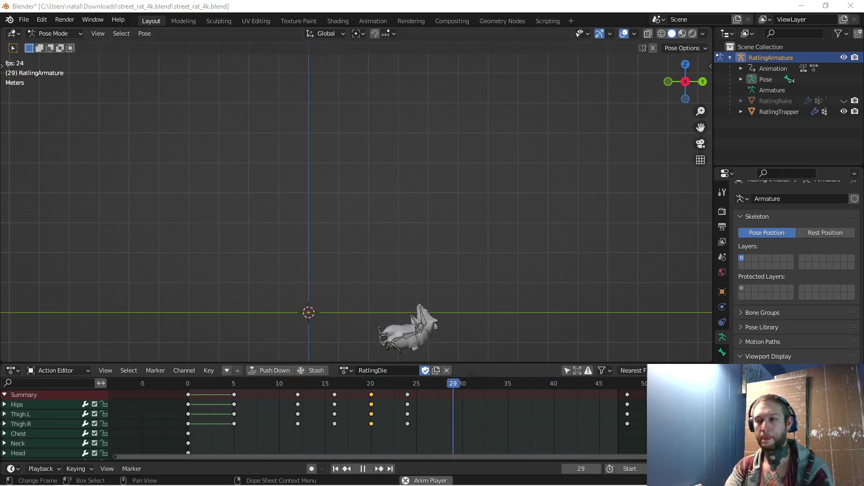
key("space")
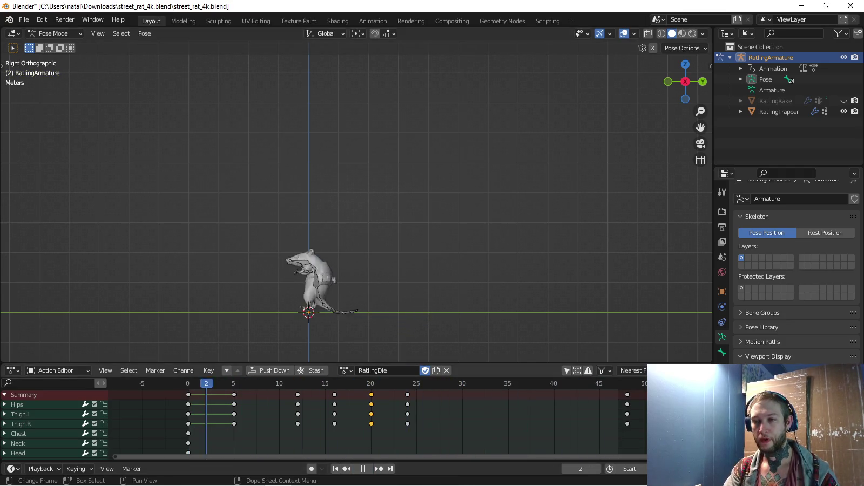
Set the active keying set to Rotation
left_click(80, 469)
left_click(73, 410)
left_click(54, 318)
scroll(357, 208, "up", 4)
mouse_move(324, 281)
middle_mouse_down("shift")
mouse_move(348, 211)
mouse_move(329, 209)
middle_mouse_up("shift")
At frame 5, rotate the foot bones and key their rotation
key("space")
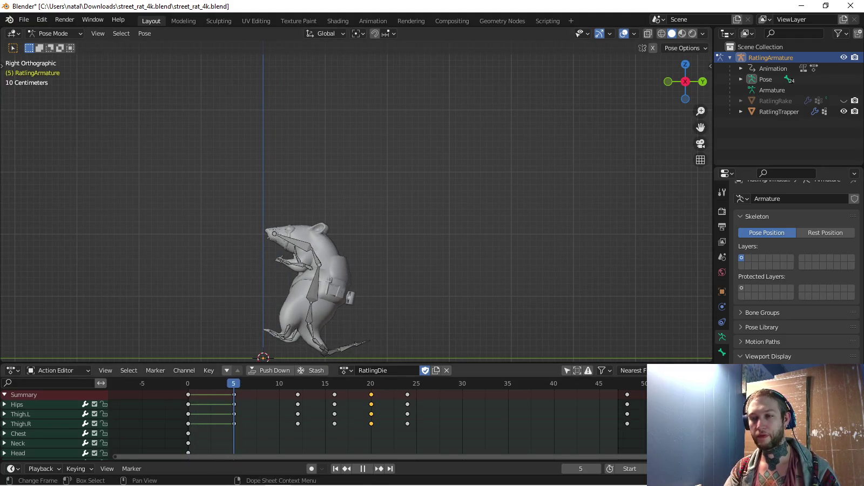
scroll(324, 259, "up", 2)
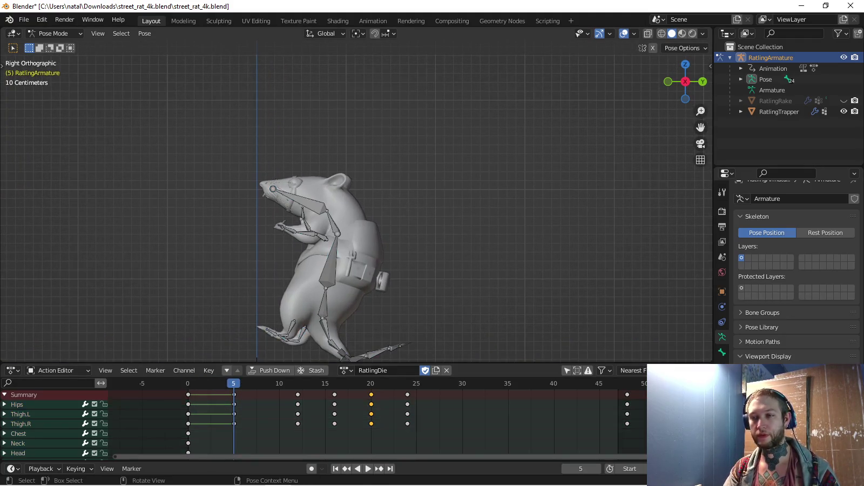
key("Escape")
key("r")
key("Return")
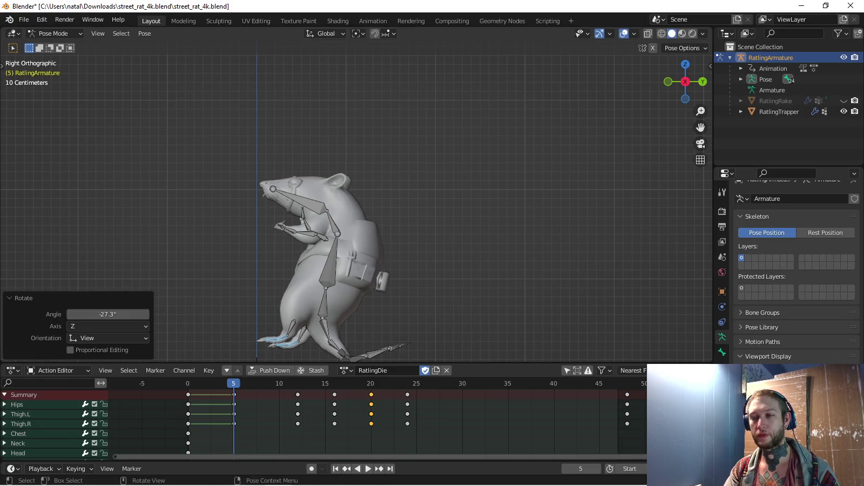
key("Escape")
key("r")
key("Return")
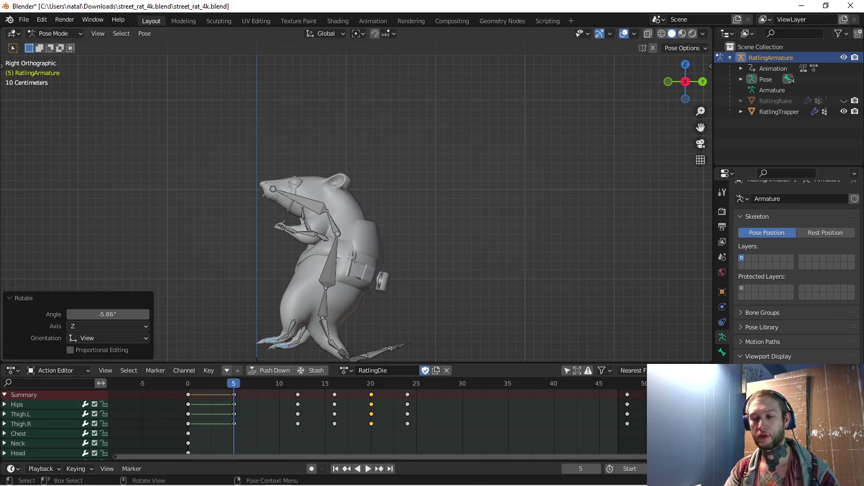
key("Escape")
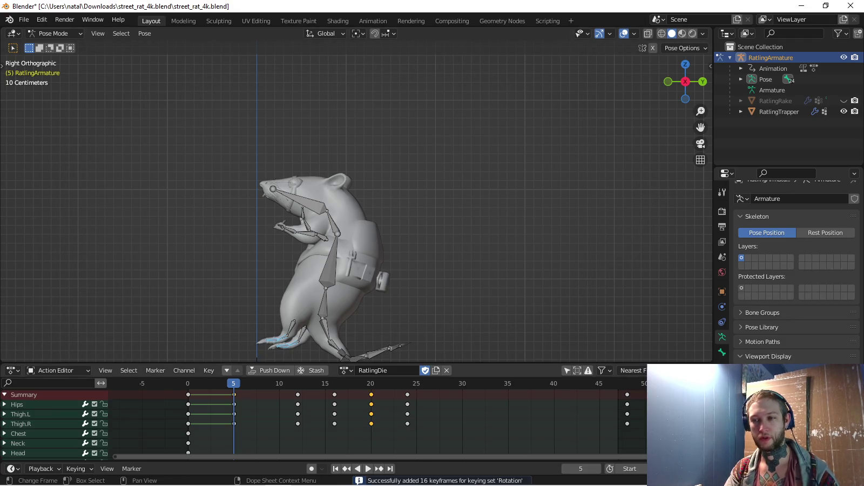
Rotate the right forearm and the left upper arm for the rearing pose
scroll(335, 189, "up", 2)
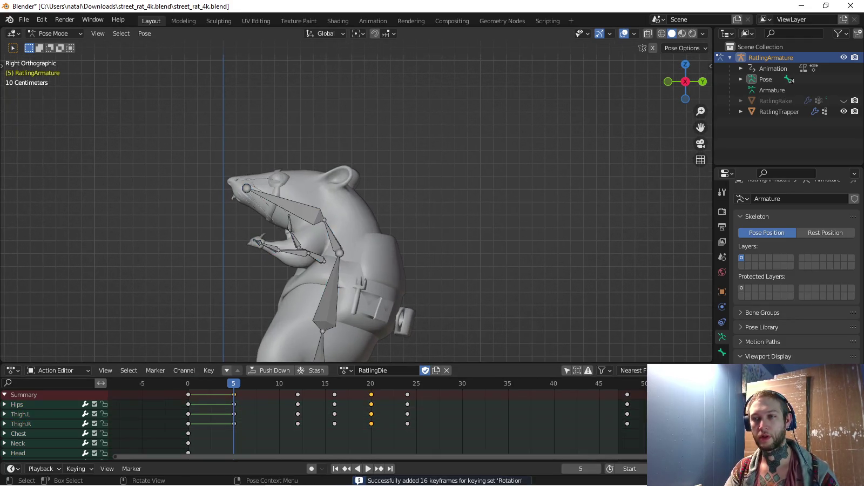
key("bracketright")
key("r")
left_click(264, 303)
key("r")
left_click(247, 270)
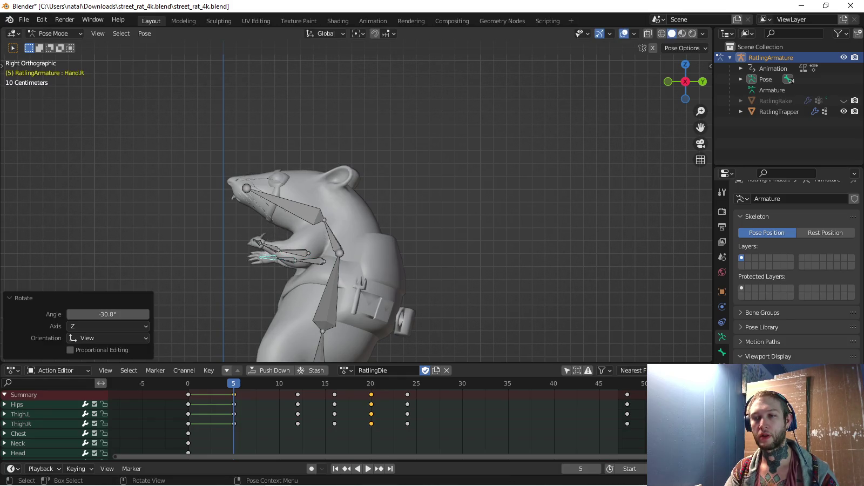
left_click(294, 252)
left_click(259, 280)
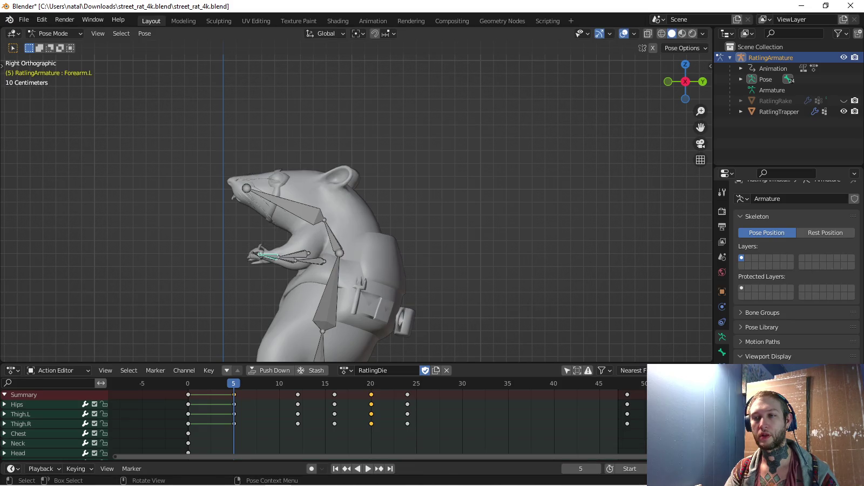
Rotate the left hand from the top view and key the arm bones
left_click(258, 253)
middle_click_drag(258, 253, 444, 353)
key("KP_7")
key("r")
key("Return")
key("KP_3")
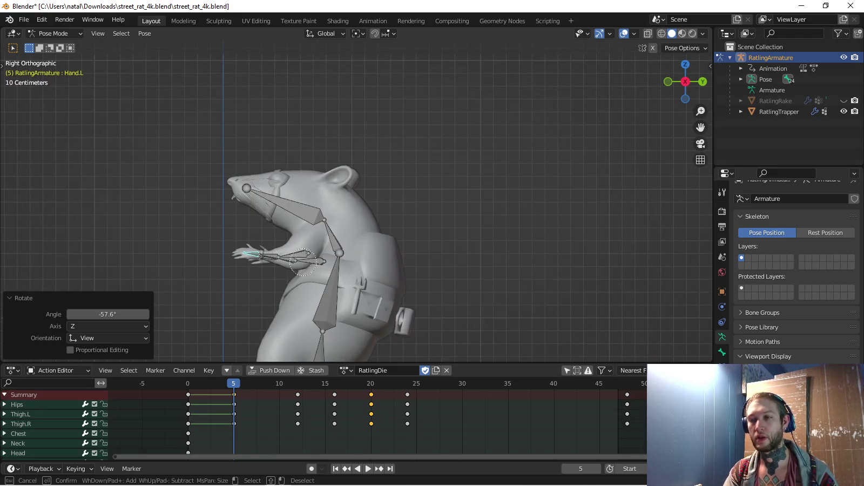
key("Escape")
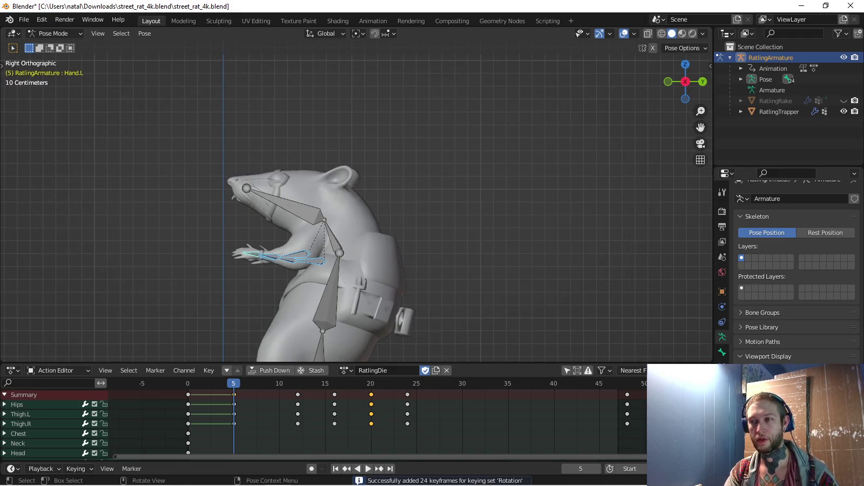
Tilt the upper body backward and rotate the right upper arm to lower the hand
left_click(330, 287)
key("r")
key("Return")
left_click(364, 179)
key("alt+a")
key("r")
left_click(284, 233)
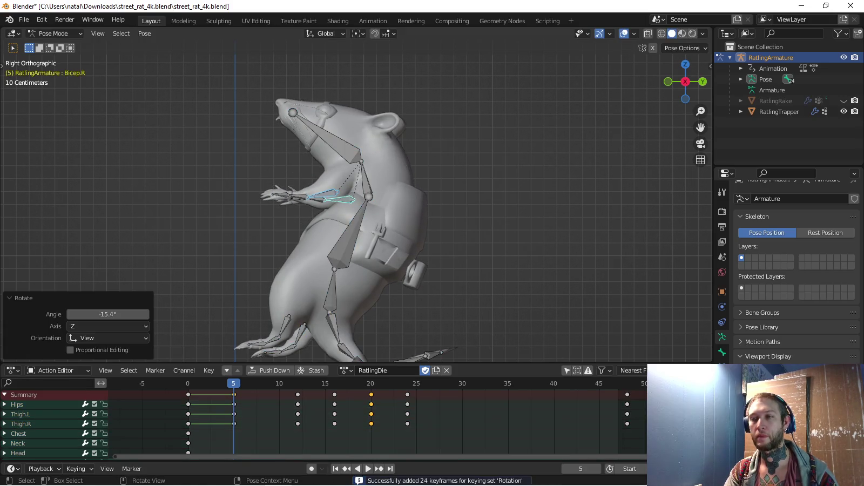
Rotate the neck and head upward and key chest, neck and head rotations at frame 5
left_click(364, 178)
key("r")
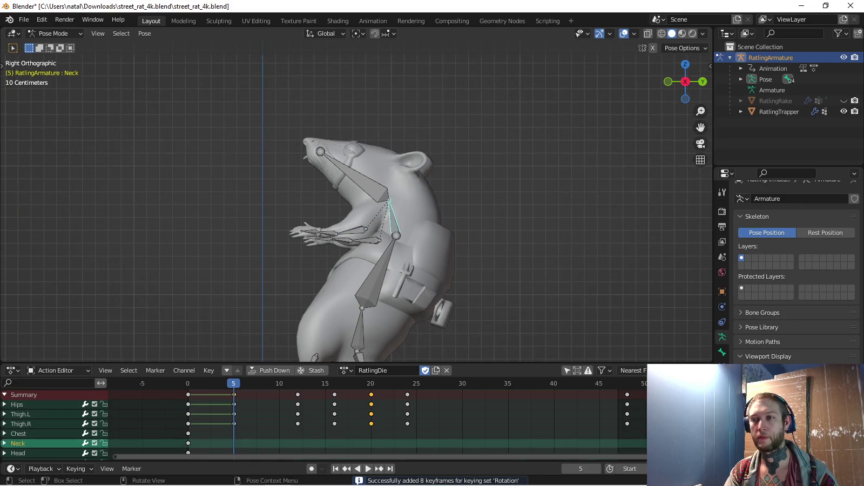
left_click(378, 162)
left_click(402, 157)
key("r")
left_click(410, 162)
left_click(419, 229, "shift")
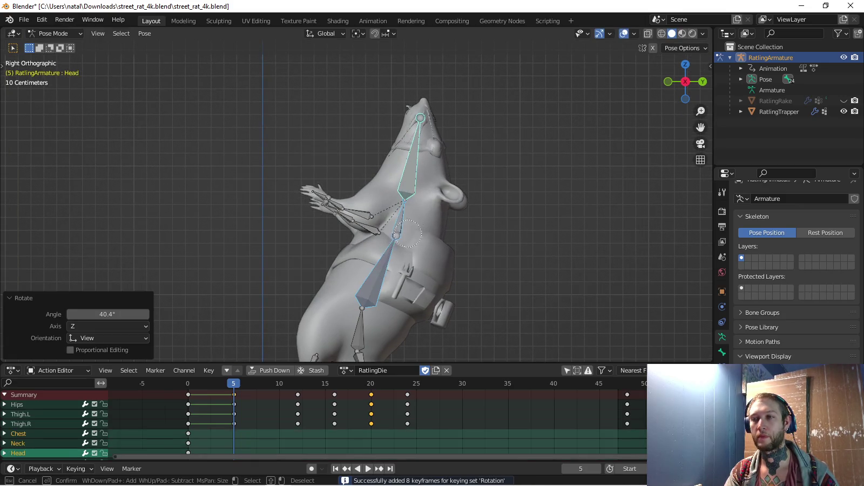
key("i")
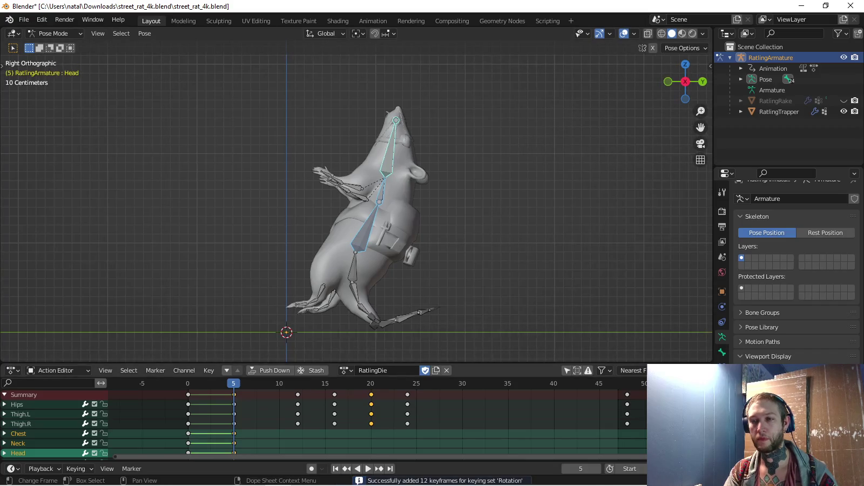
key("space")
key("space")
left_click(435, 285)
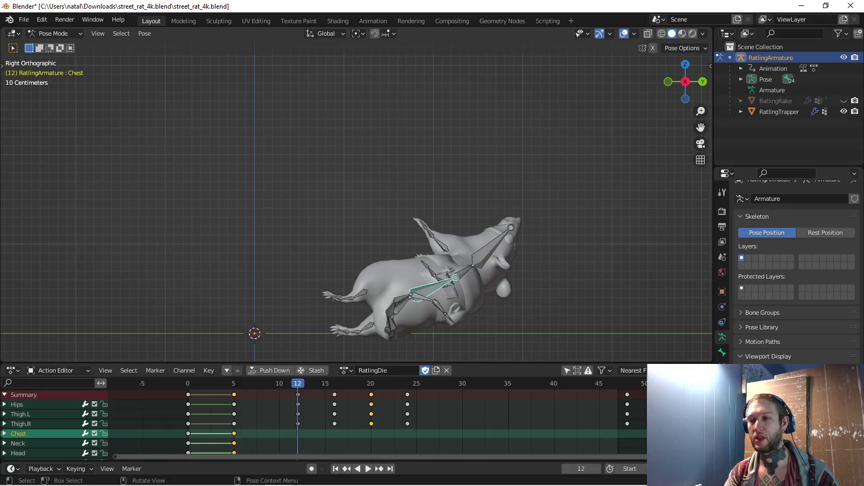
Begin bending the chest and neck at frame 12 in the side view
scroll(378, 243, "up", 2)
key("r")
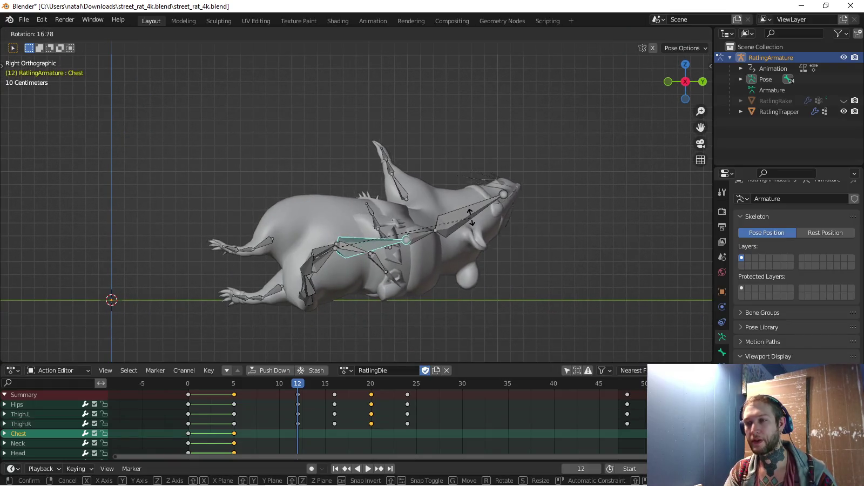
key("Return")
left_click(421, 233)
mouse_move(421, 234)
middle_mouse_down()
mouse_move(448, 222)
mouse_move(216, 244)
middle_mouse_up()
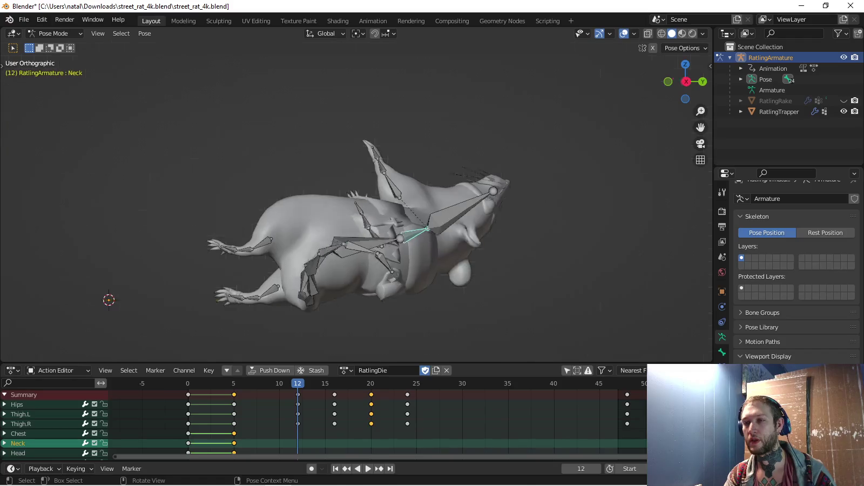
key("r")
left_click(227, 251)
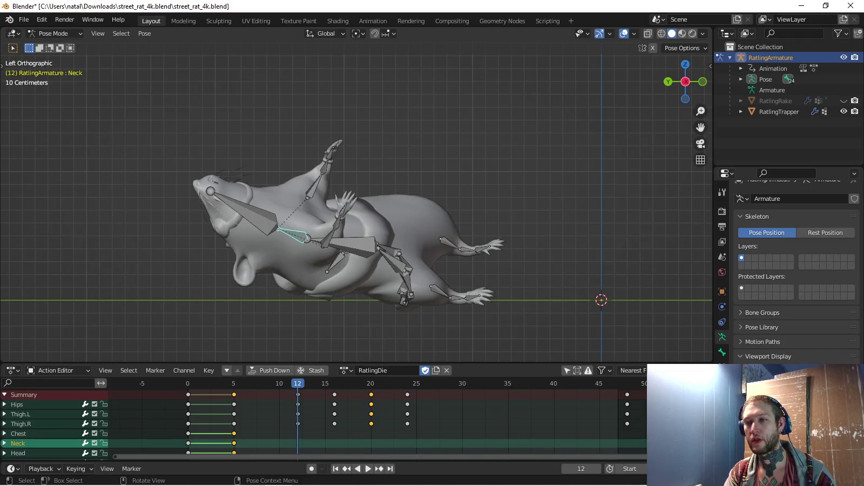
Rotate the chest, neck and head further down and key their rotations
left_click(351, 246)
key("r")
left_click(290, 272)
left_click(292, 250)
key("r")
left_click(254, 264)
left_click(238, 254)
key("r")
left_click(218, 273)
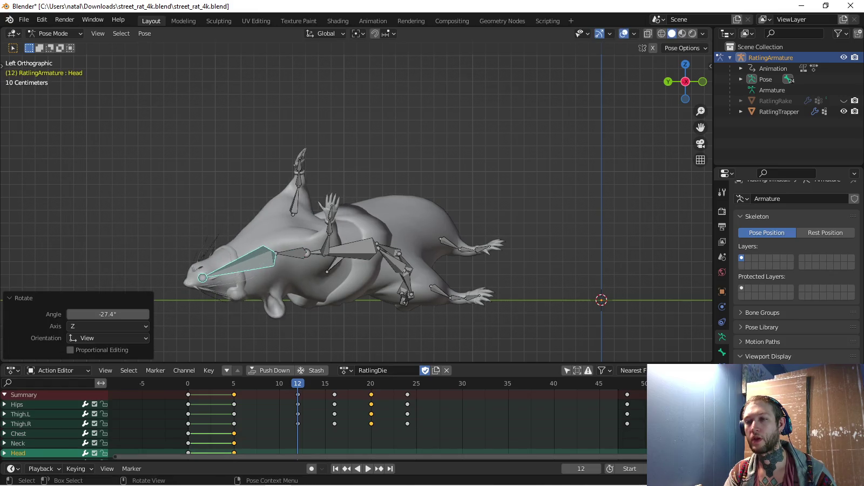
left_click(351, 246)
key("i")
From the top view, twist the chest, neck and head sideways, then play back the fall
key("KP_3")
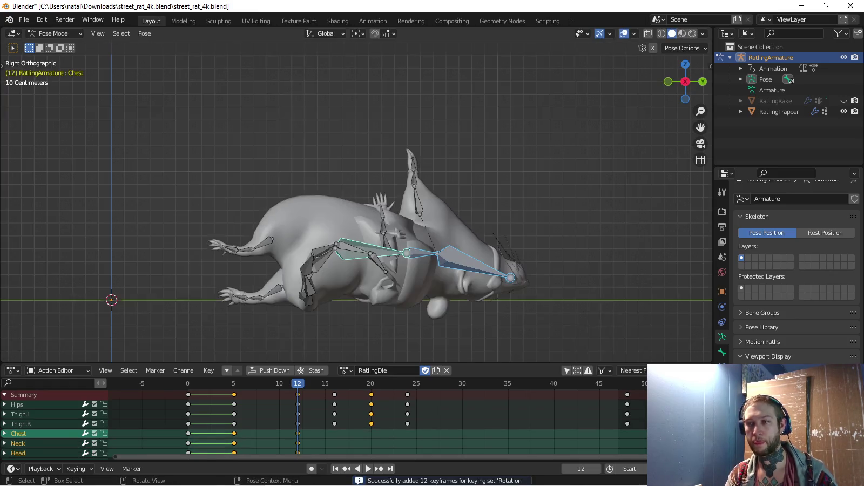
key("KP_7")
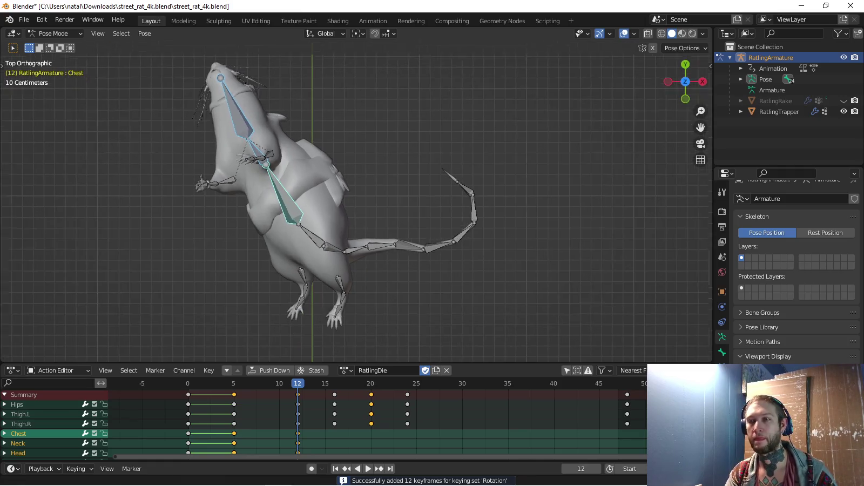
key("r")
key("Return")
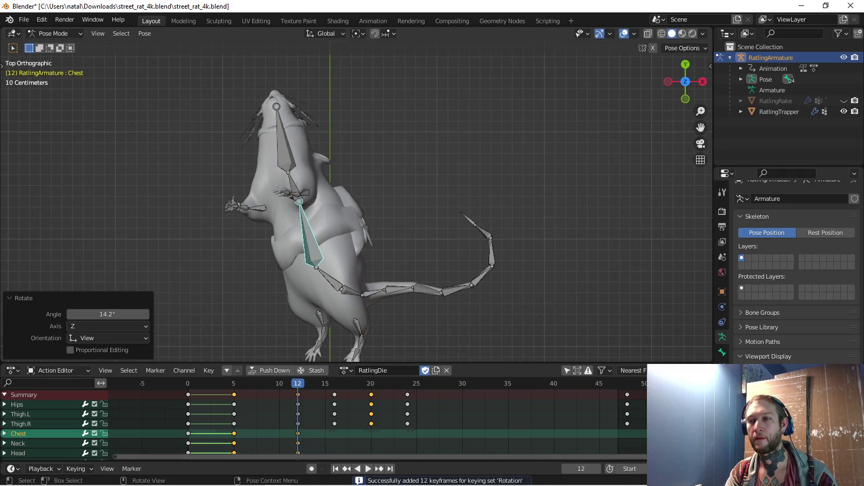
left_click(297, 196)
key("r")
key("Return")
left_click(337, 167)
key("r")
key("Return")
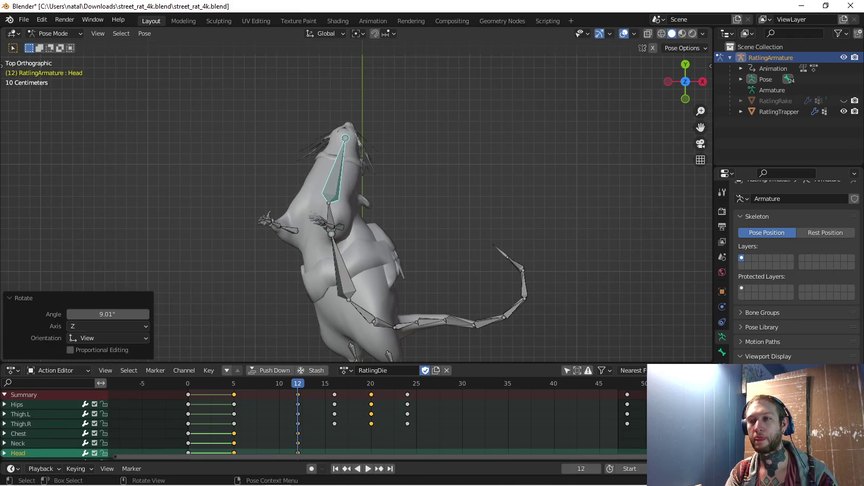
left_click(341, 265)
key("KP_3")
key("space")
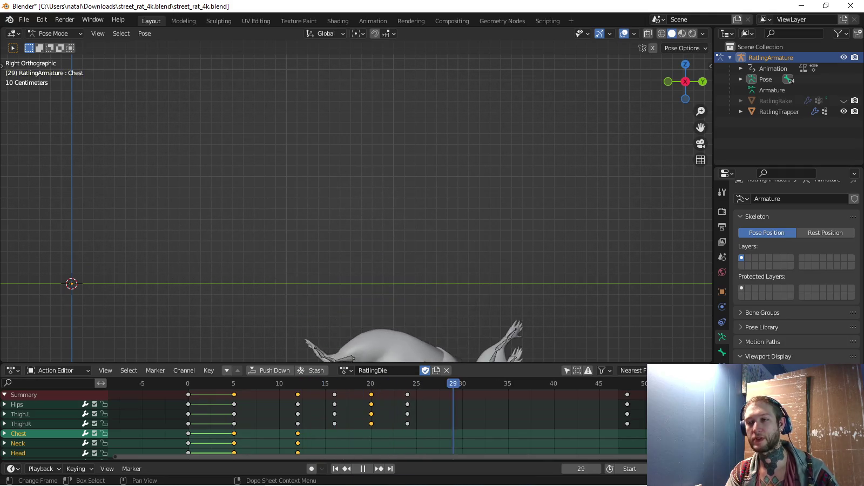
Play the animation back, then bend the left calf at frame 12
middle_click_drag(270, 216, 353, 294, "shift")
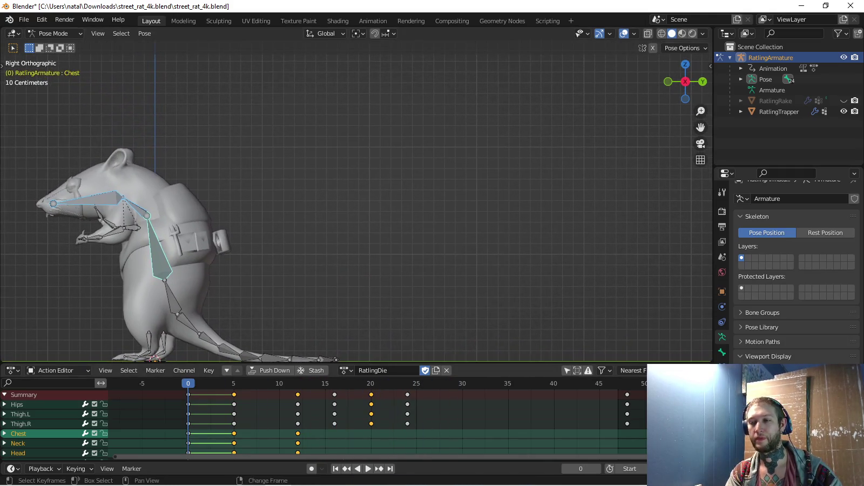
key("space")
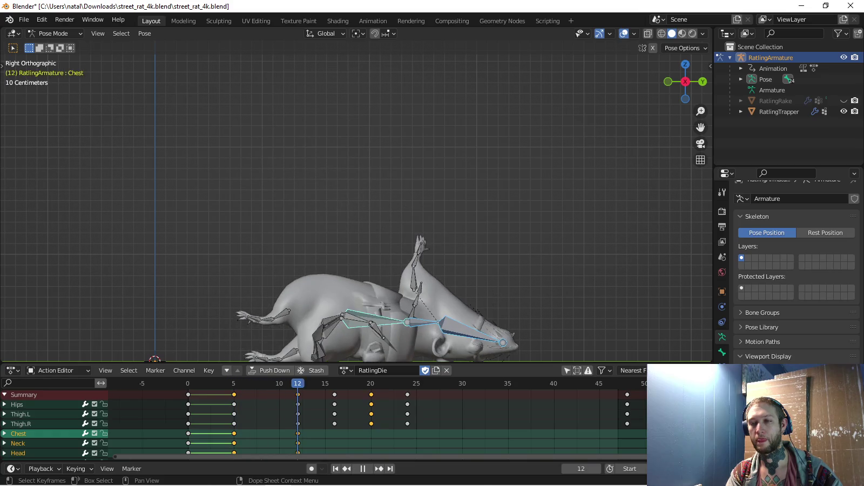
scroll(421, 270, "up", 3)
middle_click_drag(378, 216, 411, 205)
left_click(21, 414)
left_click(267, 259)
key("r")
left_click(254, 300)
key("r")
left_click(251, 302)
Rotate the left leg and Foot.L bones from the front view
left_click(268, 276)
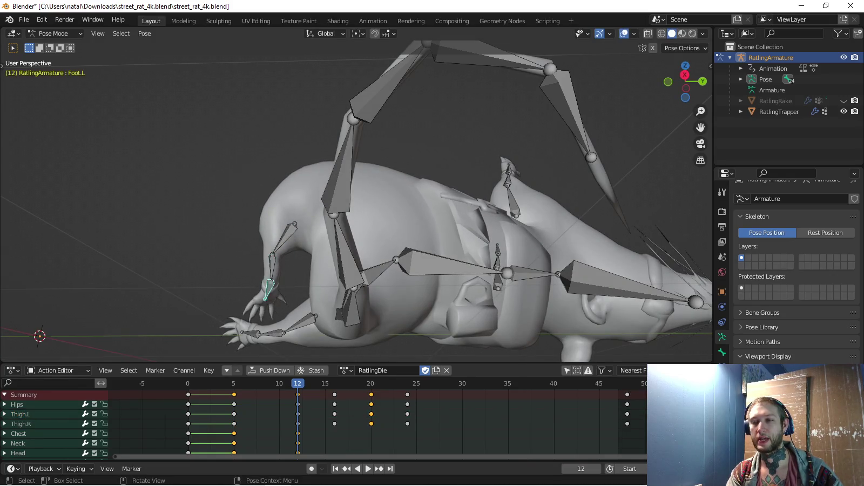
key("KP_1")
middle_click_drag(378, 243, 356, 216, "shift")
scroll(356, 216, "up", 1)
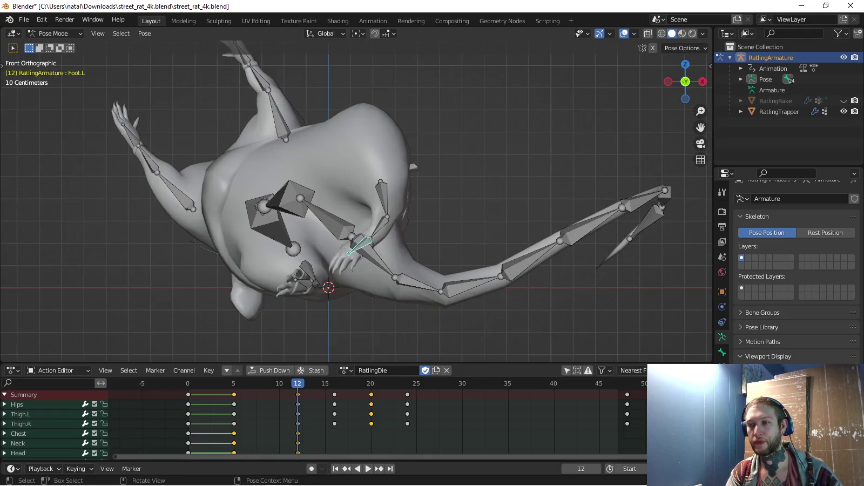
key("r")
left_click(386, 232)
left_click(381, 253)
key("r")
left_click(394, 278)
mouse_move(394, 278)
middle_mouse_down()
mouse_move(292, 233)
mouse_move(270, 243)
mouse_move(329, 264)
mouse_move(351, 254)
middle_mouse_up()
key("KP_3")
Circle-select the left leg bones and key their rotations
key("c")
left_click(279, 222)
key("Escape")
scroll(279, 222, "down", 3)
key("i")
Rotate the right and left upper arm bones at frame 12
left_click(301, 224)
key("KP_1")
key("KP_1")
key("r")
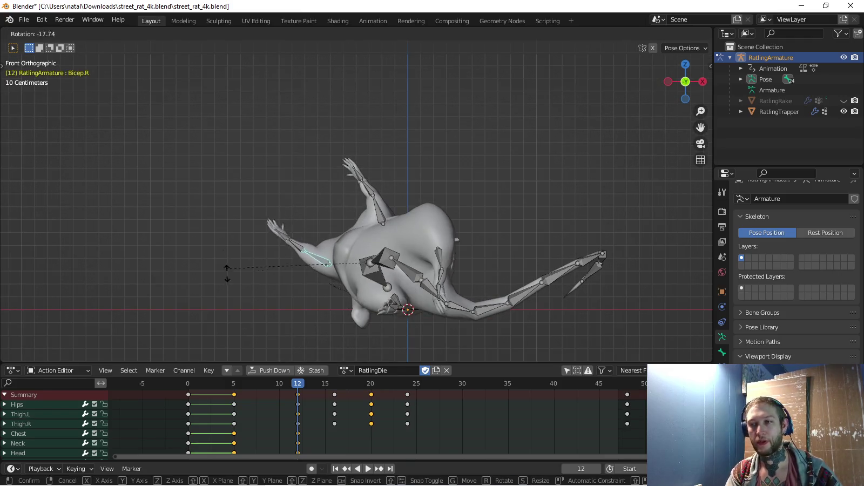
left_click(245, 293)
left_click(290, 255)
key("r")
key("Escape")
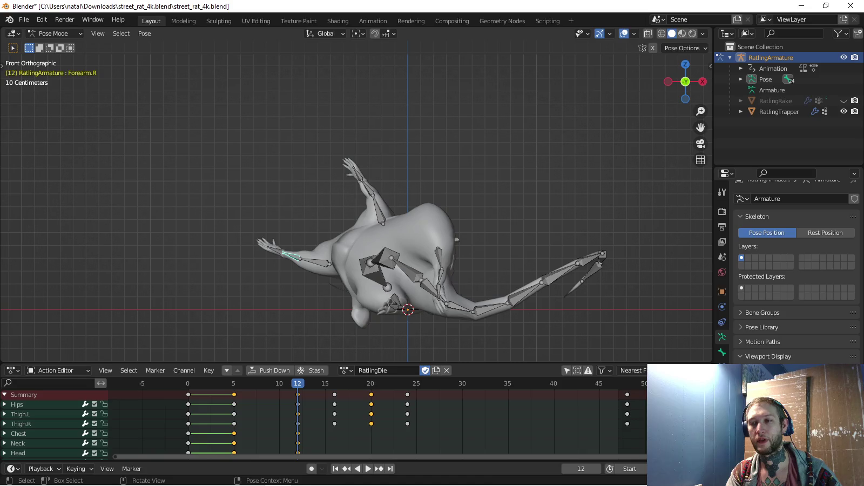
middle_click_drag(374, 161, 374, 171, "shift")
key("r")
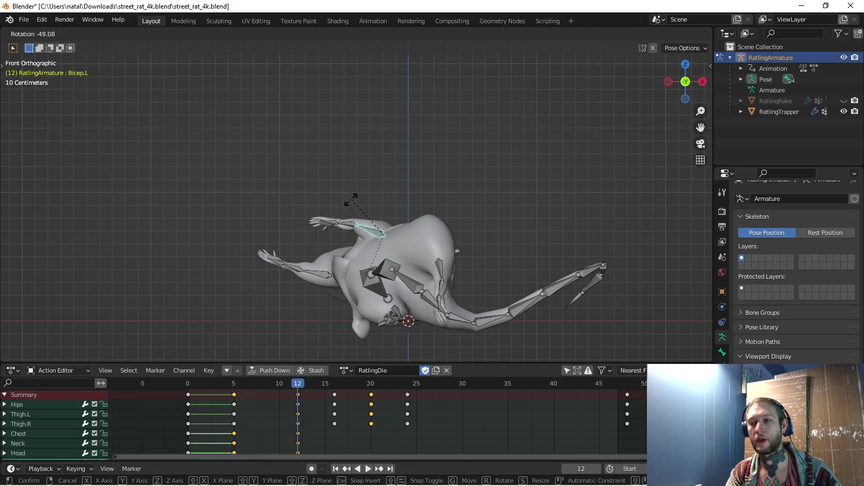
left_click(352, 211)
Bend the left forearm and left hand downward
left_click(338, 232)
key("r")
left_click(324, 240)
left_click(334, 244)
key("r")
left_click(325, 246)
mouse_move(326, 246)
middle_mouse_down()
mouse_move(378, 232)
mouse_move(227, 237)
middle_mouse_up()
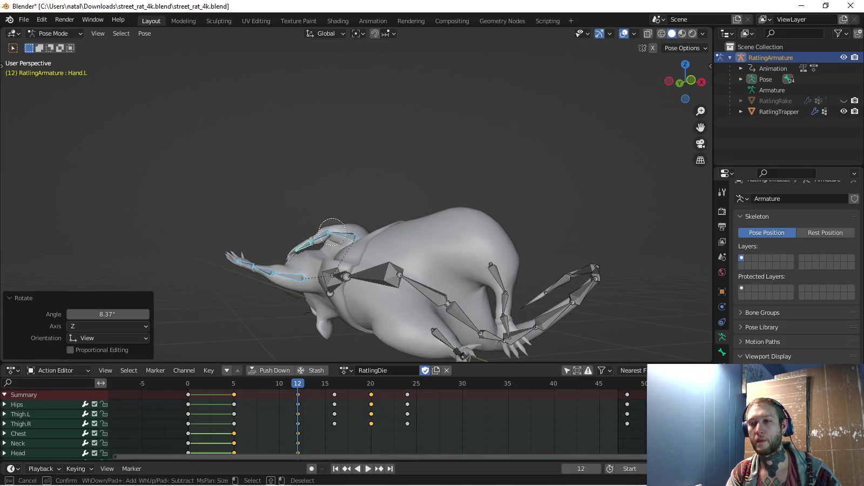
Key the arm bone rotations and play the animation back
key("Escape")
key("KP_3")
mouse_move(227, 237)
middle_mouse_down()
mouse_move(324, 216)
mouse_move(324, 179)
middle_mouse_up()
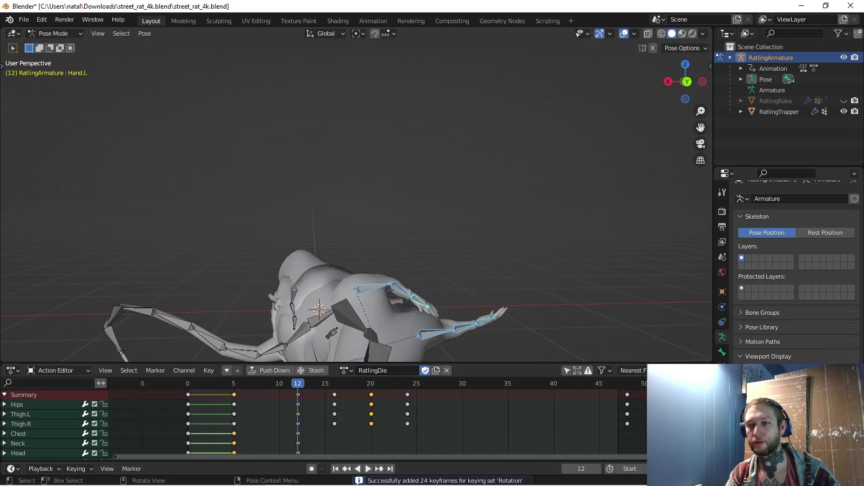
key("KP_1")
key("space")
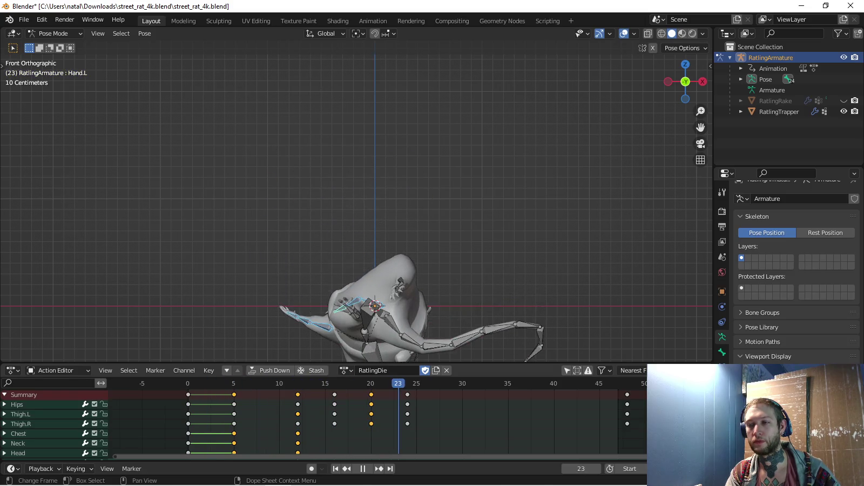
Play the animation from frame 12 and frame the tail in front view
key("KP_3")
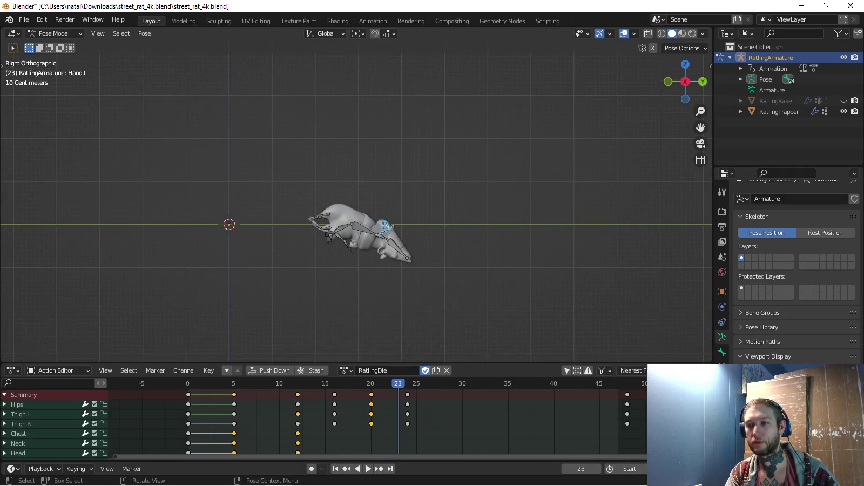
key("space")
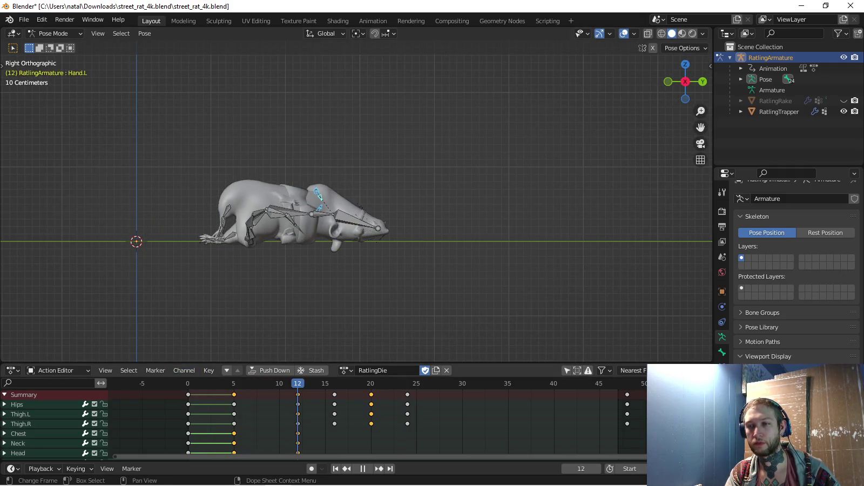
middle_click_drag(356, 216, 378, 232)
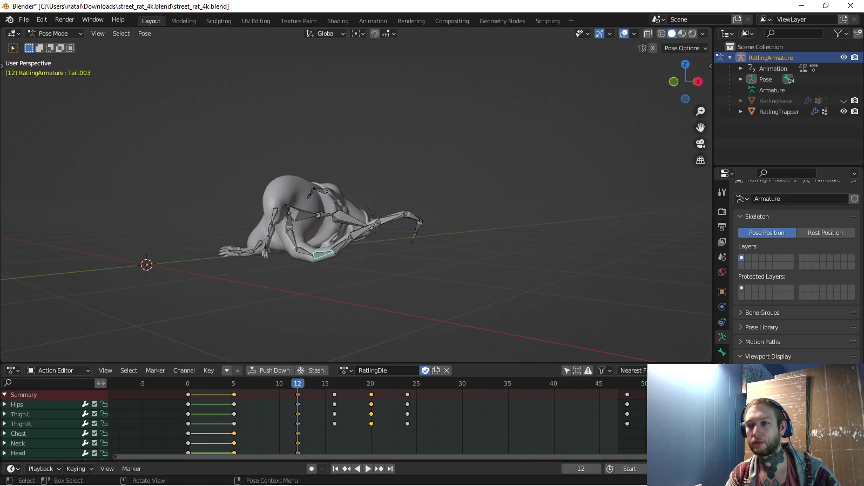
key("KP_1")
scroll(383, 243, "up", 3)
middle_click_drag(443, 281, 324, 249, "shift")
Rotate the Tail.002, Tail.003 and Tail.004 bones in front view
left_click(324, 248)
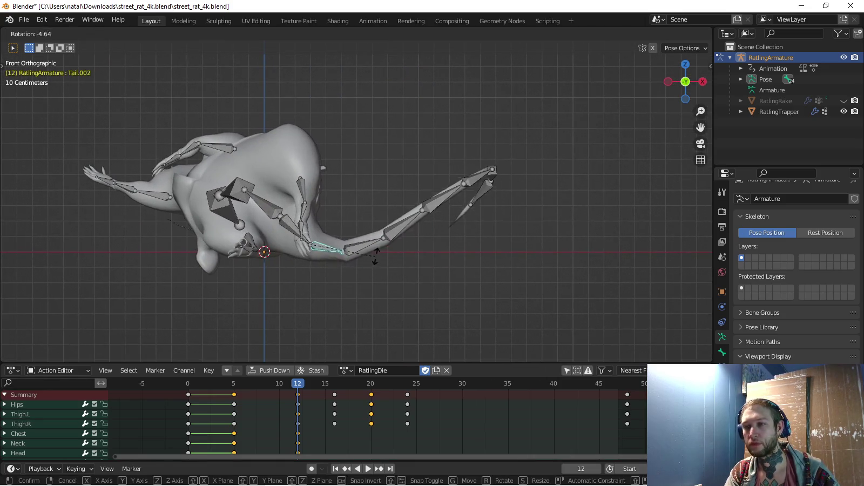
key("r")
left_click(442, 227)
left_click(373, 235)
key("r")
left_click(460, 279)
left_click(416, 236)
key("r")
left_click(513, 283)
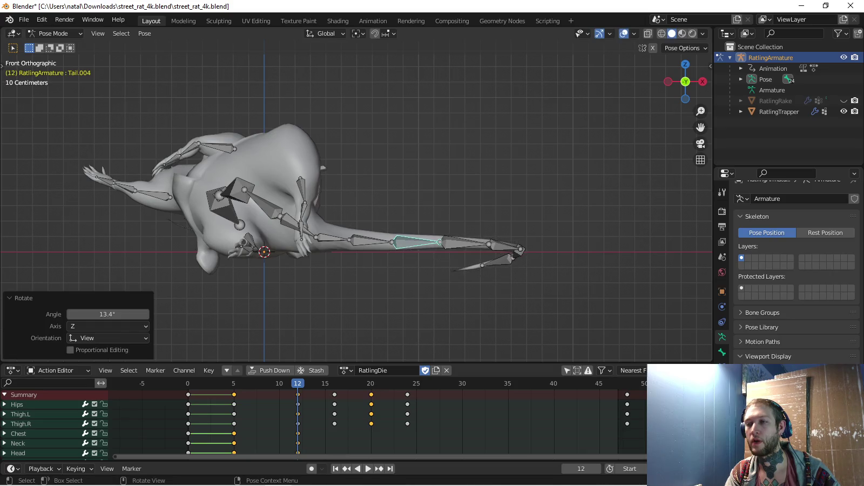
Adjust Tail.004 again from the right side and add the other tail bones
middle_click_drag(513, 283, 432, 259)
key("KP_3")
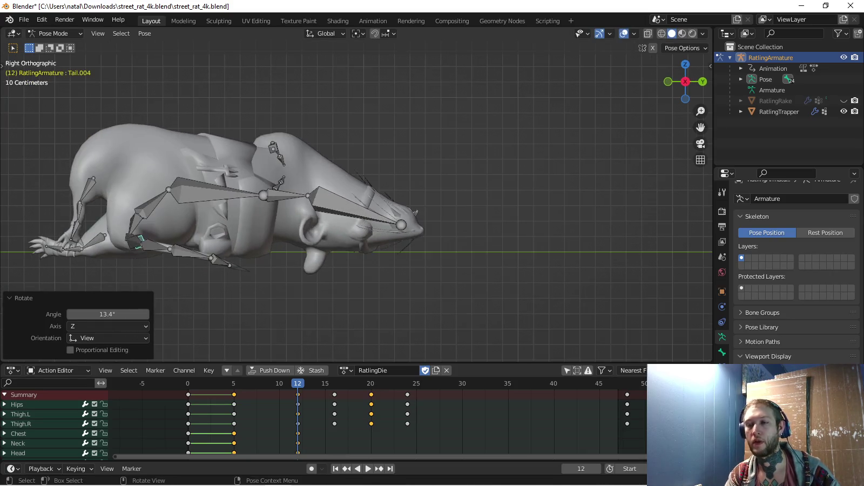
key("r")
left_click(335, 268)
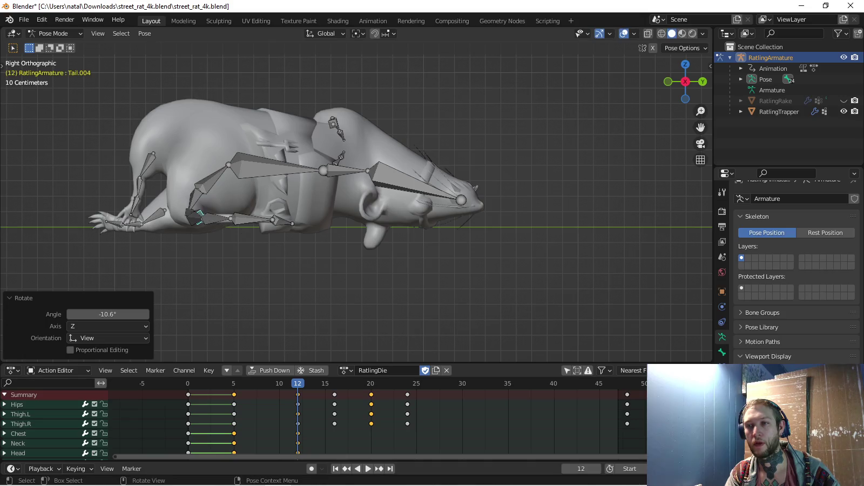
middle_click_drag(335, 268, 389, 227)
left_click(386, 254, "shift")
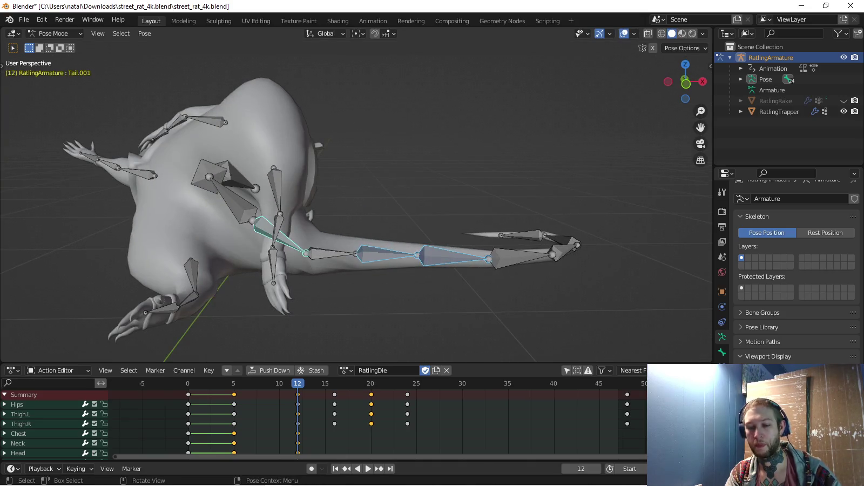
Play the animation back and reframe the rat from the right side
key("space")
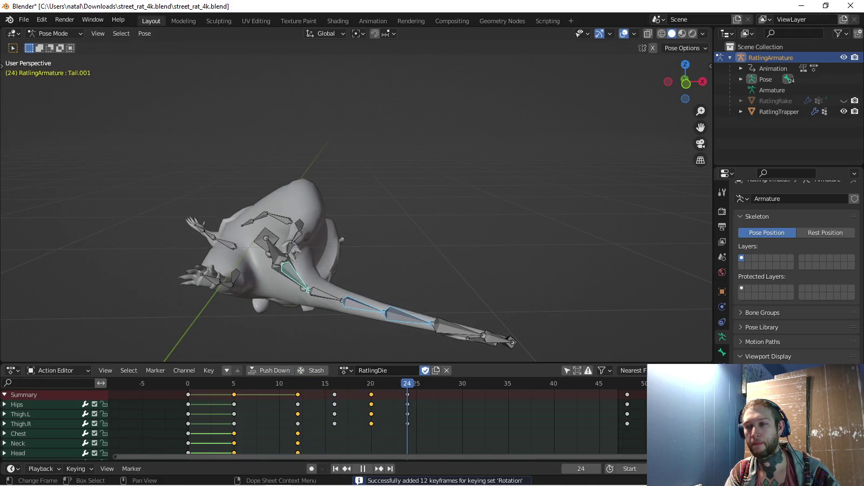
key("KP_3")
scroll(356, 208, "up", 3)
middle_click_drag(356, 162, 351, 206, "shift")
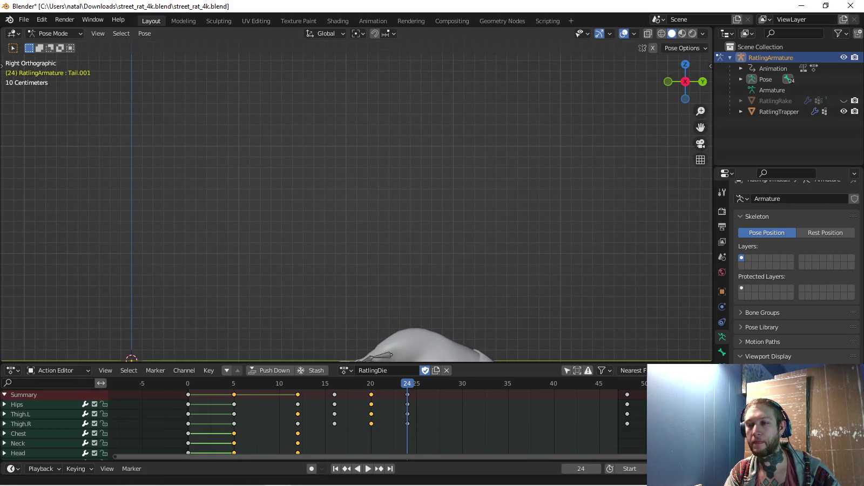
key("space")
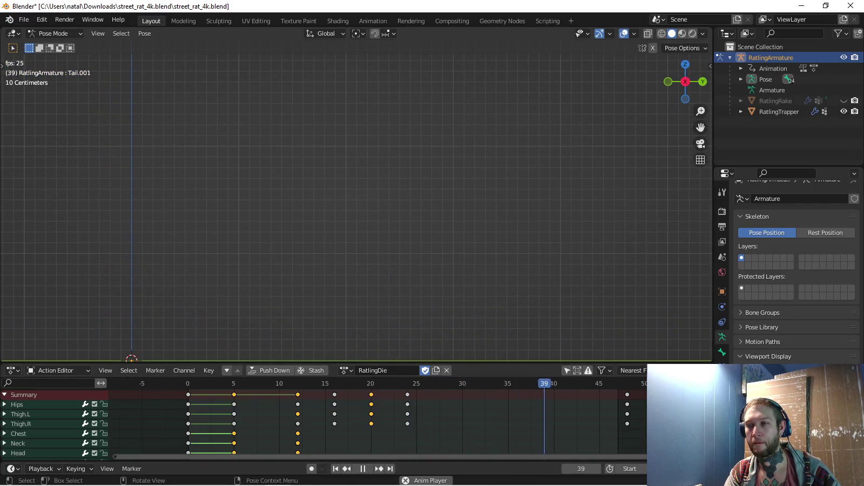
From the left side view, tilt the Head bone about 13 degrees at frame 20
key("ctrl+KP_3")
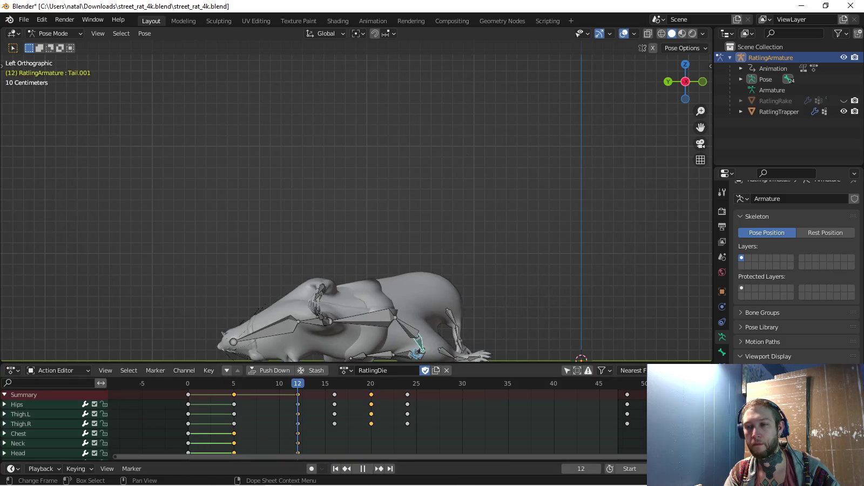
mouse_move(378, 216)
middle_mouse_down("shift")
mouse_move(424, 184)
mouse_move(433, 216)
middle_mouse_up("shift")
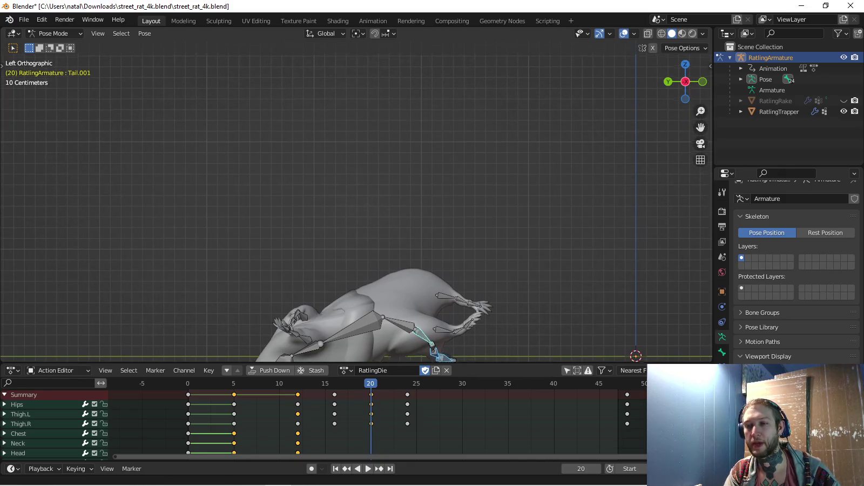
left_click(254, 351)
key("r")
left_click(254, 351)
key("ctrl+z")
middle_click_drag(236, 347, 240, 339, "shift")
key("r")
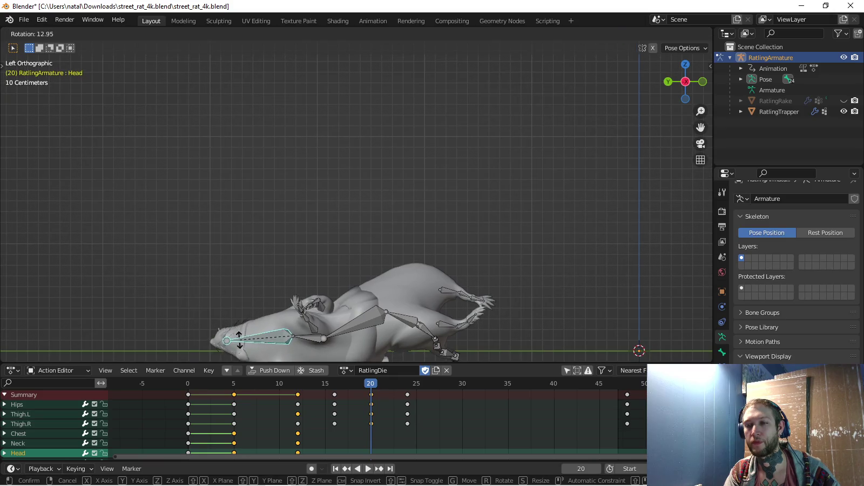
left_click(239, 335)
Tilt the Chest about 16 degrees and the Neck about -21 degrees
left_click(319, 326)
middle_click_drag(318, 327, 317, 332, "shift")
key("r")
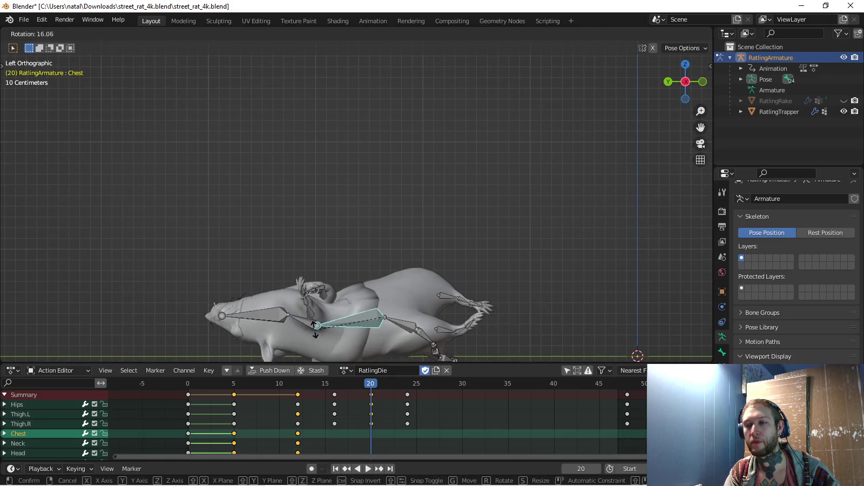
left_click(314, 325)
left_click(297, 323)
key("r")
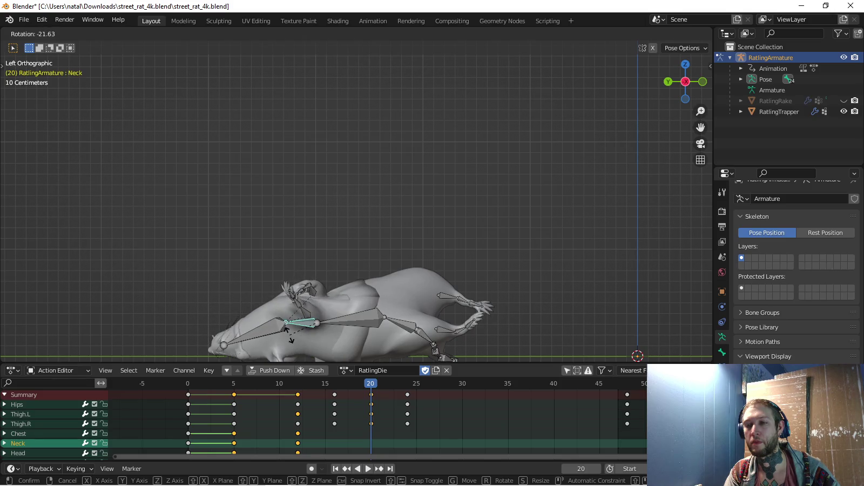
left_click(288, 332)
left_click(351, 319)
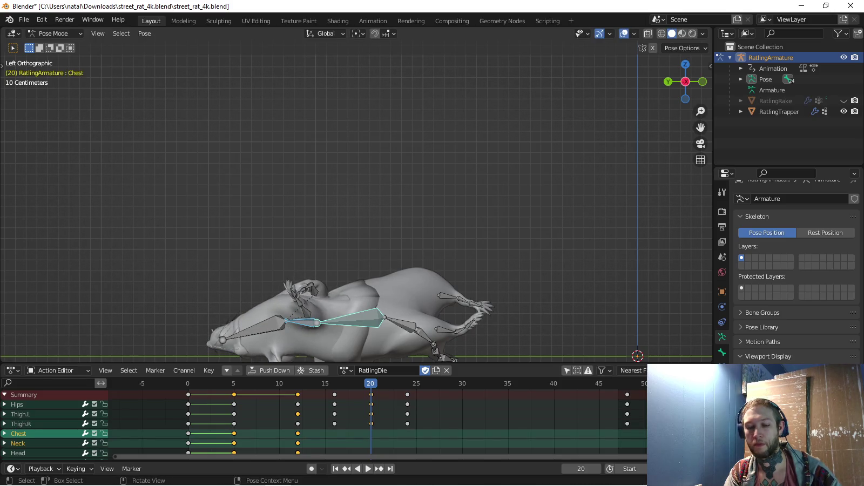
Preview the pose, then adjust the Chest rotation at frame 16
key("space")
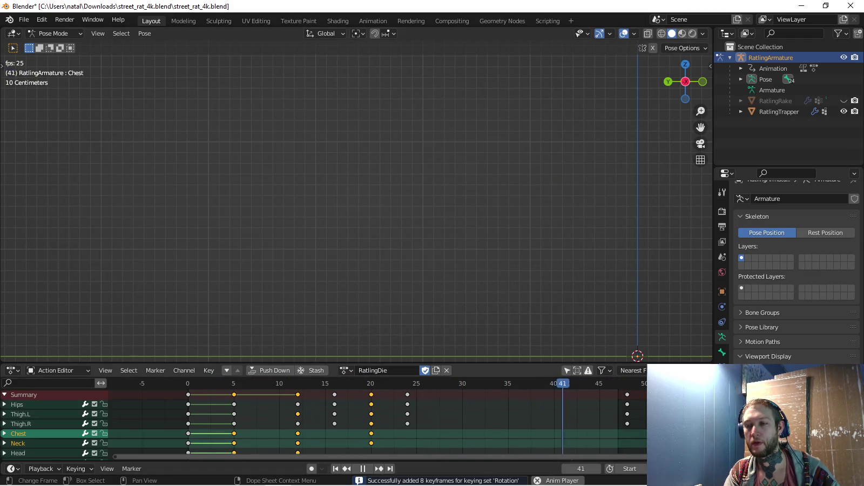
key("space")
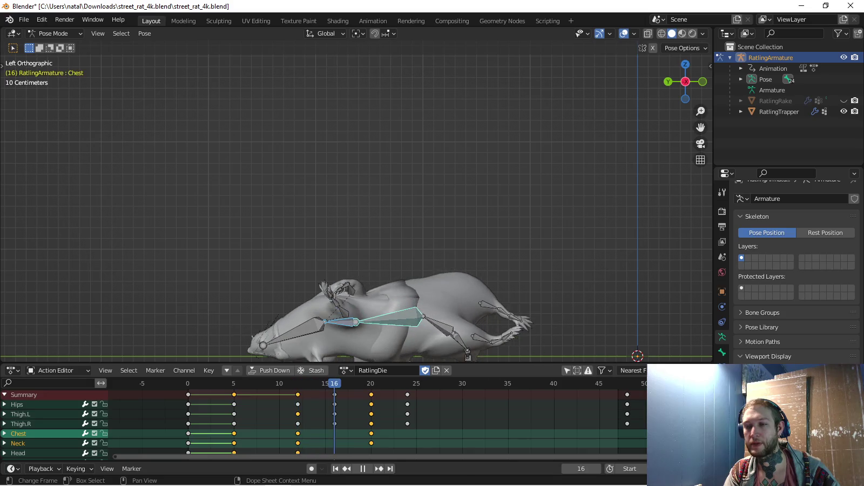
key("space")
key("ctrl+v")
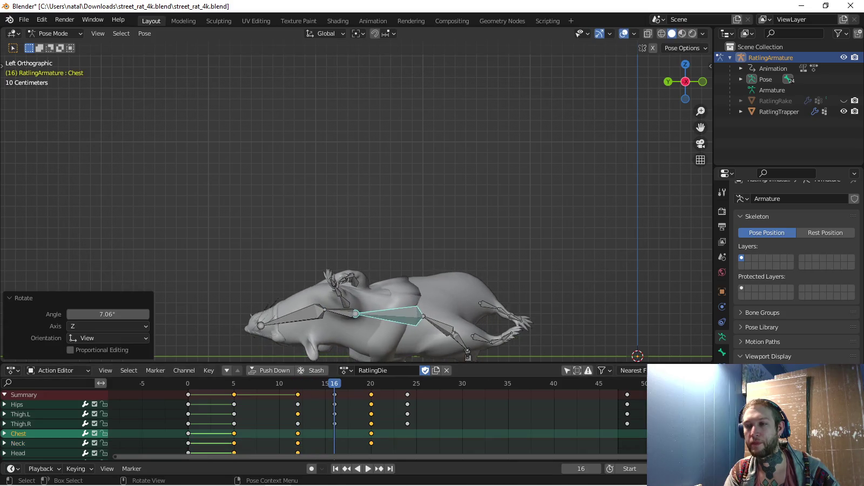
left_click(339, 311)
Rotate the head about 11 degrees, key chest, neck and head rotations, and preview
key("shift+bracketleft")
key("shift+bracketright")
key("shift+bracketright")
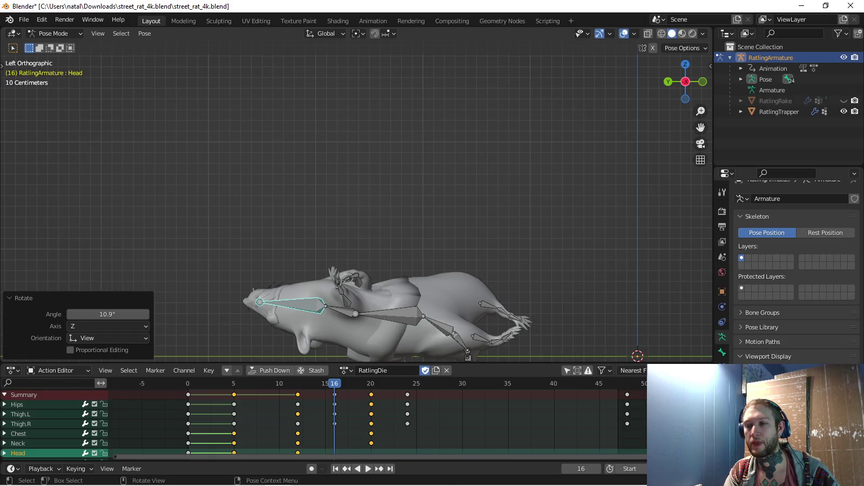
key("i")
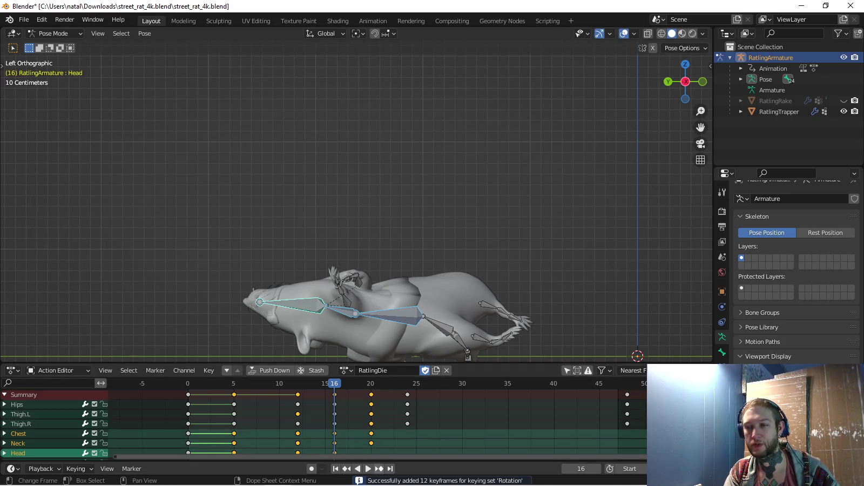
key("space")
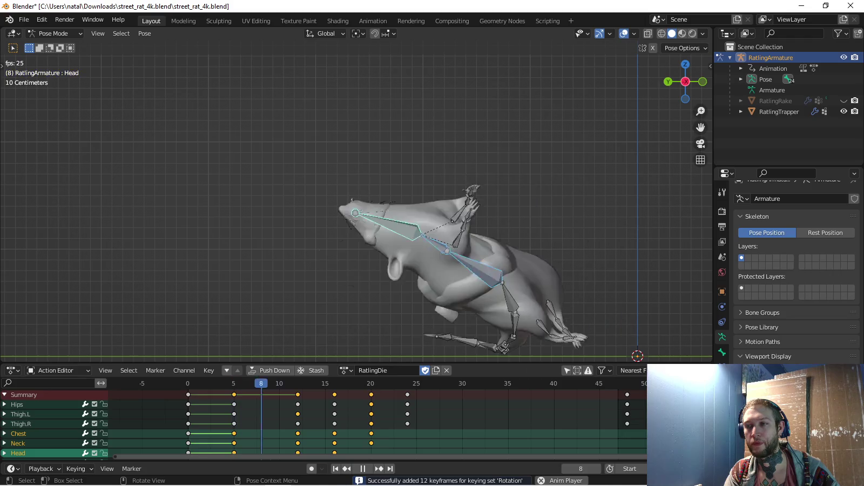
key("Escape")
Step toward frame 20 and replay the animation, stopping at frame 16
key("Right")
key("Right")
key("space")
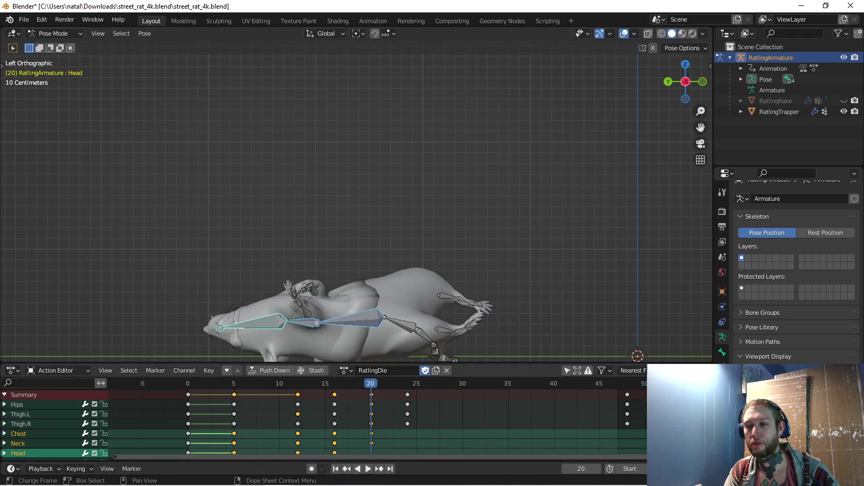
key("space")
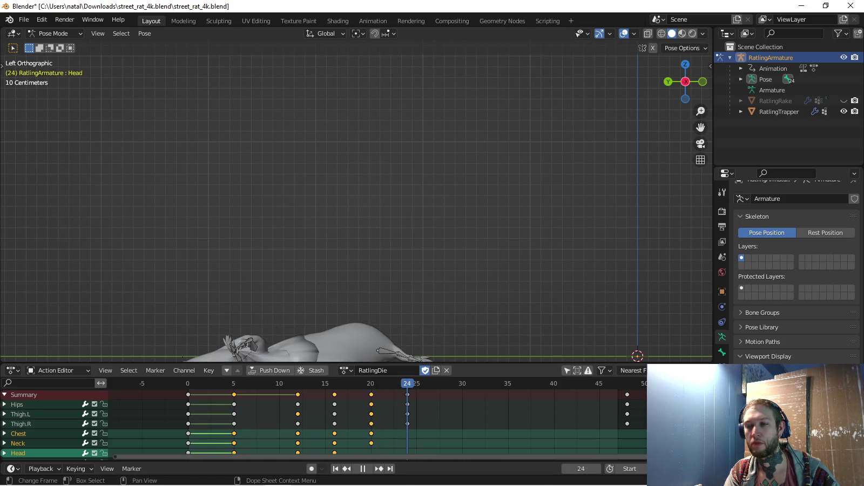
key("space")
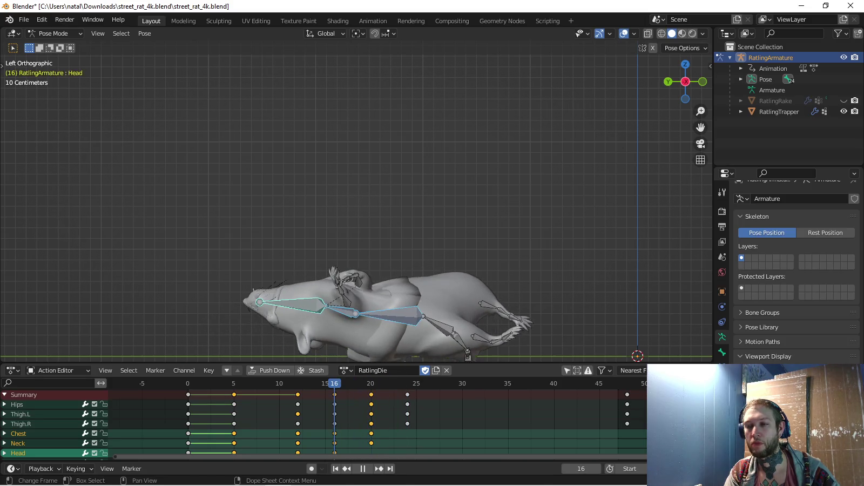
At frame 16 tilt the head up about 21° and neck about 9°, then key and preview
left_click(292, 303)
key("r")
left_click(297, 275)
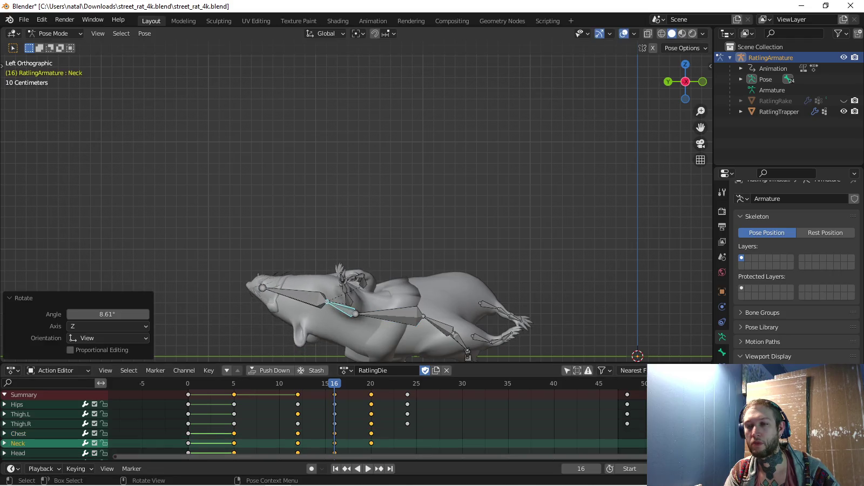
key("r")
left_click(300, 267)
left_click(340, 309, "shift")
key("i")
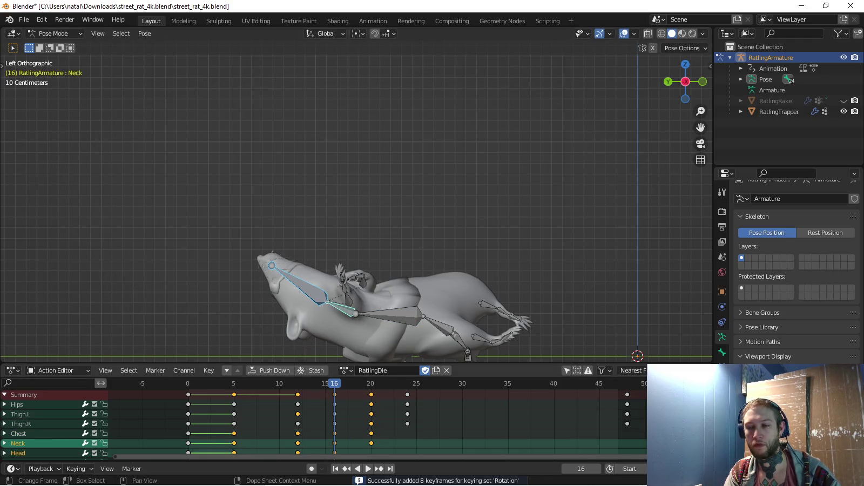
key("space")
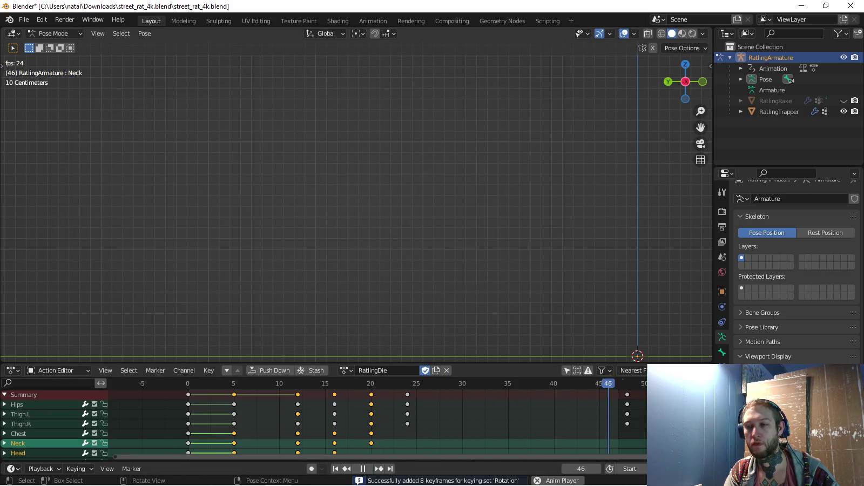
key("Escape")
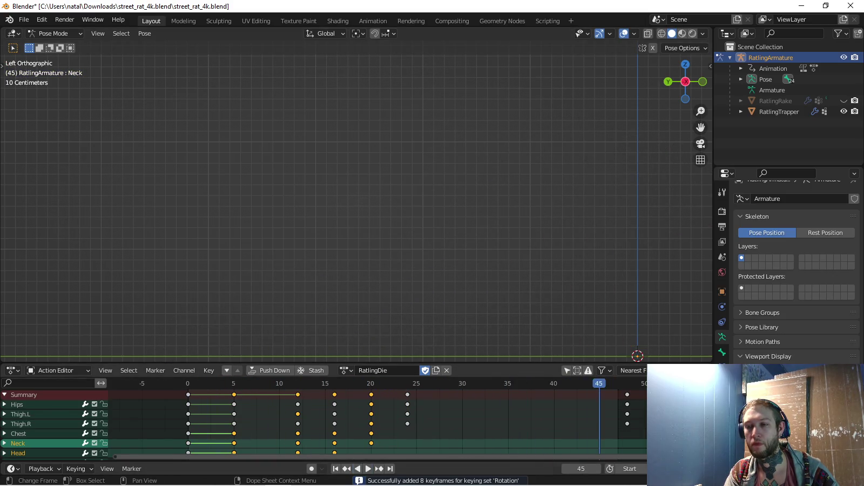
At frame 20 rotate the head about -30°, key it, and preview from the opposite side
left_click(251, 314)
key("r")
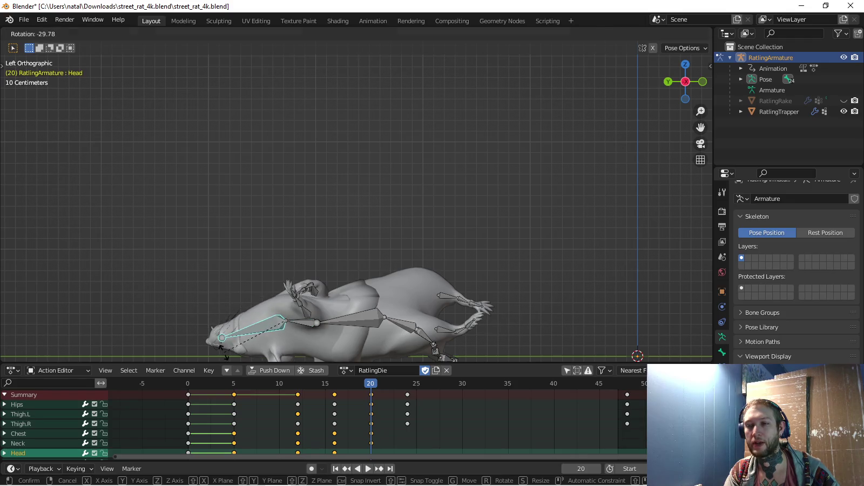
left_click(243, 302)
key("i")
left_click(18, 443)
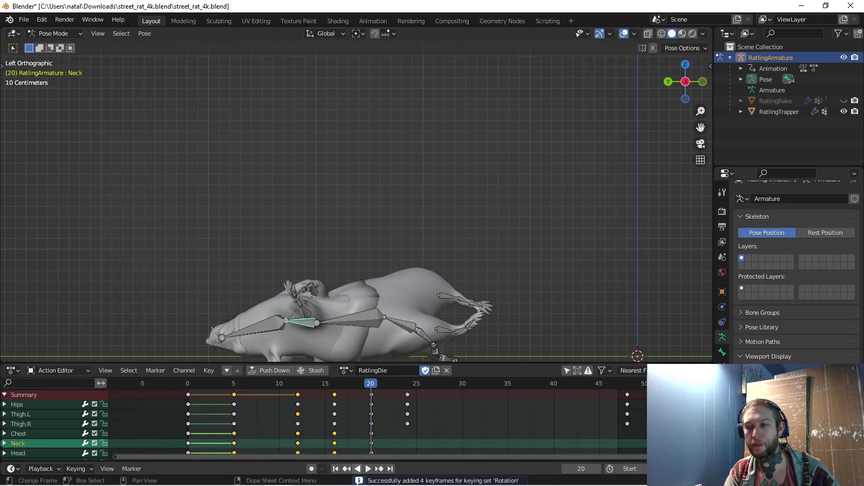
key("space")
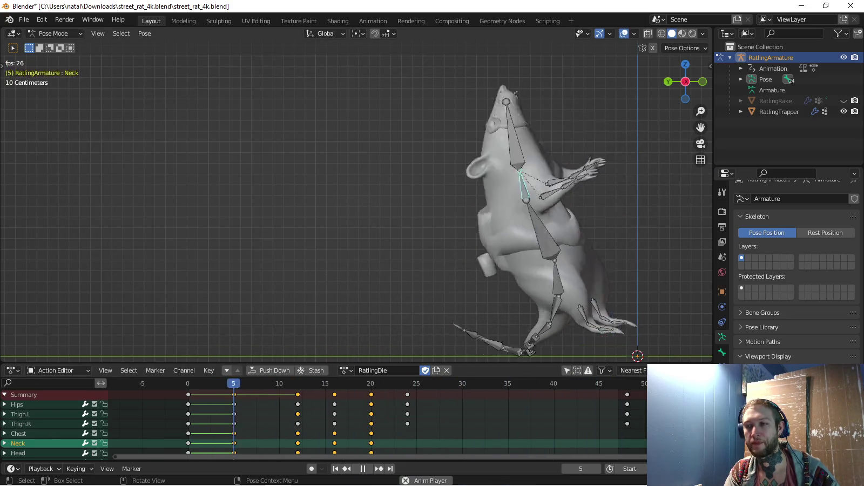
key("KP_3")
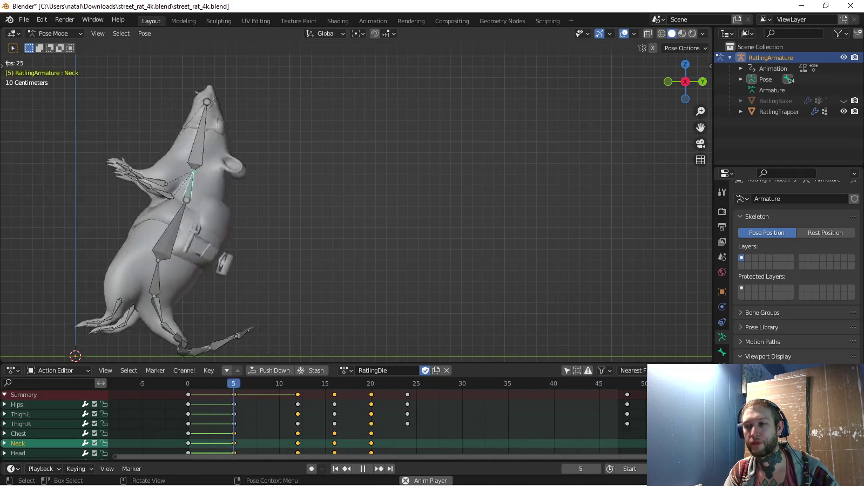
key("Escape")
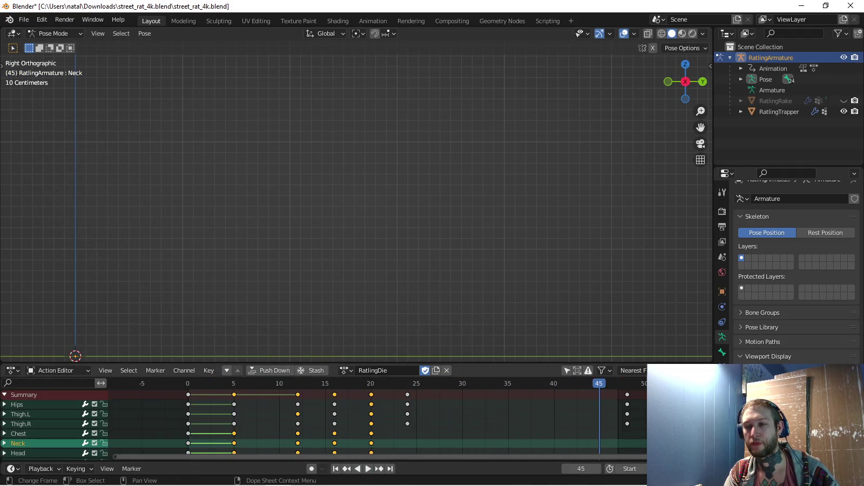
Tilt the Hips bone -11.3° and raise it 0.1007 m at frame 16
left_click(17, 404)
middle_click_drag(324, 216, 345, 191, "shift")
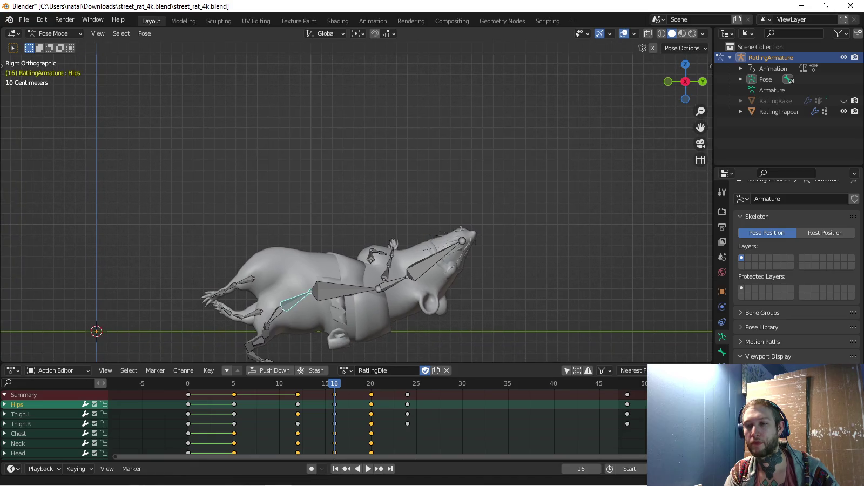
key("KP_1")
key("r")
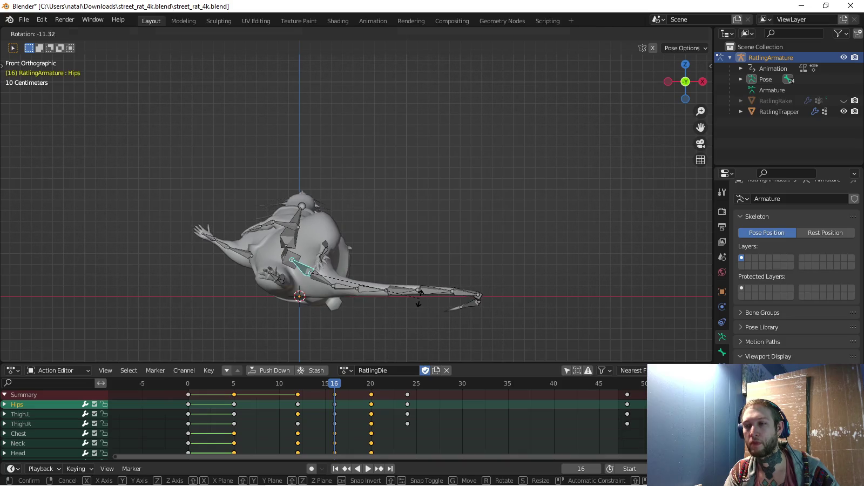
left_click(402, 330)
key("z")
left_click(303, 324)
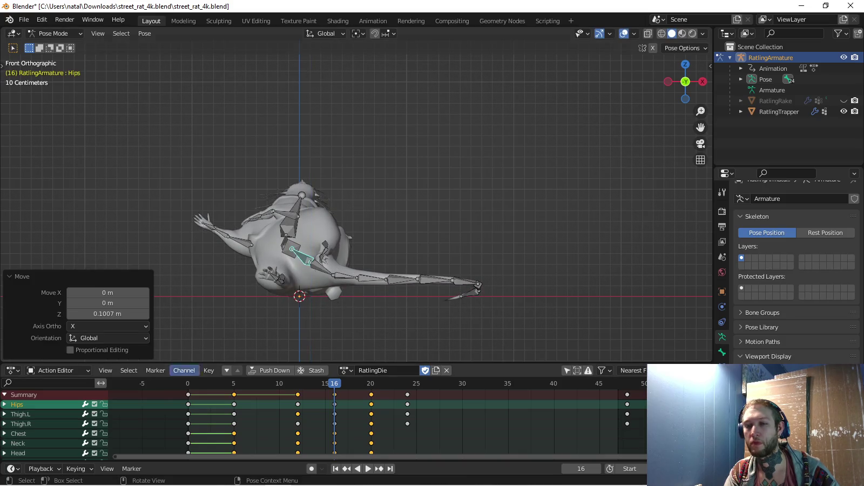
Key the hips with the Location & Rotation keying set and play the animation
left_click(76, 469)
left_click(71, 408)
left_click(54, 330)
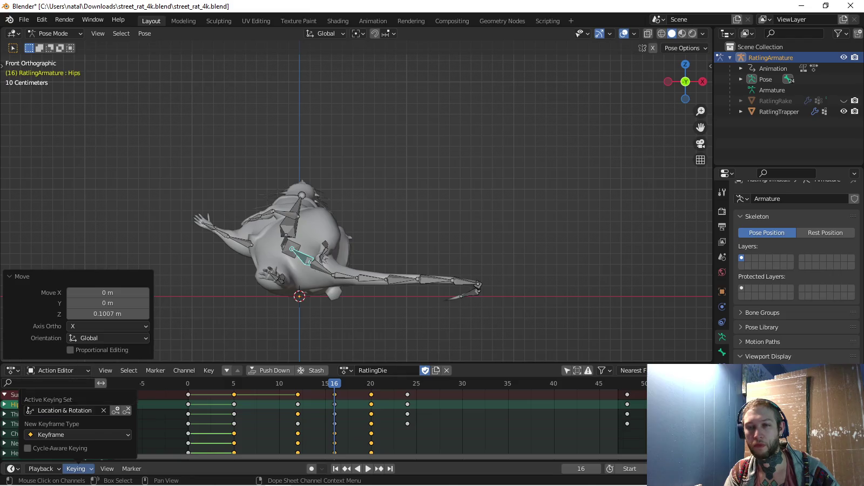
key("i")
left_click(368, 469)
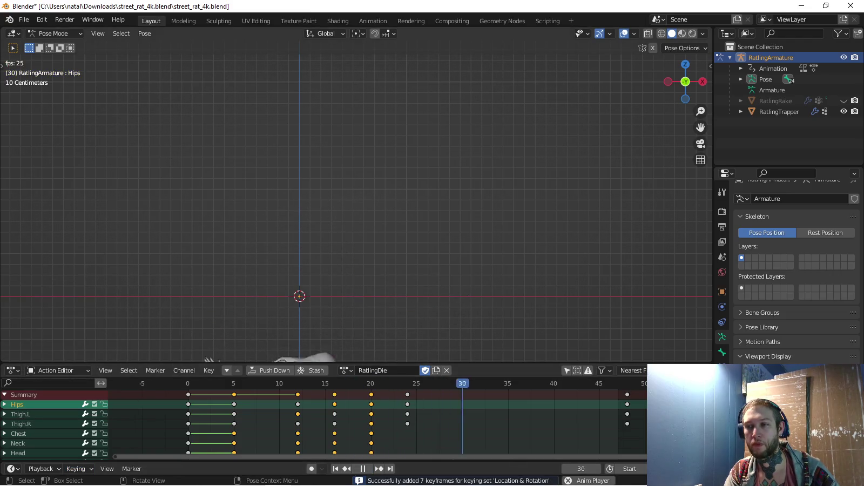
Stop the RatlingDie playback in side view and bring up the list of existing actions
key("KP_3")
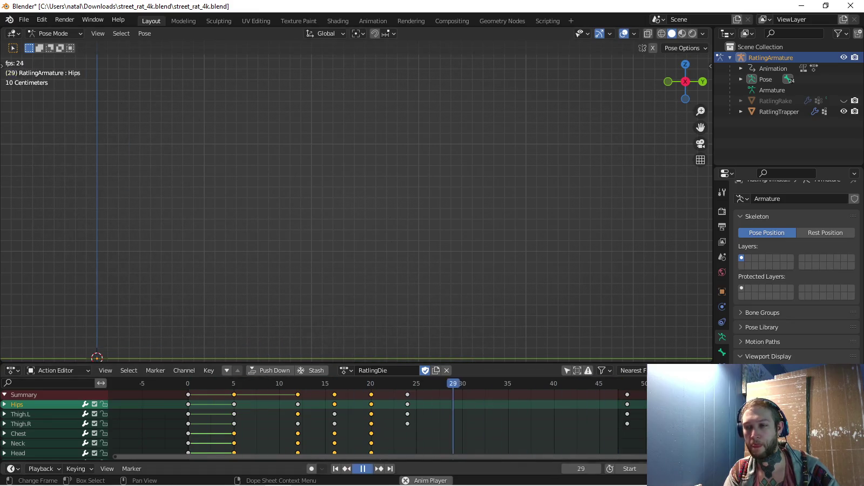
key("space")
key("space")
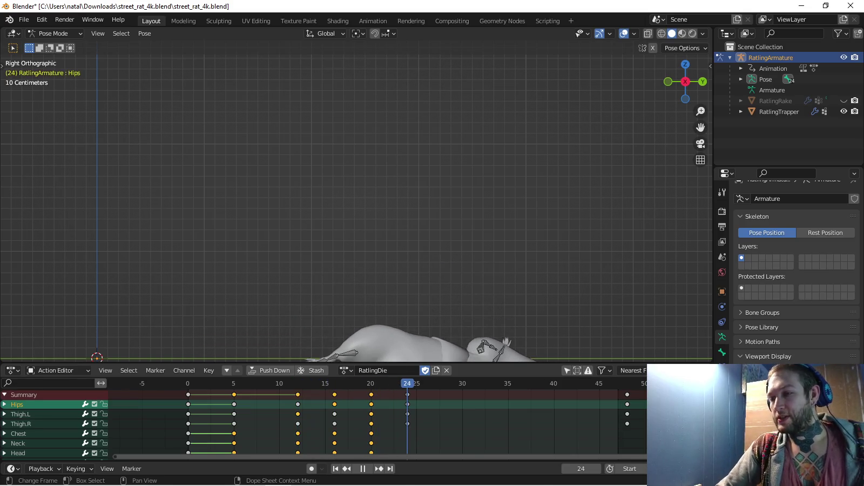
key("space")
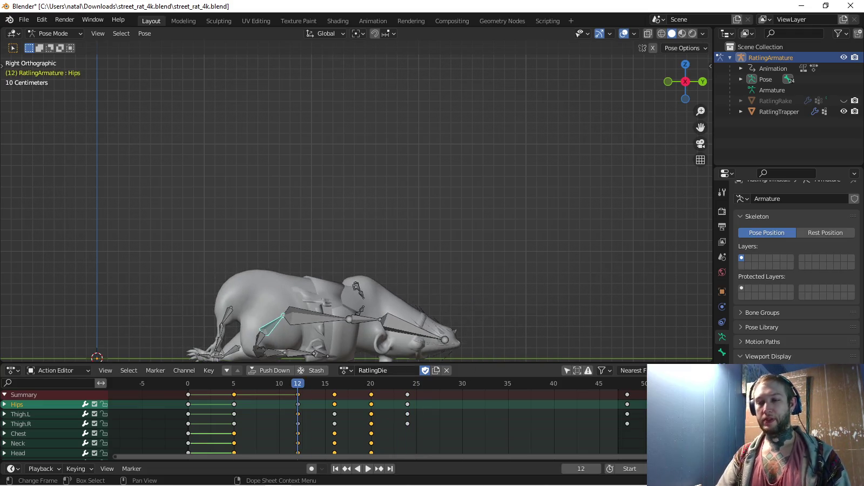
left_click(345, 370)
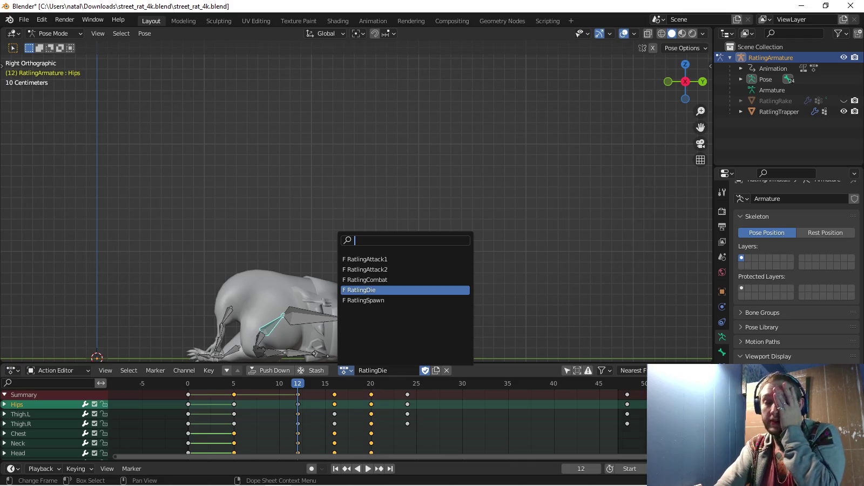
Duplicate the RatlingDie action and rename the copy from RatlingDie.001 to RatlingWalk
key("Escape")
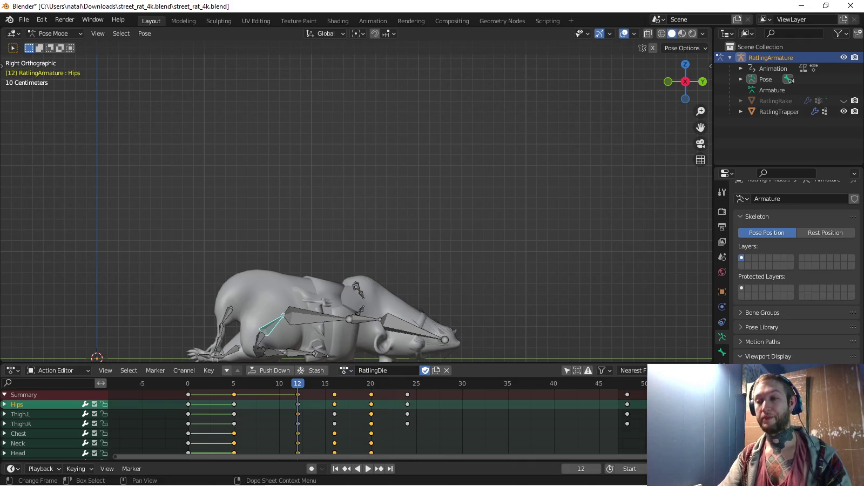
left_click(435, 370)
double_click(378, 369)
left_click_drag(377, 370, 400, 370)
type("Wa")
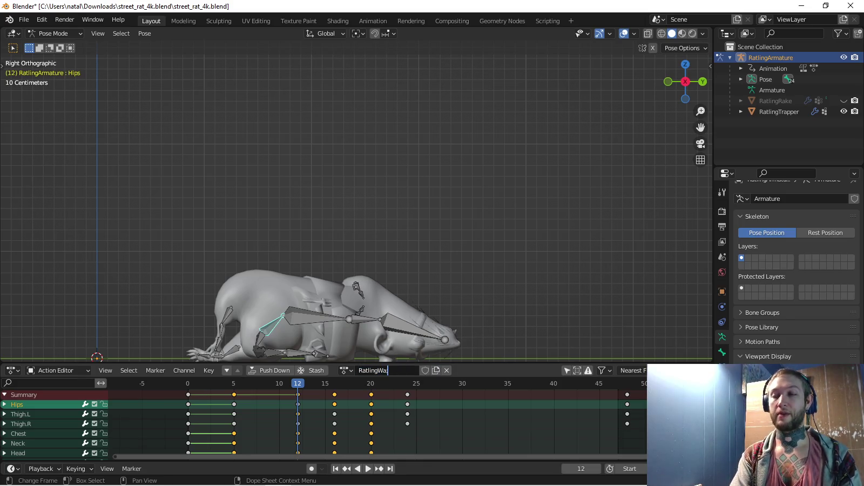
type("lk")
key("Return")
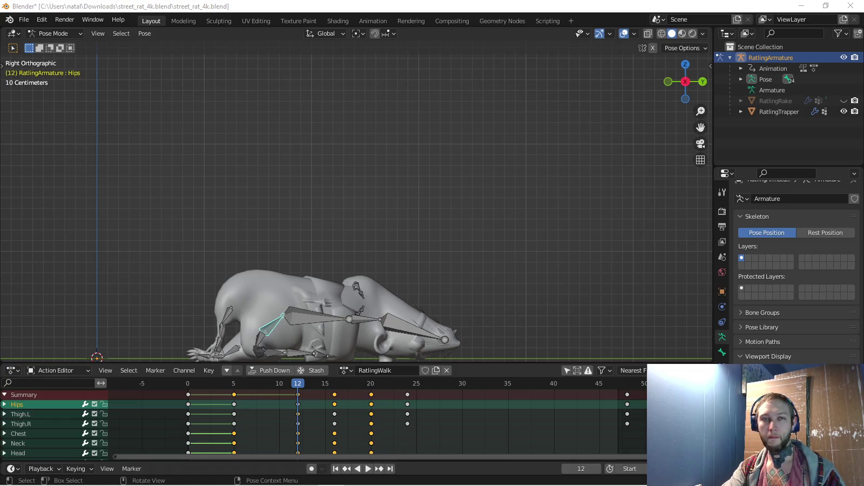
Switch from Blender to the TODO.txt notes in Notepad
key("alt+Tab")
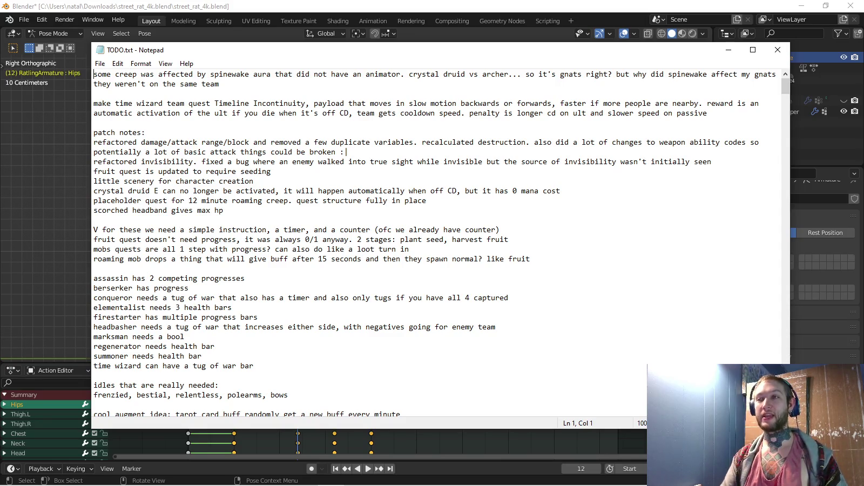
Run the game in Unity and view the Chaos Mage, Slayer and Arcane Archer class details
left_click(92, 480)
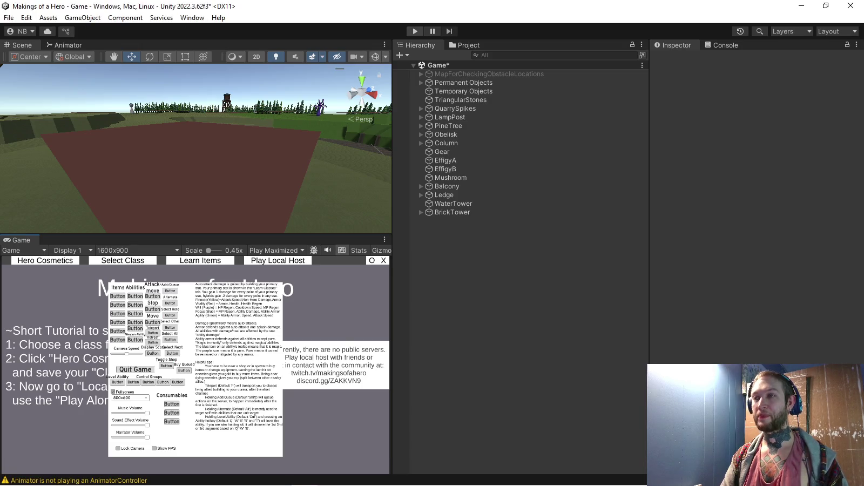
key("ctrl+p")
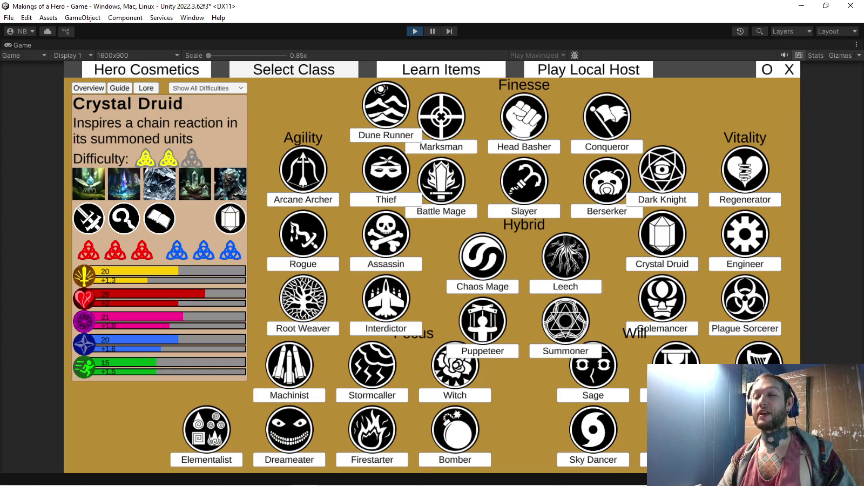
left_click(482, 286)
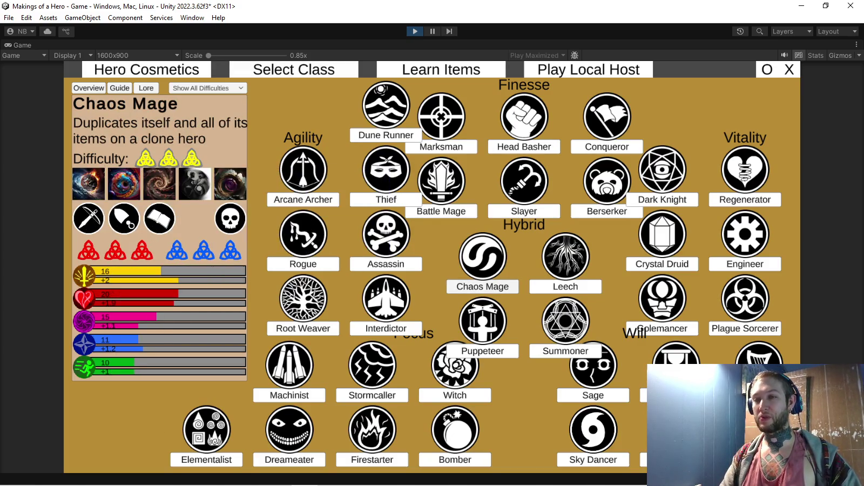
left_click(524, 211)
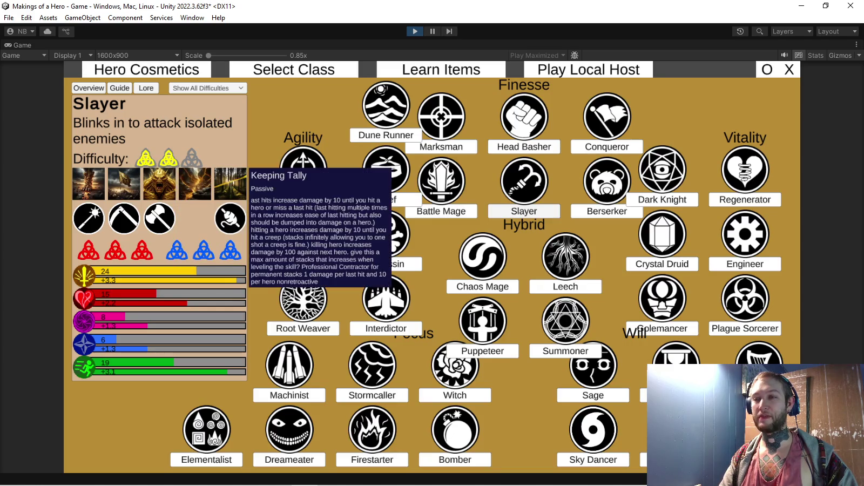
left_click(303, 199)
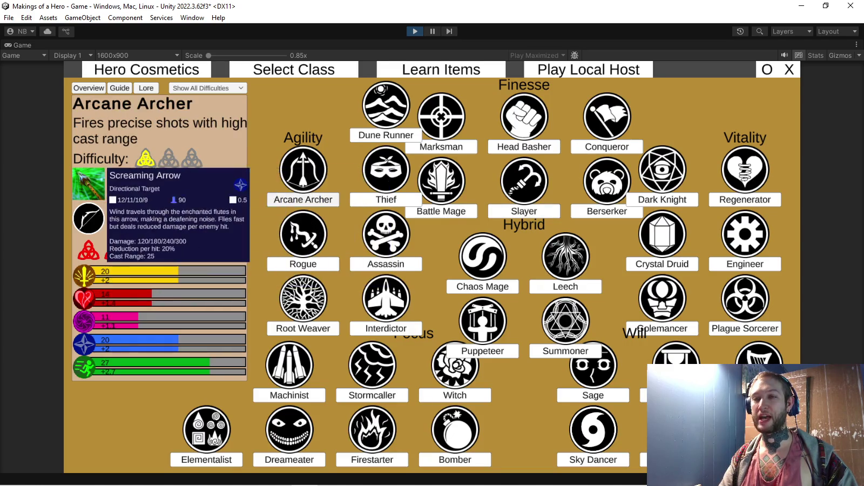
View the Battle Mage, Assassin and Elementalist details, then stop play mode and return to Notepad
left_click(441, 210)
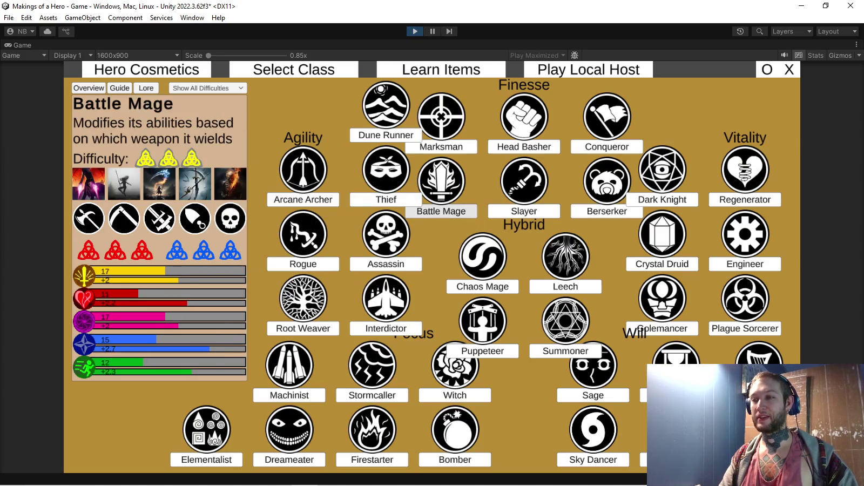
left_click(441, 211)
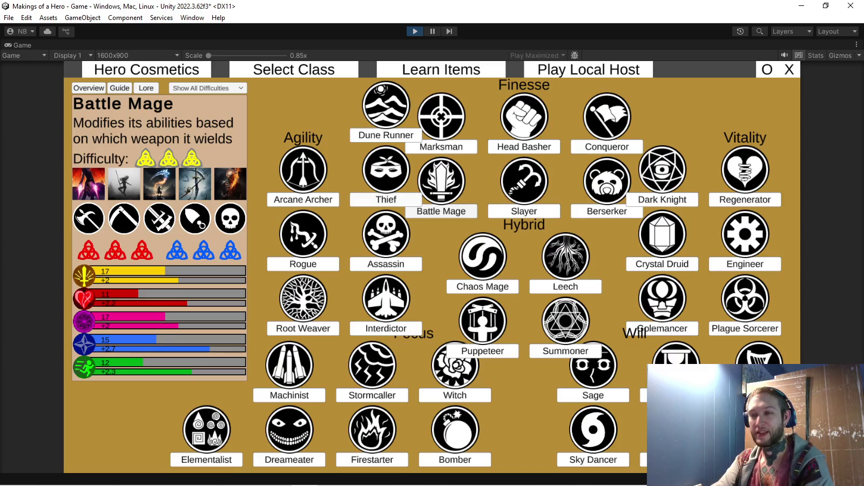
left_click(385, 263)
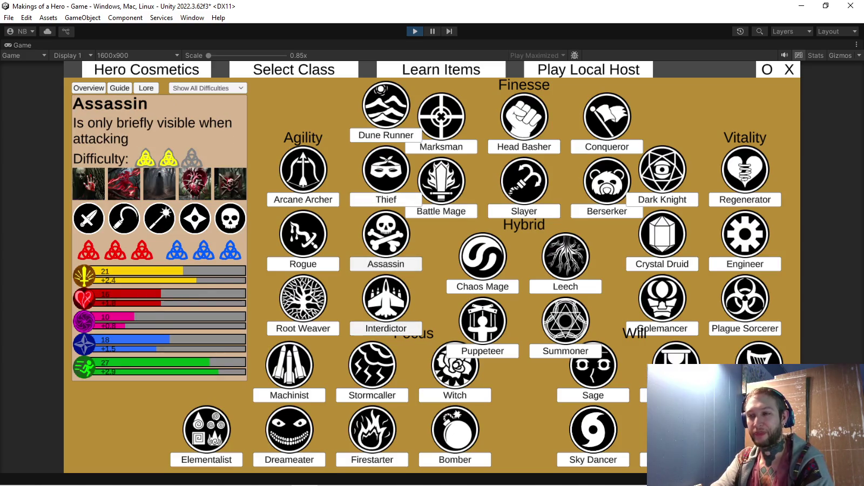
left_click(386, 324)
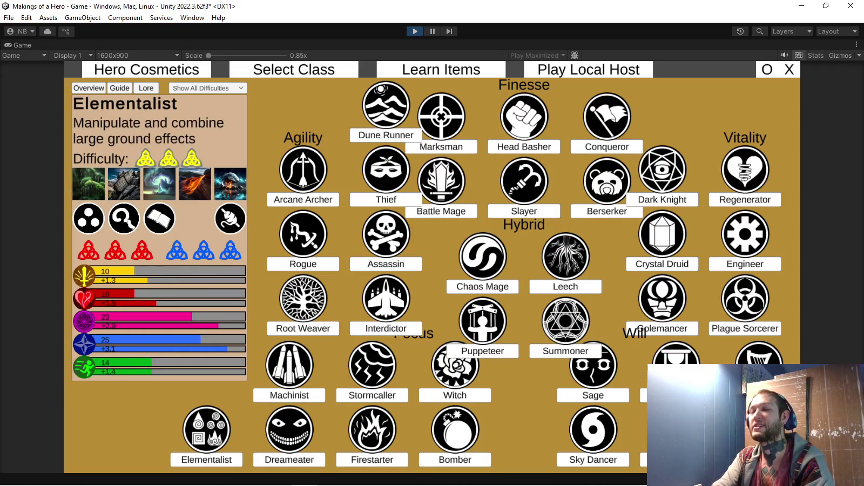
key("ctrl+p")
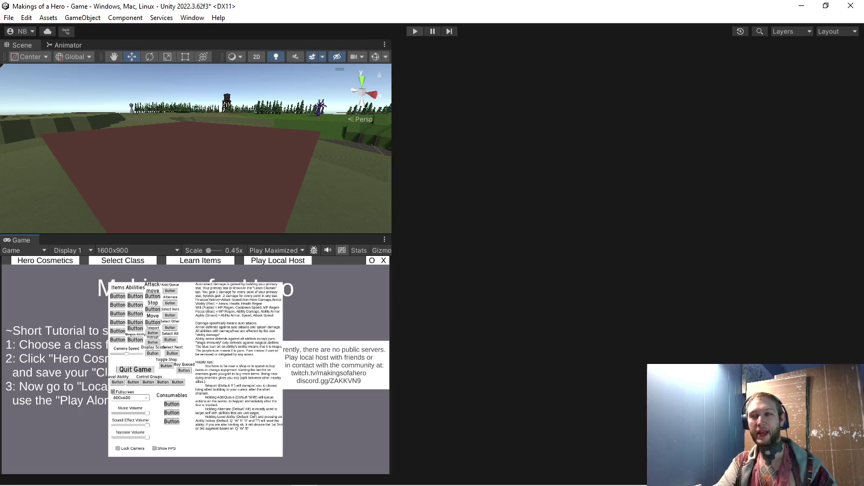
key("alt+Tab")
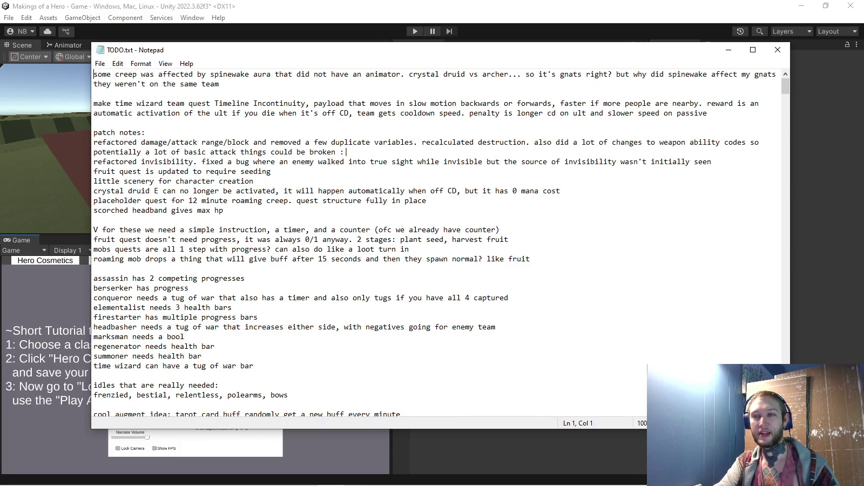
Scroll down TODO.txt to the notes about the next classes
scroll(438, 243, "down", 3)
scroll(437, 243, "down", 3)
scroll(437, 243, "down", 1)
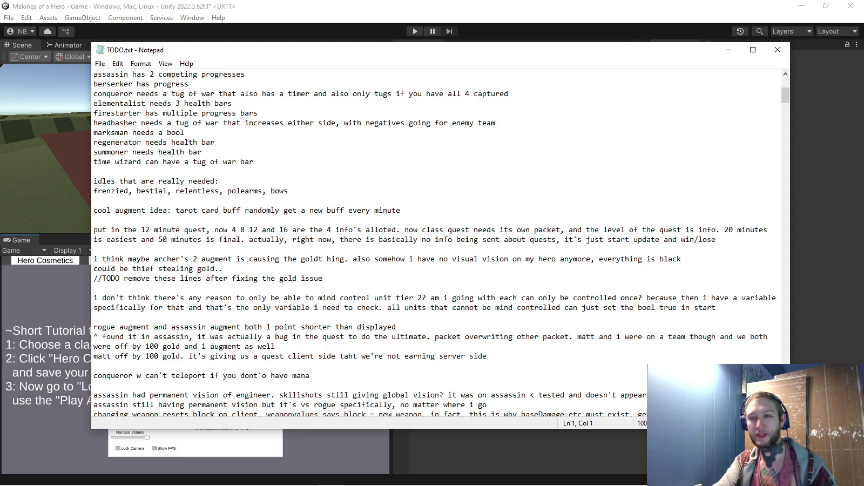
scroll(437, 243, "down", 2)
scroll(438, 243, "down", 1)
scroll(438, 243, "down", 2)
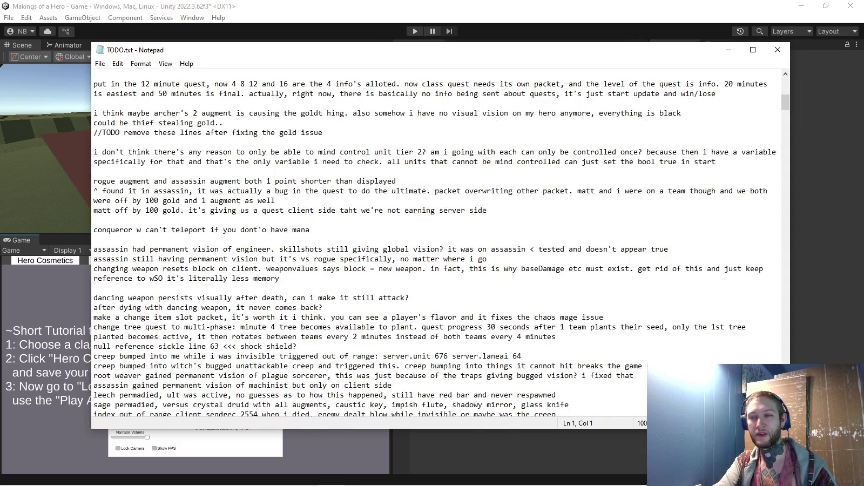
scroll(438, 243, "down", 3)
scroll(437, 243, "down", 5)
scroll(437, 243, "down", 1)
scroll(437, 243, "down", 4)
scroll(437, 243, "down", 1)
scroll(437, 243, "down", 6)
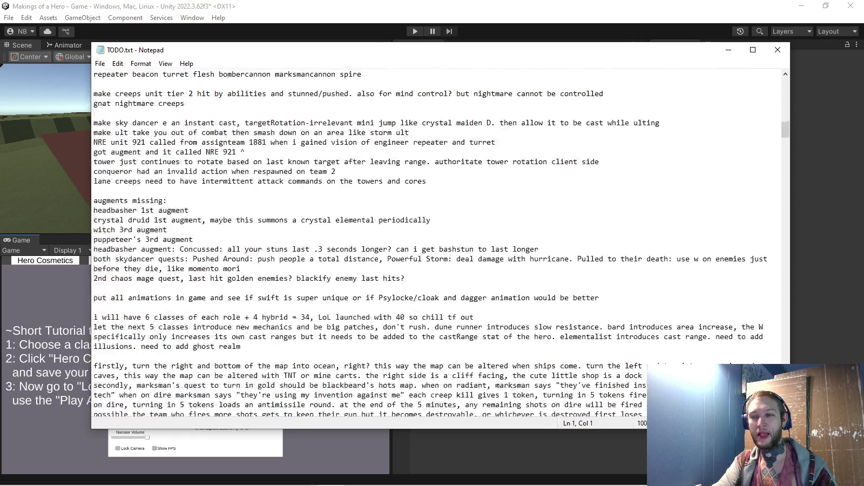
scroll(438, 243, "down", 1)
scroll(438, 243, "down", 1)
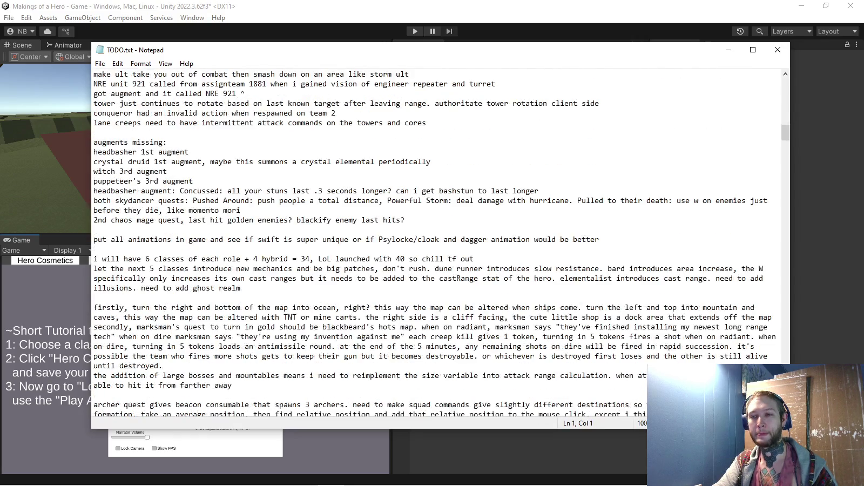
Highlight parts of the note '6 classes of each role + 4 hybrid = 34' to read it
left_click_drag(93, 259, 493, 269)
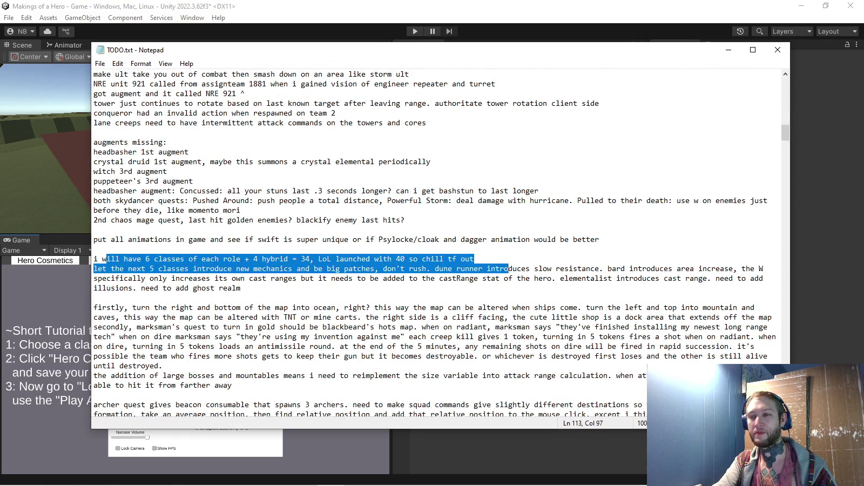
left_click(474, 258)
mouse_move(319, 259)
left_mouse_down()
mouse_move(475, 259)
mouse_move(94, 249)
mouse_move(474, 258)
mouse_move(94, 259)
left_mouse_up()
left_click(474, 259)
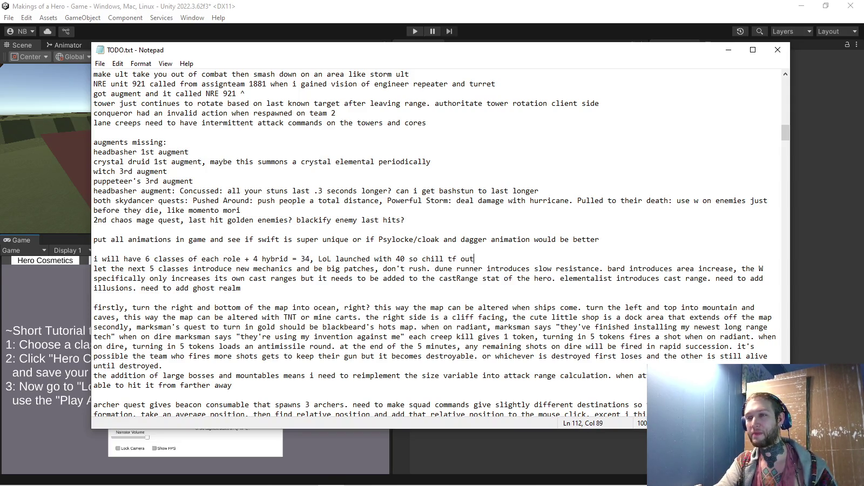
left_click_drag(474, 259, 378, 258)
left_click(474, 259)
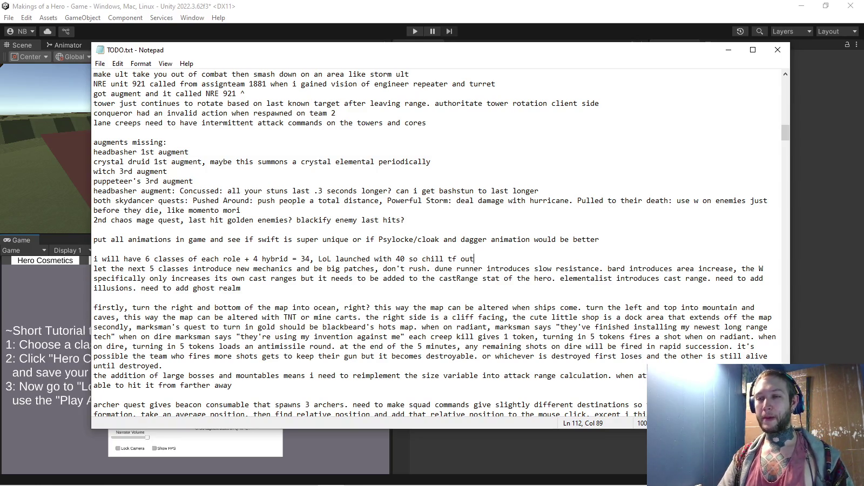
Append '. need to add break' to the next note line and save TODO.txt
left_click(242, 287)
type(". need to add break")
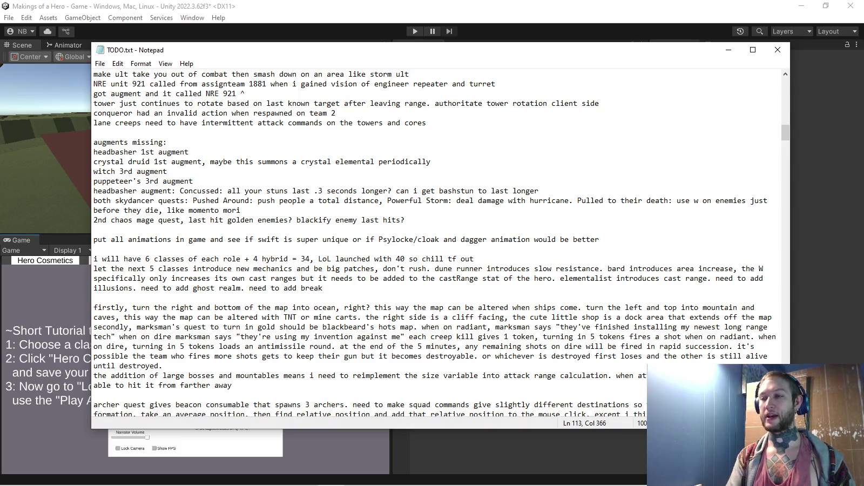
key("ctrl+s")
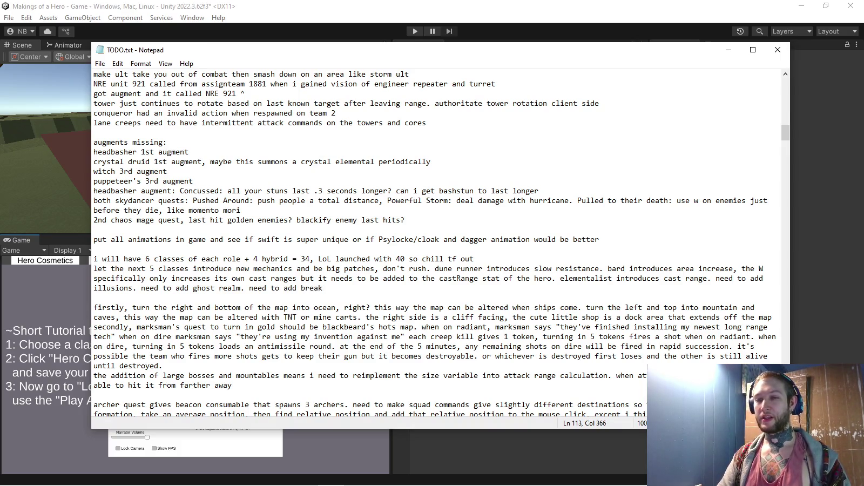
Highlight the note about adding illusions and move to the empty line below
left_click_drag(715, 278, 128, 288)
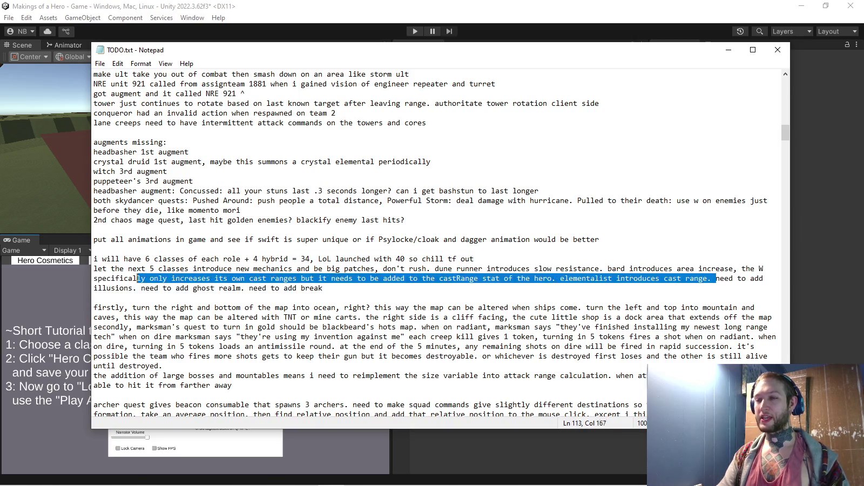
key("shift+Right")
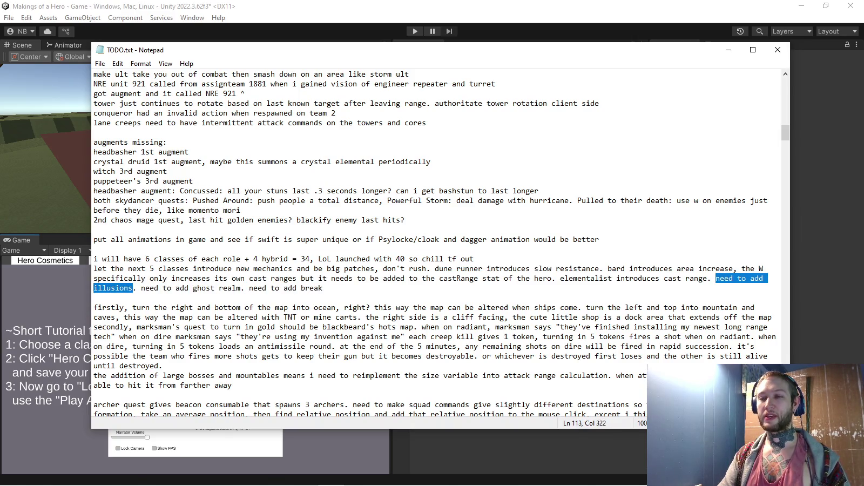
key("Right")
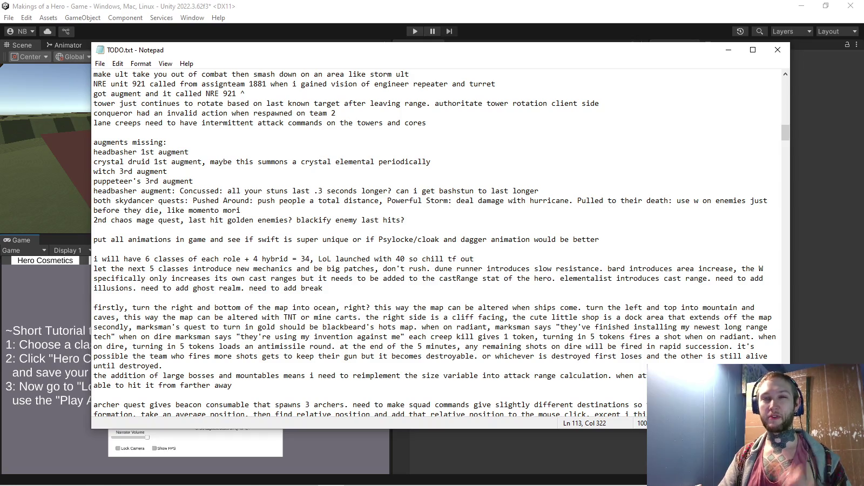
key("Menu")
key("Escape")
key("Down")
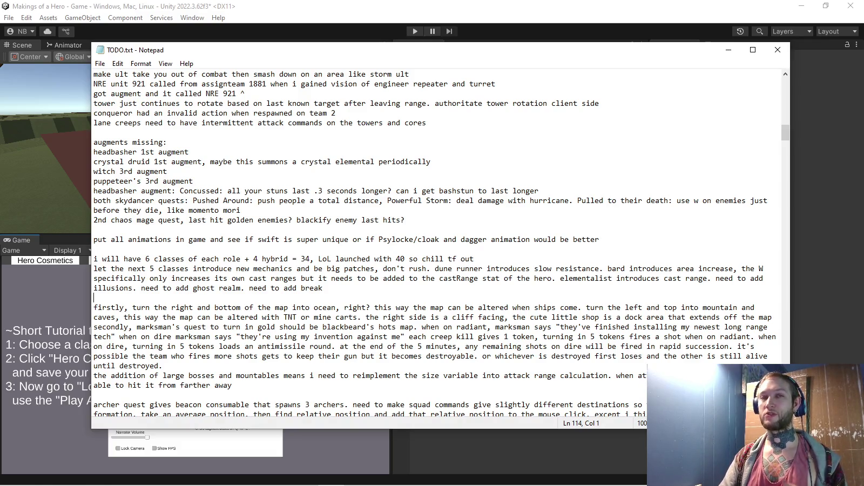
Highlight the illusions and ghost realm notes repeatedly to review them
left_click_drag(133, 288, 716, 278)
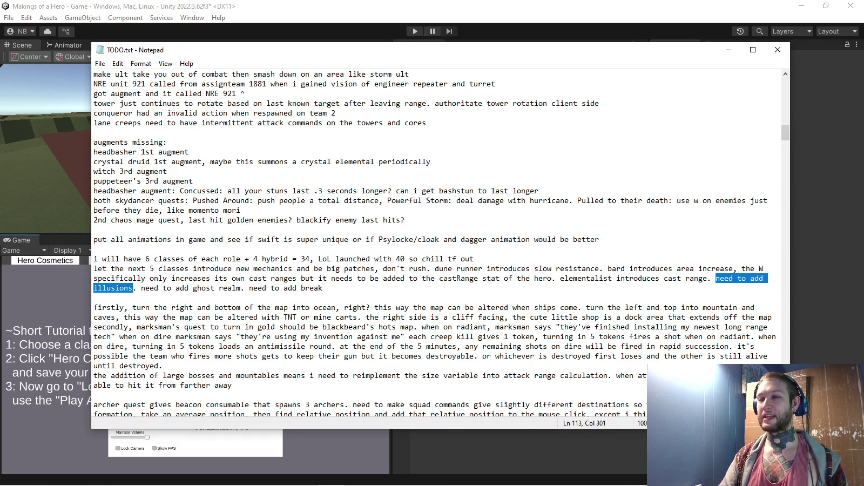
left_click(323, 288)
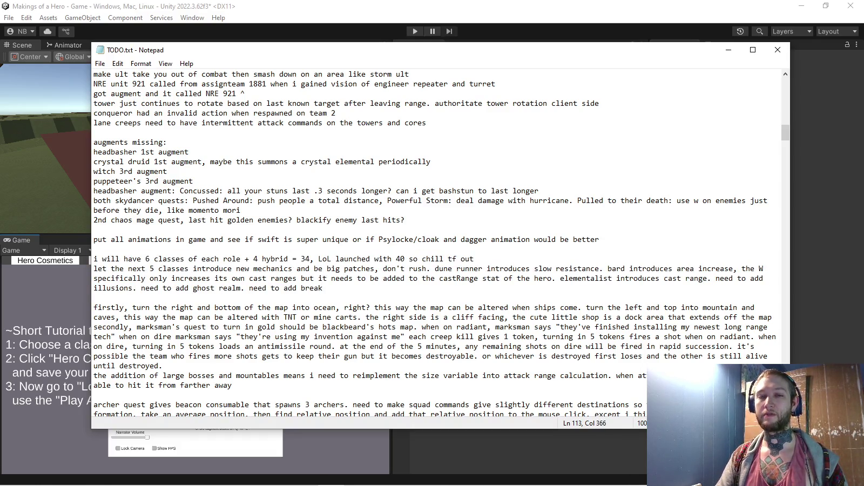
left_click_drag(141, 288, 240, 288)
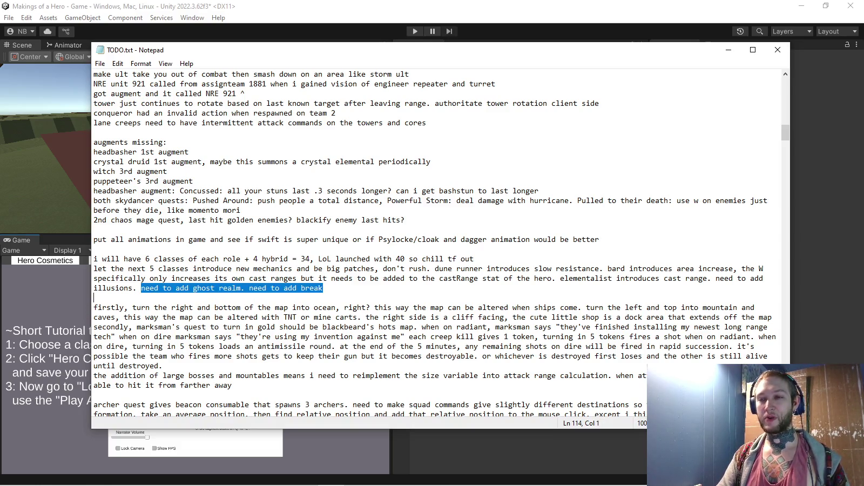
left_click(323, 288)
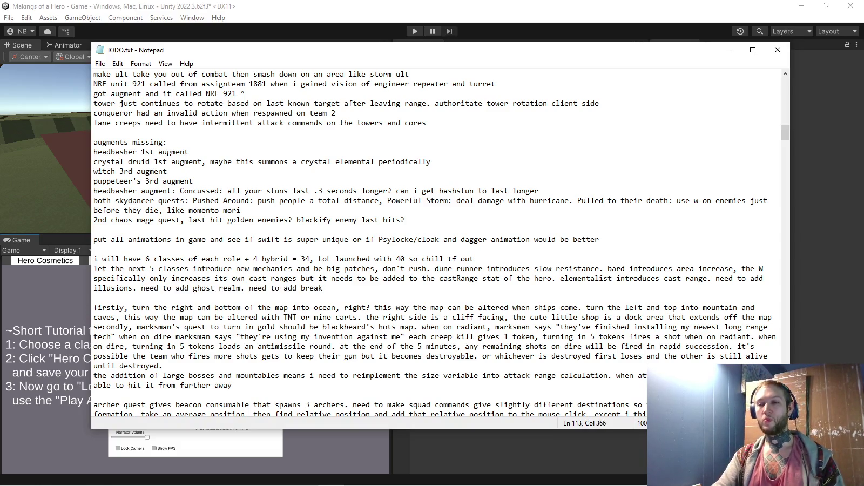
left_click_drag(140, 288, 240, 288)
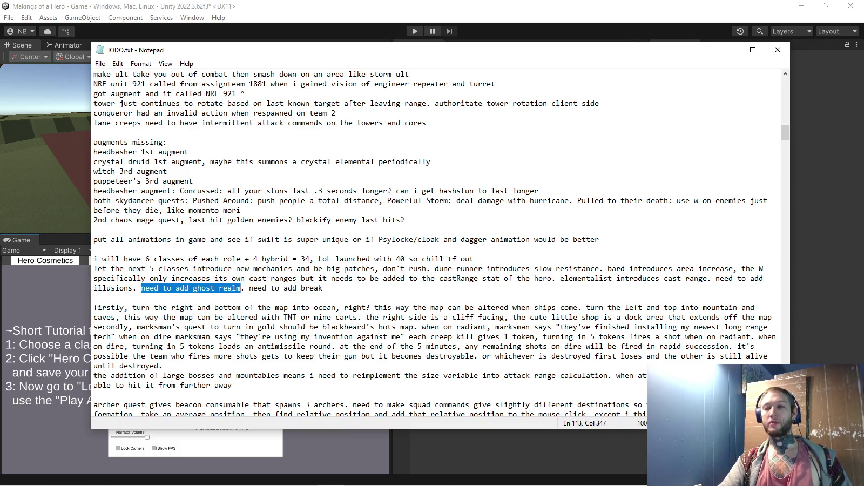
left_click(323, 288)
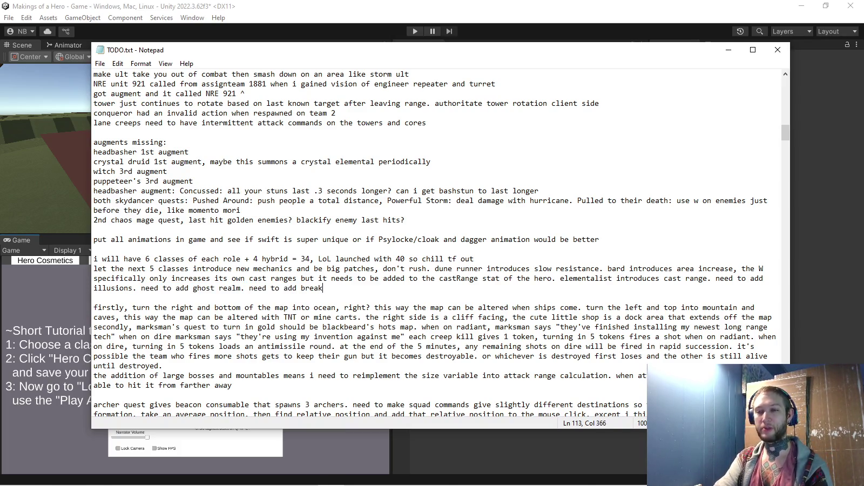
left_click_drag(141, 288, 241, 288)
left_click(240, 288)
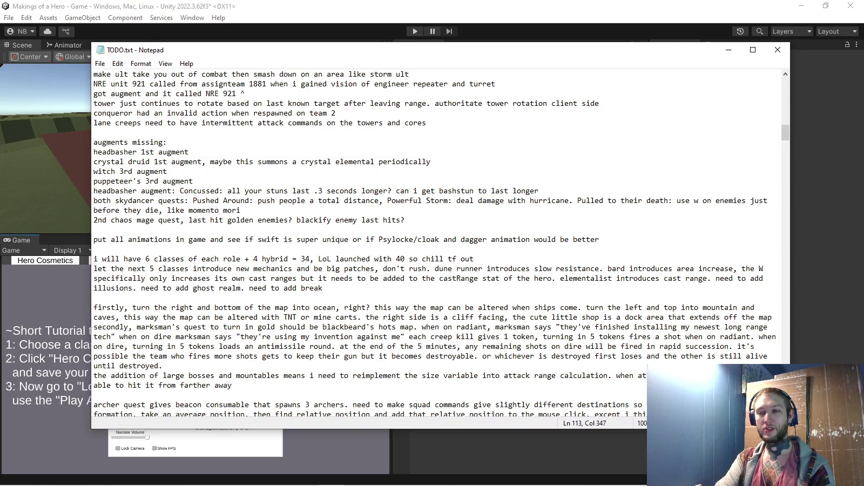
left_click_drag(141, 288, 240, 288)
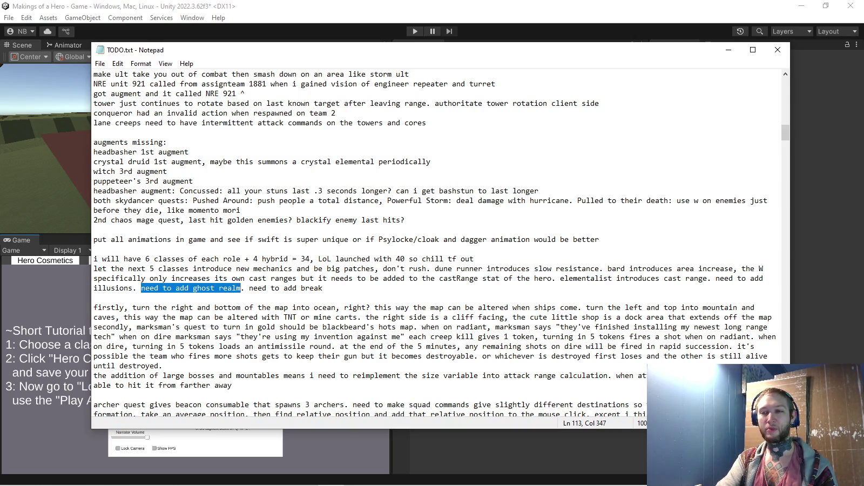
left_click(240, 288)
left_click(323, 288)
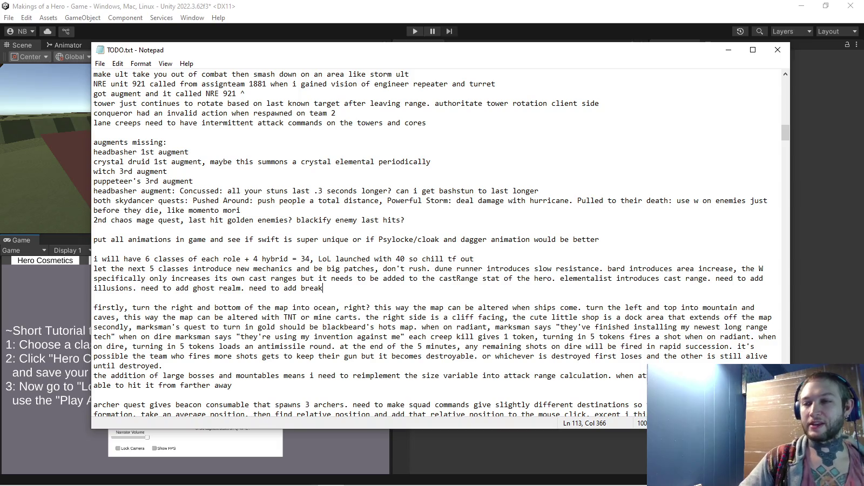
Highlight the word 'break', then return to Unity and start Play mode
key("ctrl+shift+Left")
key("Right")
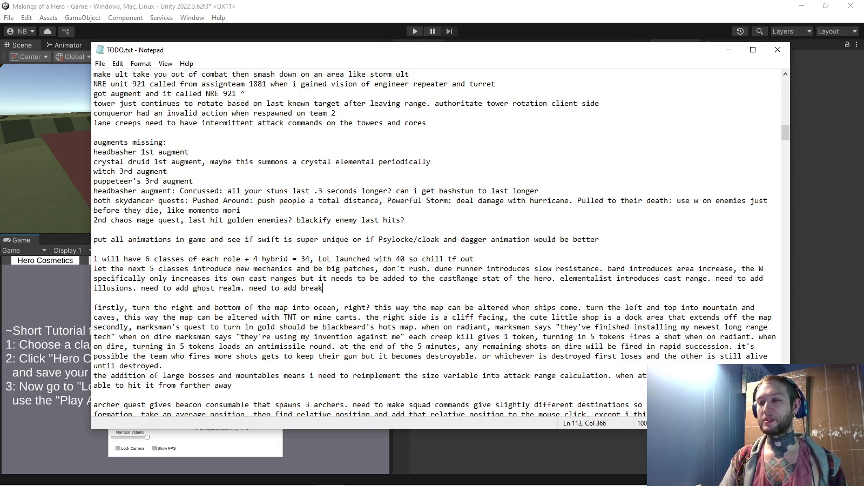
key("ctrl+shift+Left")
key("Right")
key("ctrl+shift+Left")
key("Right")
key("alt+Tab")
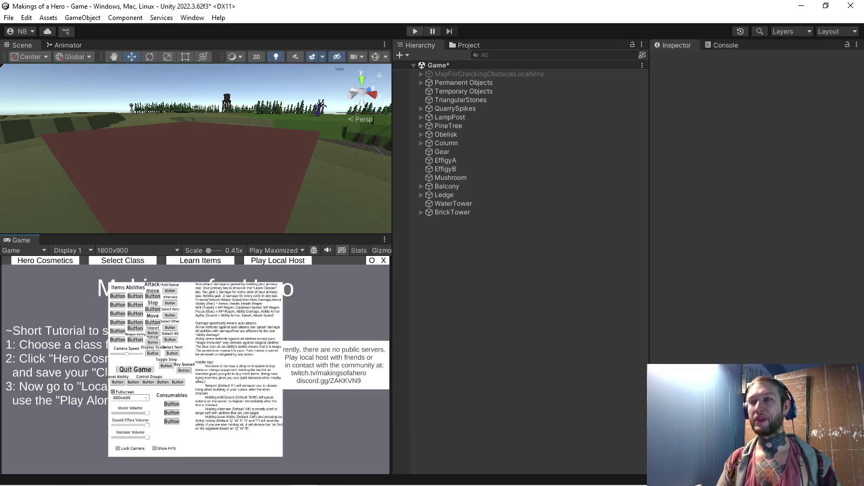
key("ctrl+p")
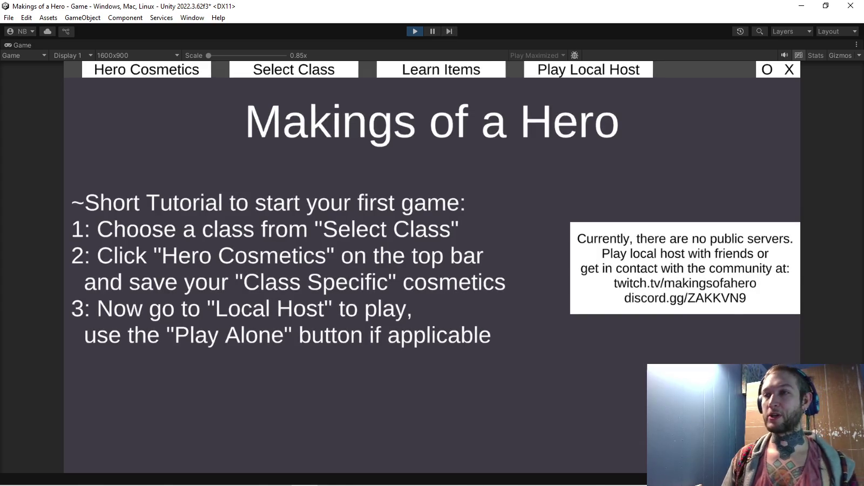
Dismiss the tutorial, then view the Regenerator, Crystal Druid, Assassin, Thief, Rogue and Arcane Archer details
left_click(293, 69)
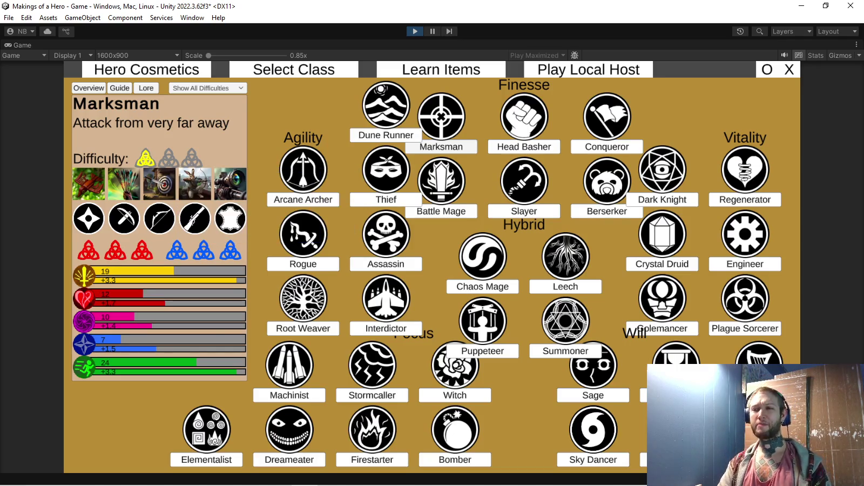
left_click(745, 199)
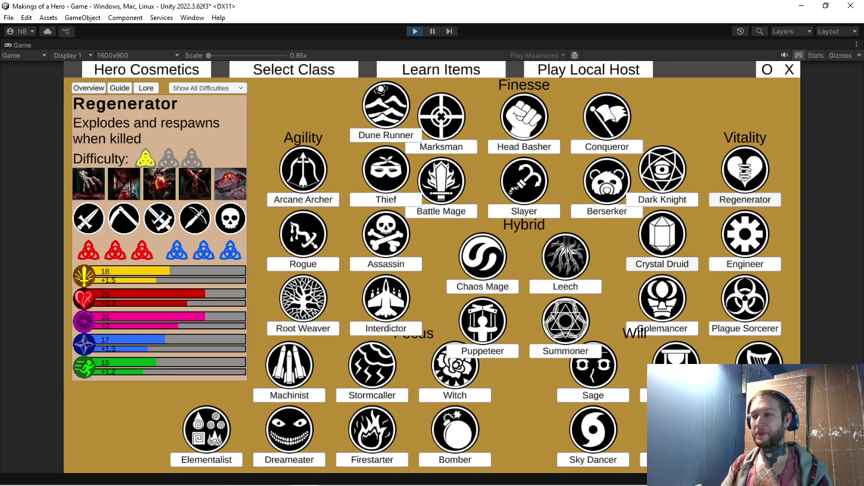
left_click(662, 263)
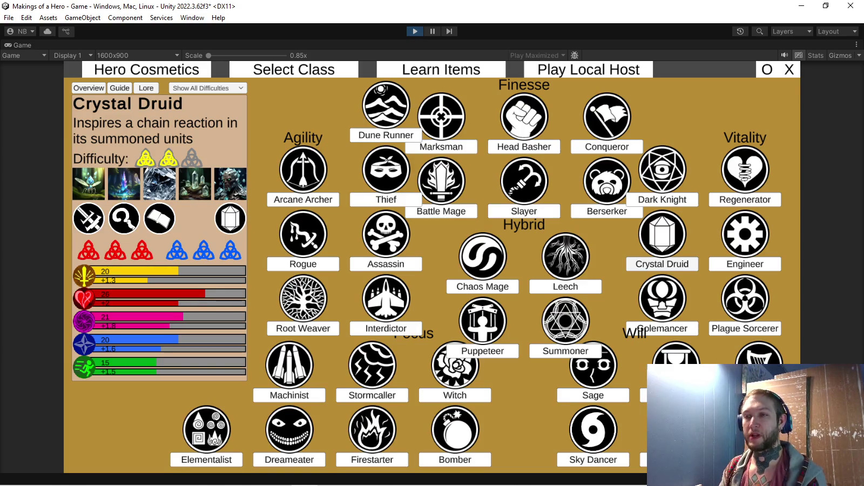
left_click(385, 263)
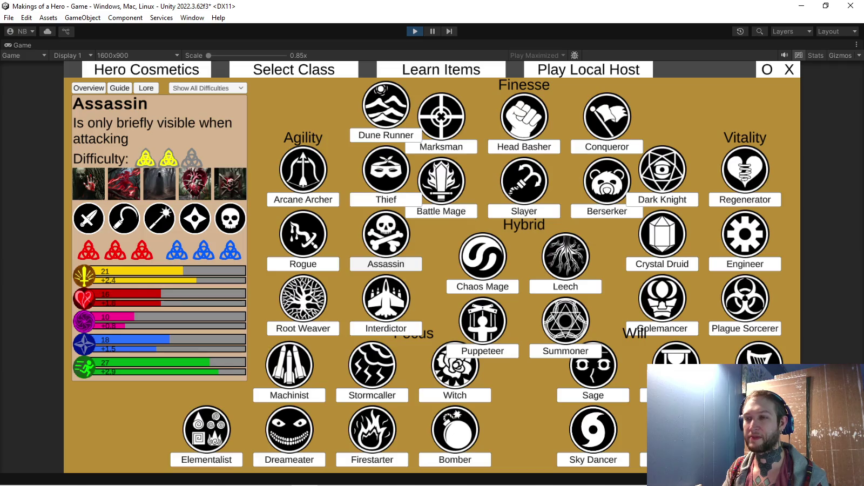
left_click(386, 199)
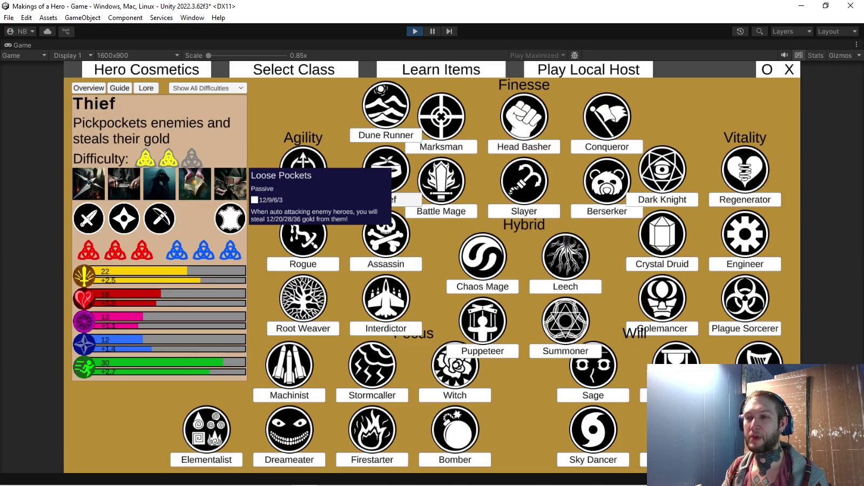
left_click(303, 240)
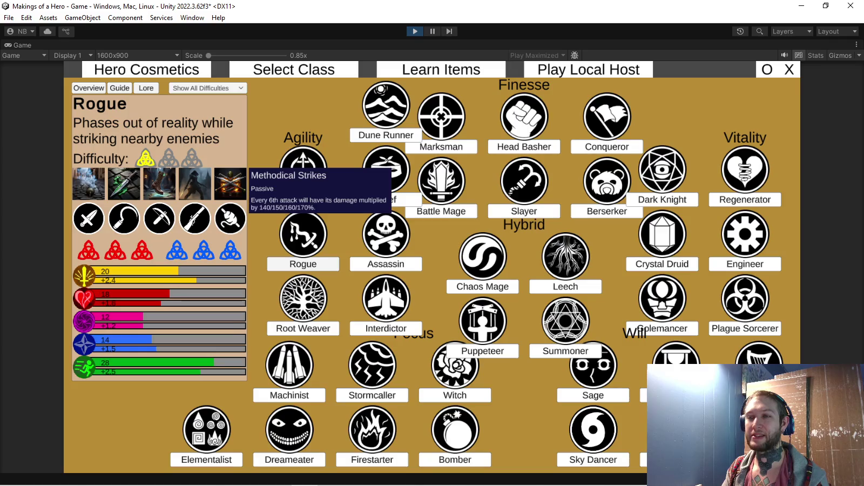
left_click(303, 164)
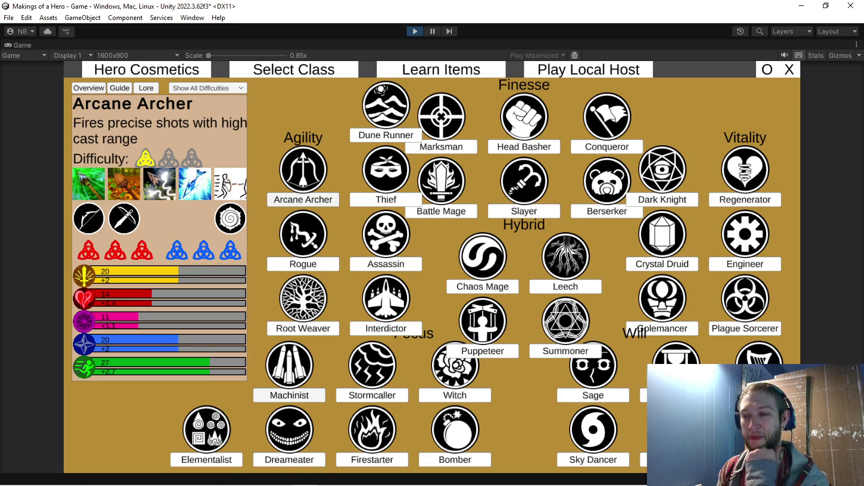
View the Firestarter, Head Basher, Conqueror, Battle Mage, Berserker and Regenerator details, then stop the game
left_click(372, 432)
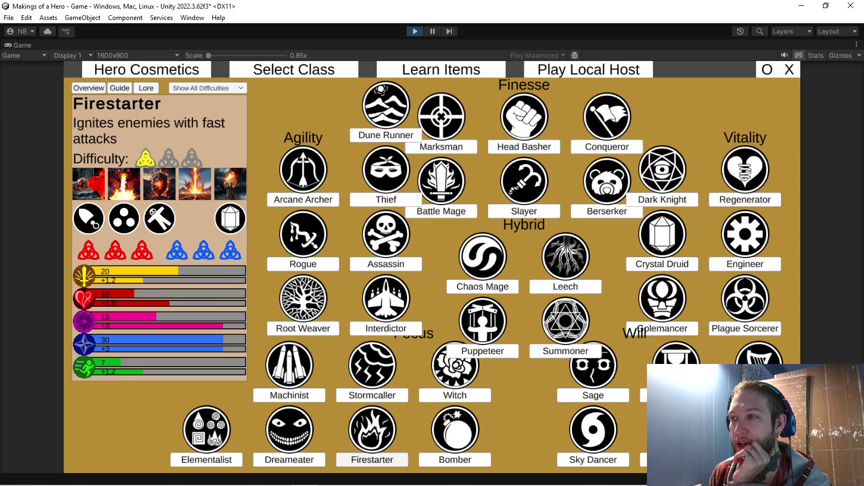
left_click(523, 147)
left_click(606, 146)
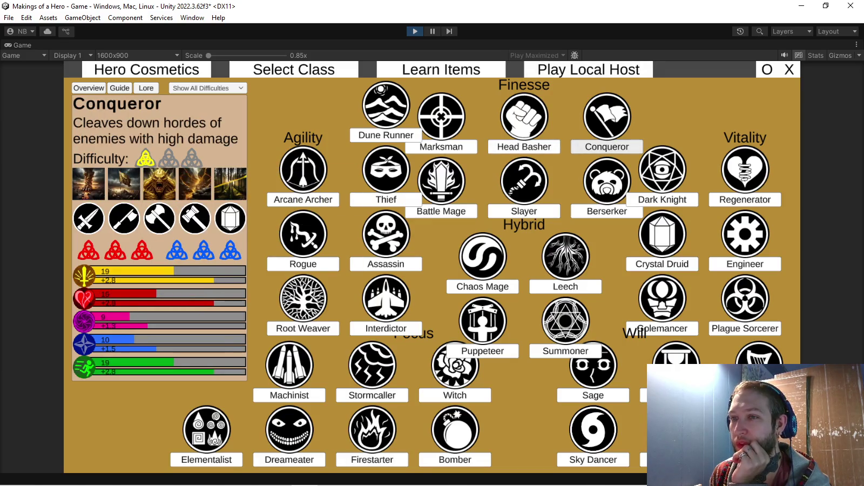
left_click(441, 211)
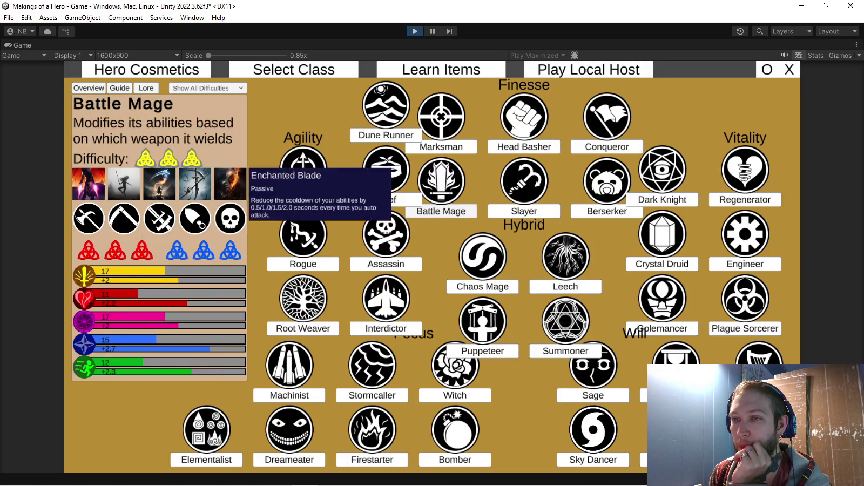
left_click(607, 211)
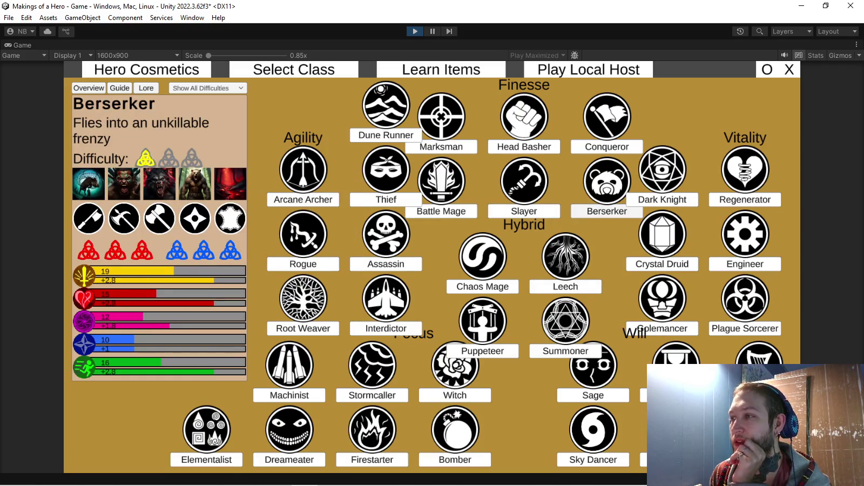
left_click(745, 200)
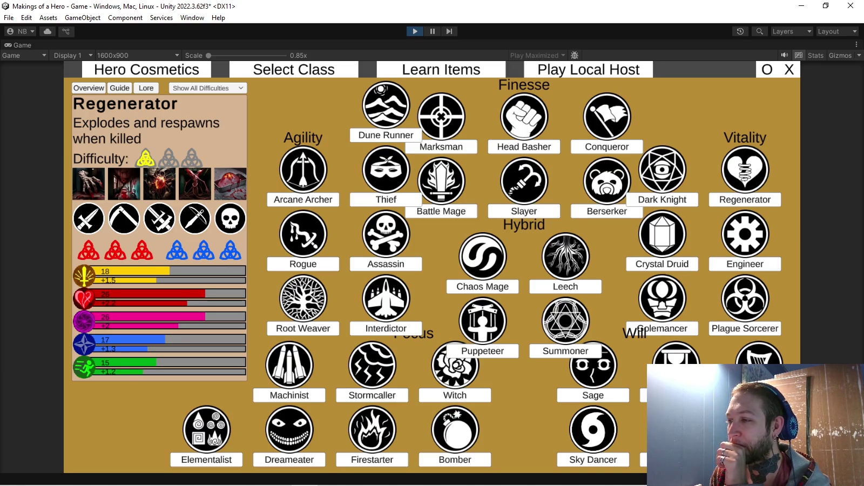
key("ctrl+p")
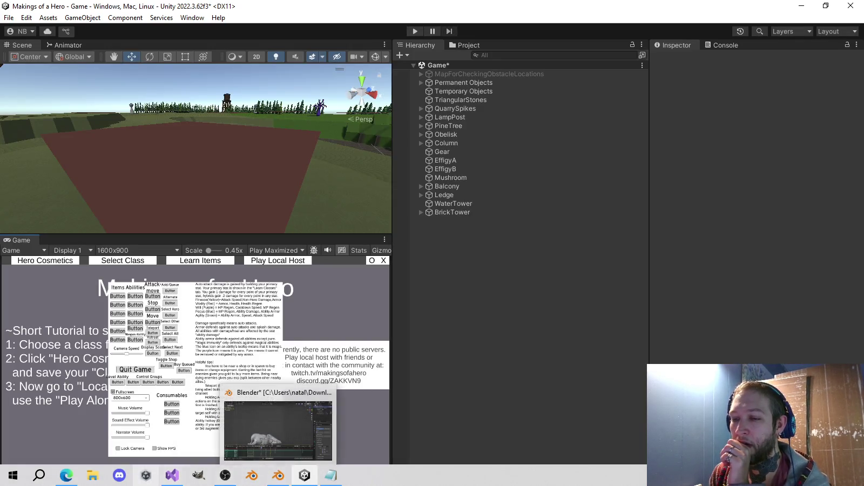
Back in Blender, delete the RatlingWalk keyframes after frame 0
left_click(278, 475)
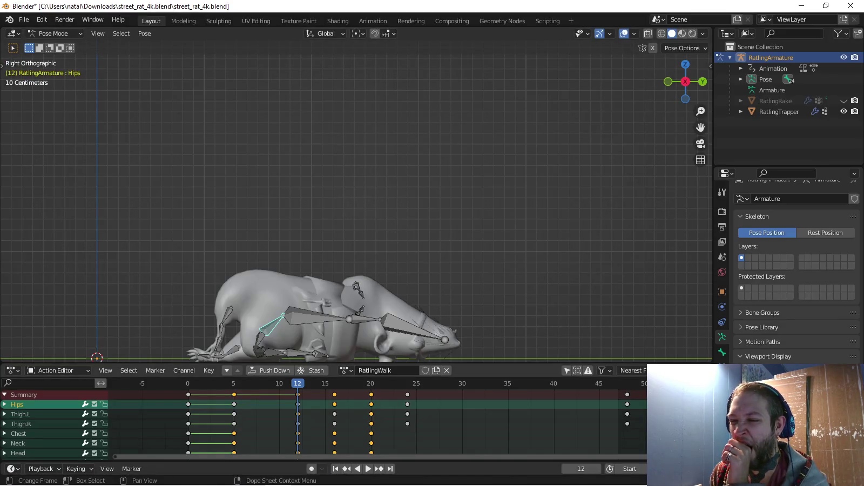
left_click_drag(228, 391, 637, 397)
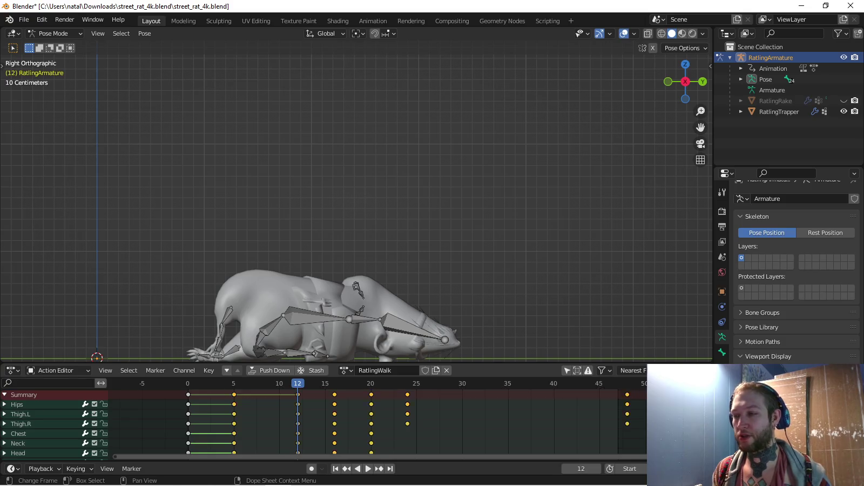
key("x")
left_click(602, 378)
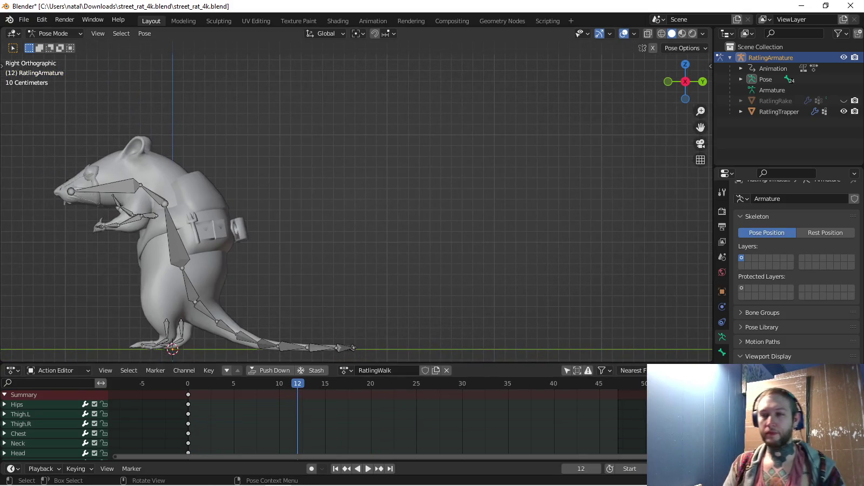
left_click(178, 299)
Select all rat bones, reset their pose to rest, and delete all remaining keyframes
key("a")
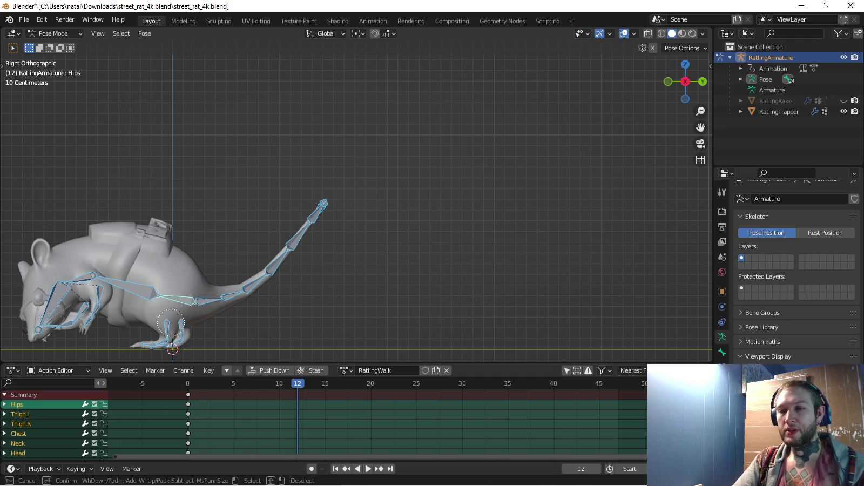
key("c")
mouse_move(174, 331)
left_mouse_down()
mouse_move(178, 297)
mouse_move(119, 336)
mouse_move(386, 213)
left_mouse_up()
key("alt+g")
key("c")
key("Escape")
key("alt+r")
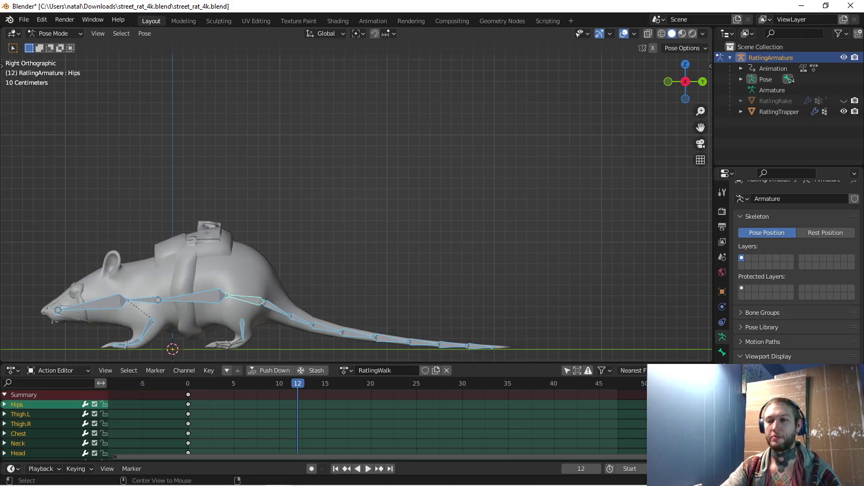
middle_click_drag(335, 351, 361, 362, "shift")
key("x")
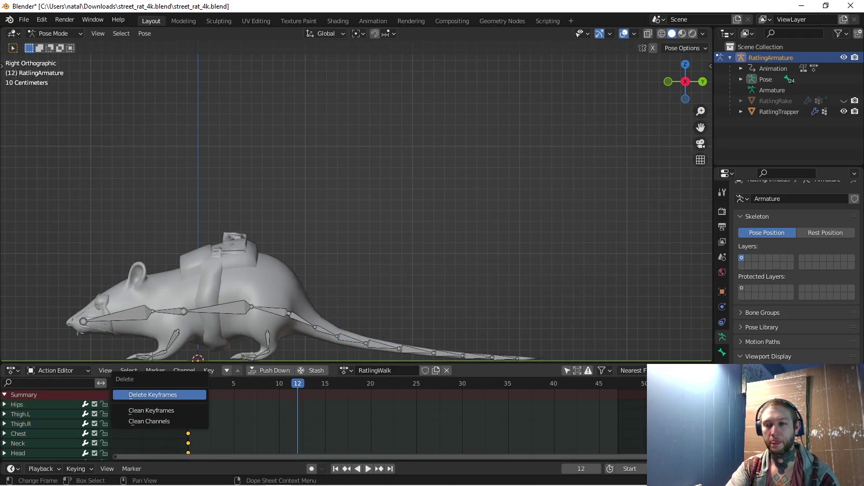
left_click(157, 391)
middle_click_drag(324, 270, 359, 244, "shift")
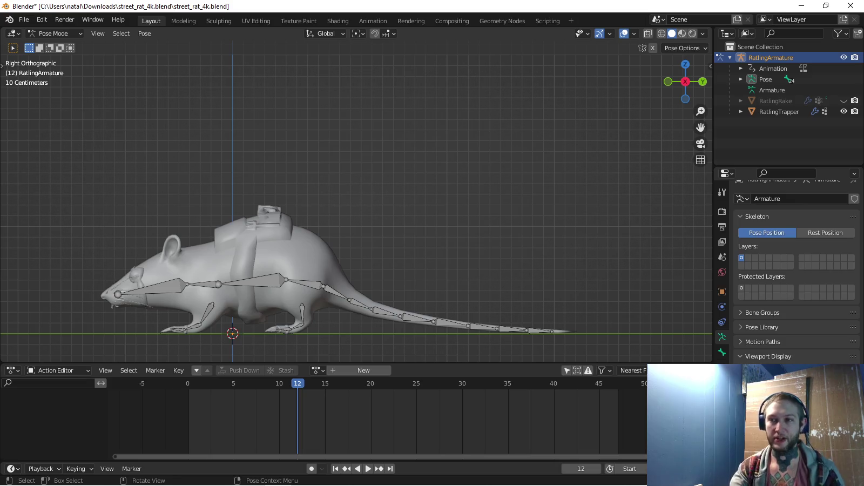
Assign the empty RatlingWalk action back to the rat armature
left_click(304, 283)
key("g")
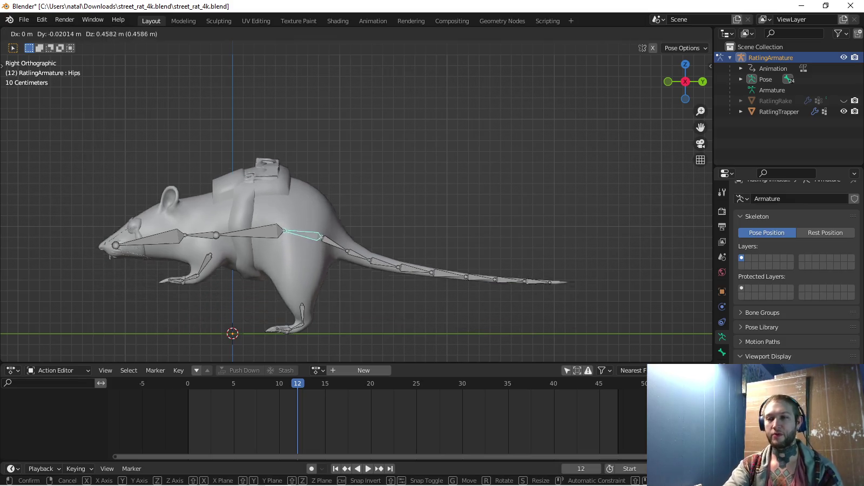
key("Escape")
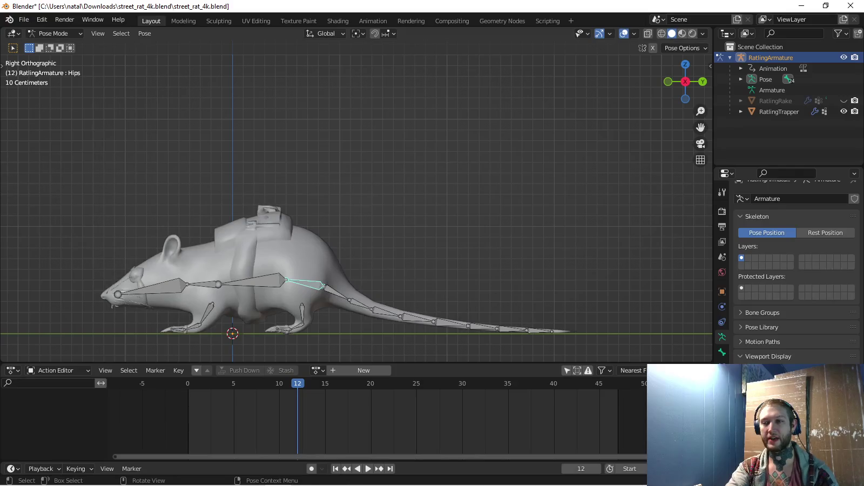
middle_click_drag(346, 216, 370, 206, "shift")
scroll(356, 208, "up", 1)
left_click(317, 370)
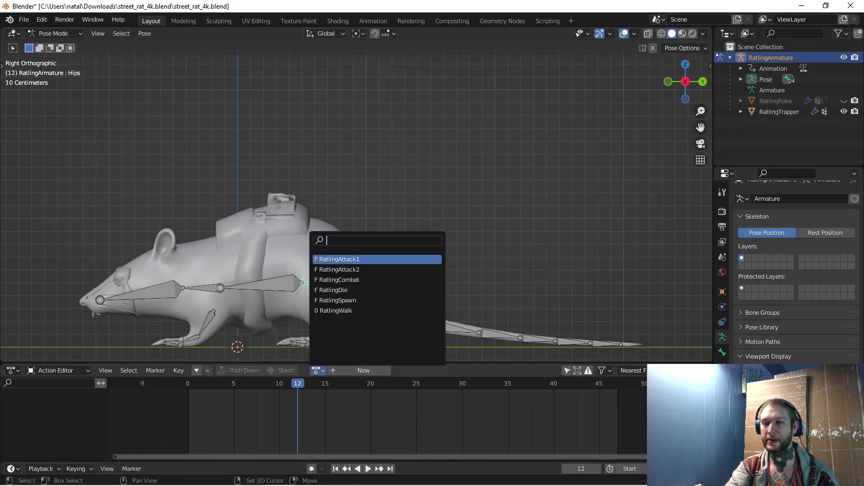
left_click(346, 310)
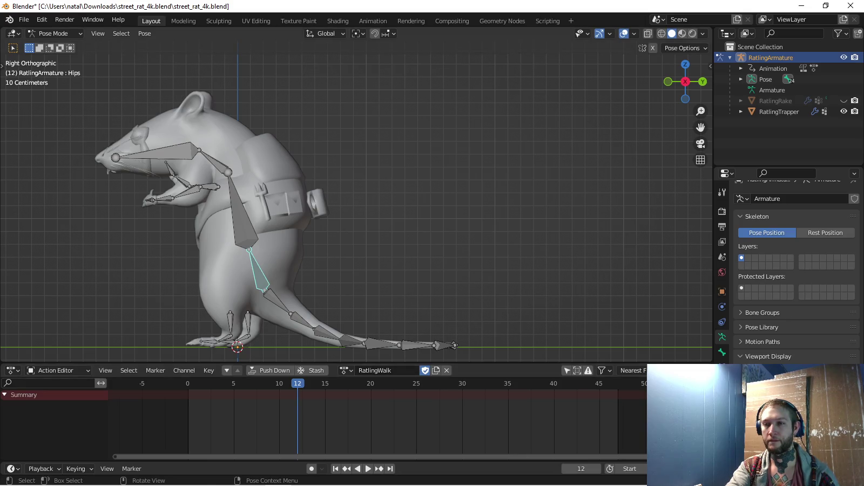
Clear every bone's rotation and position, jump to frame 0, and view the rat from above
key("a")
key("alt+r")
key("alt+g")
key("shift+Left")
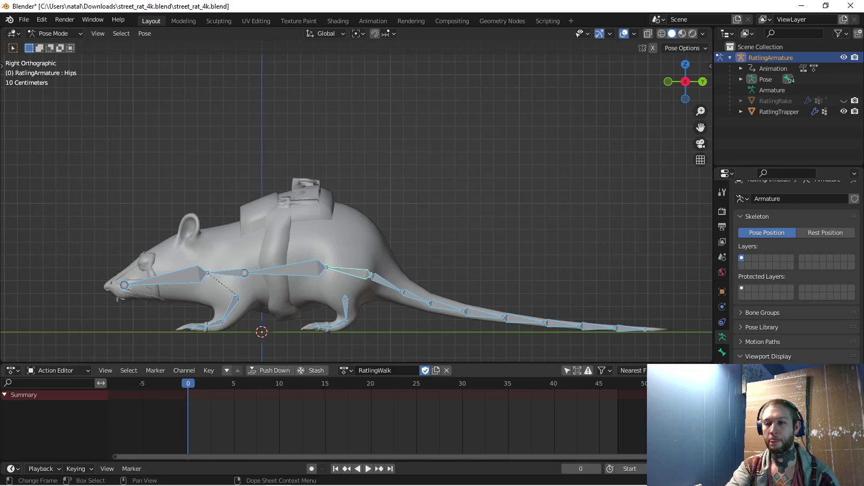
middle_click_drag(357, 208, 370, 192, "shift")
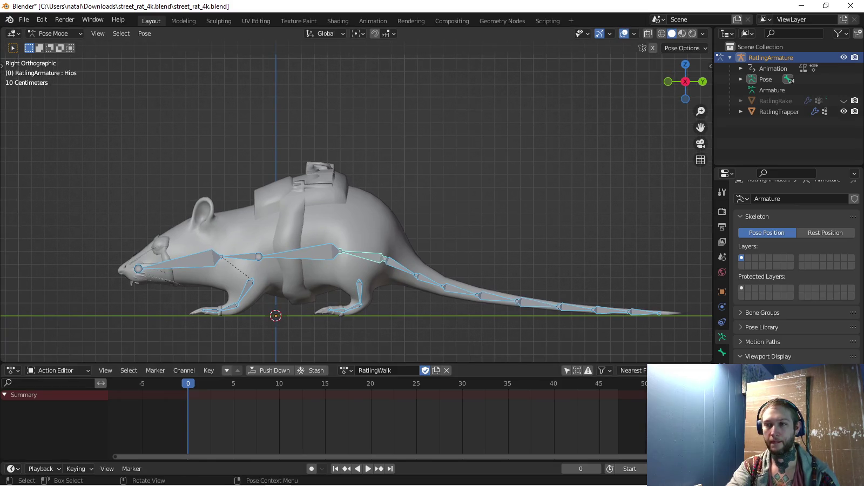
key("KP_7")
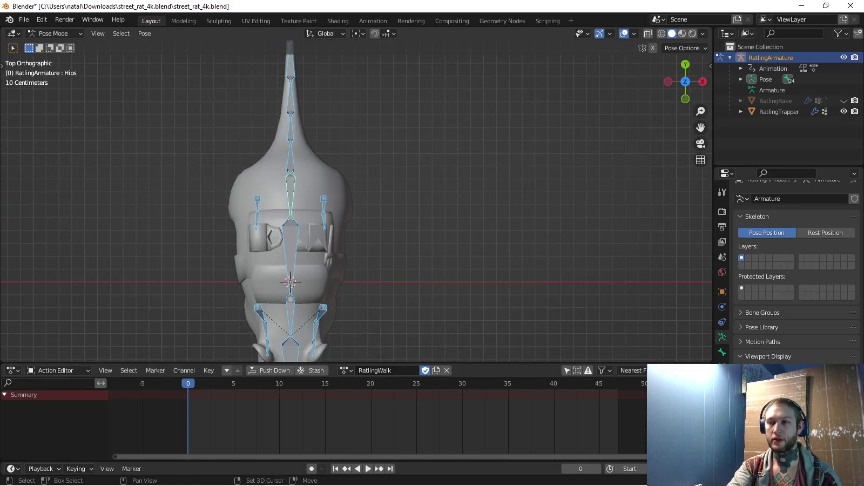
key("r")
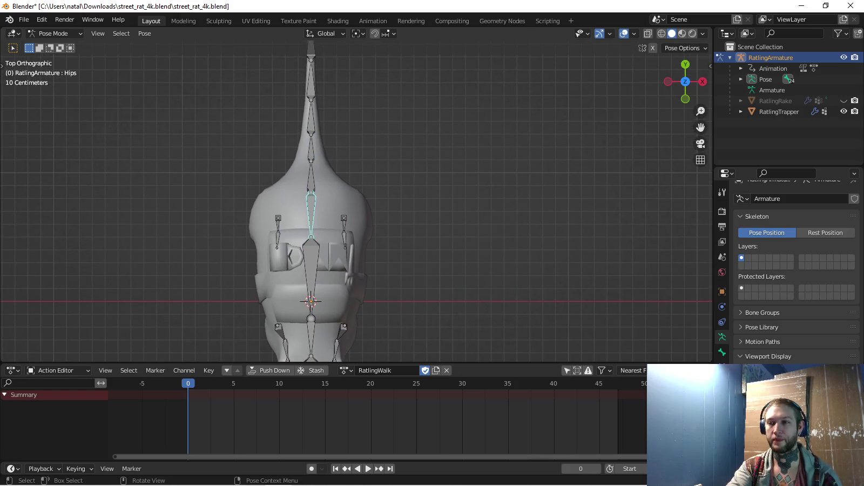
key("Escape")
left_click(278, 219, "shift")
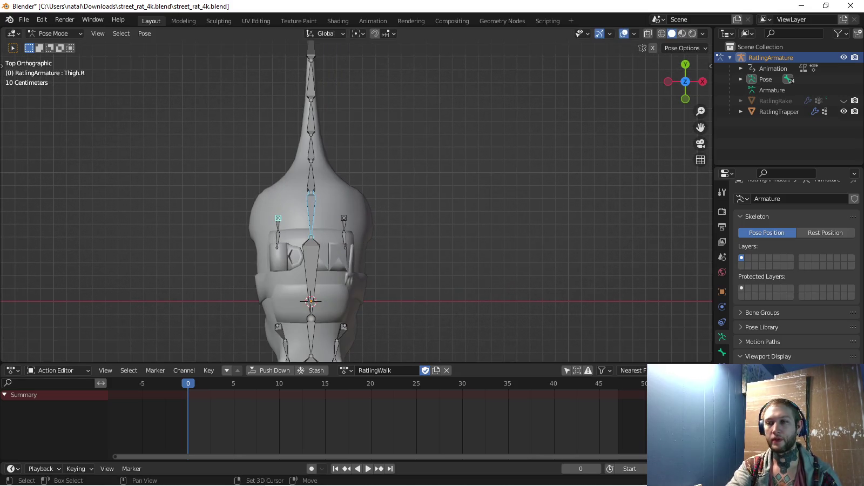
Rotate the hips and thighs 17°, key their location and rotation, and copy the pose
key("r")
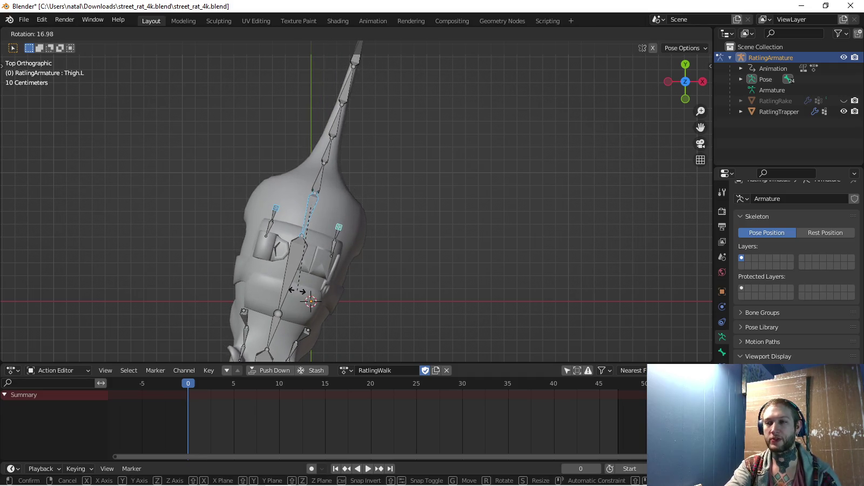
left_click(299, 290)
middle_click_drag(300, 290, 310, 257, "shift")
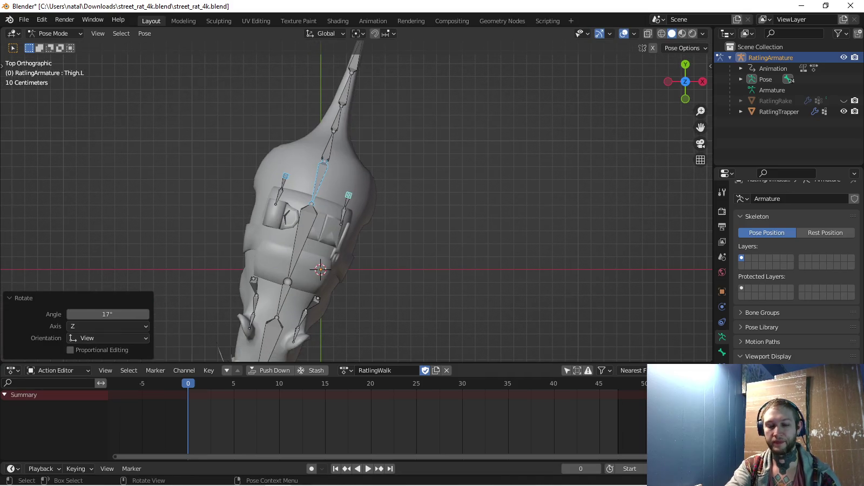
key("i")
left_click(76, 416)
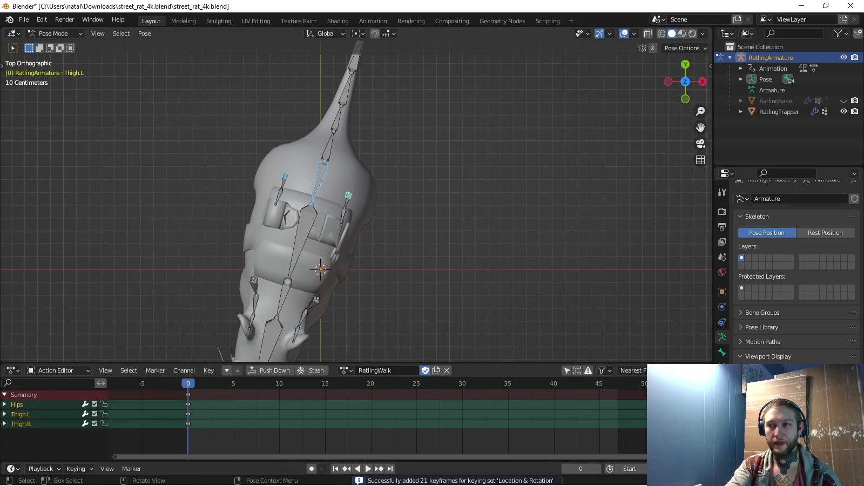
middle_click_drag(309, 258, 313, 241, "shift")
key("ctrl+c")
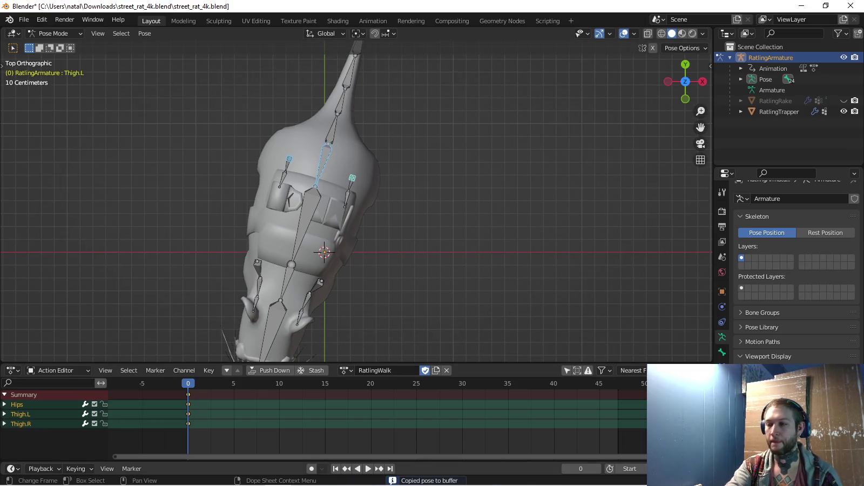
Key the hip pose at frame 24 and a mirrored copy at frame 12, then preview it
scroll(160, 432, "up", 3)
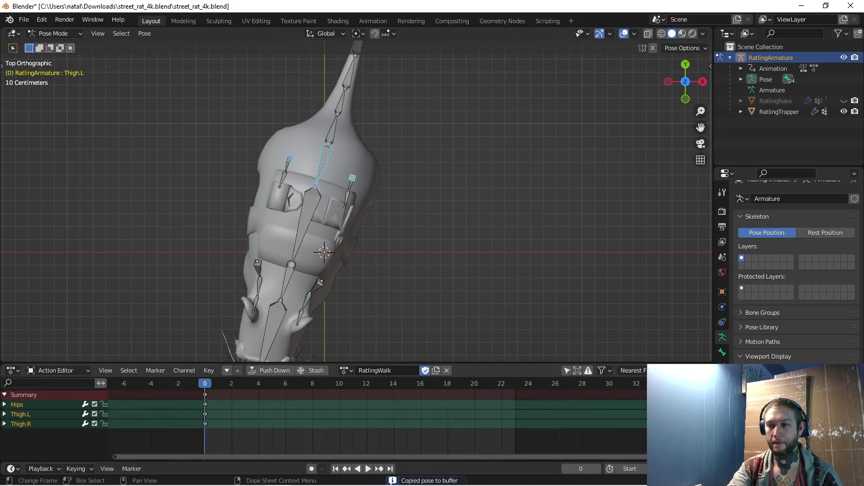
scroll(324, 426, "up", 1)
scroll(324, 427, "up", 1)
key("shift+Right")
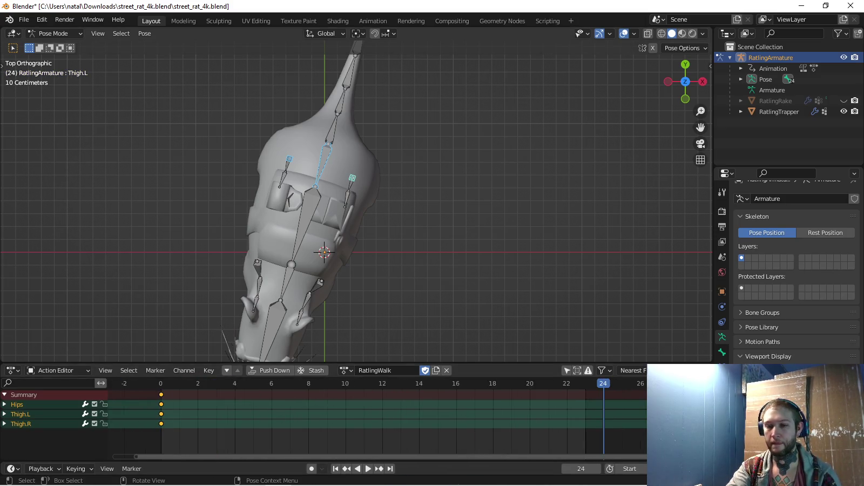
key("i")
key("space")
key("space")
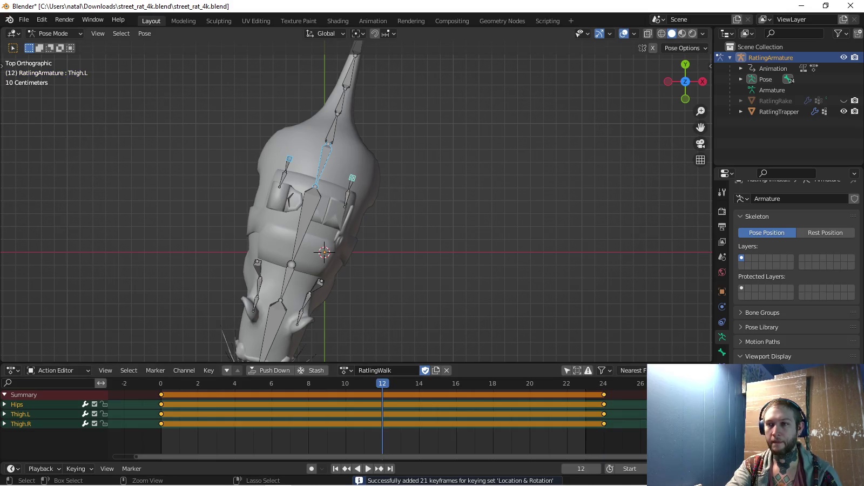
key("ctrl+shift+v")
key("i")
key("space")
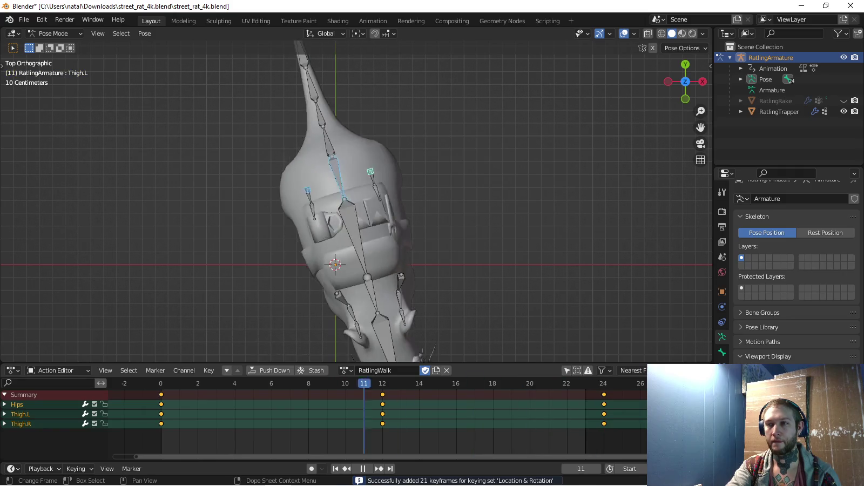
key("space")
Set the active keying set to Rotation
left_click(76, 468)
left_click(81, 409)
left_click(54, 319)
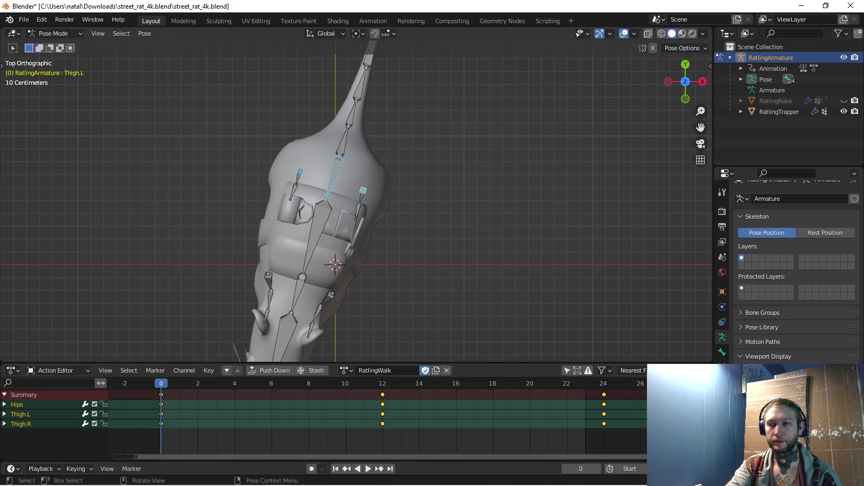
Rotate the Chest bone and the Neck bone to -21.2°
left_click(315, 236)
key("r")
left_click(292, 288)
left_click(322, 259)
key("r")
left_click(302, 291)
Rotate the Head 12.2°, tweak it 3.84°, and select chest, neck and head together
left_click(332, 318)
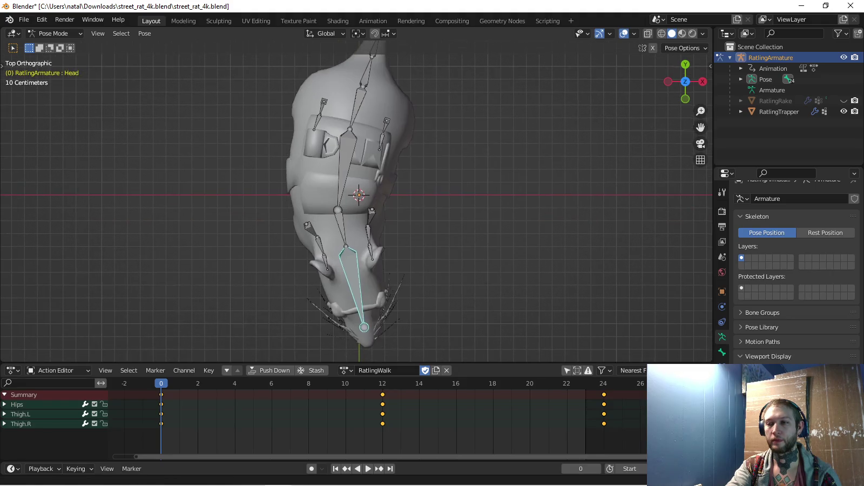
key("r")
left_click(372, 303)
key("r")
key("Return")
middle_click_drag(356, 281, 328, 232, "shift")
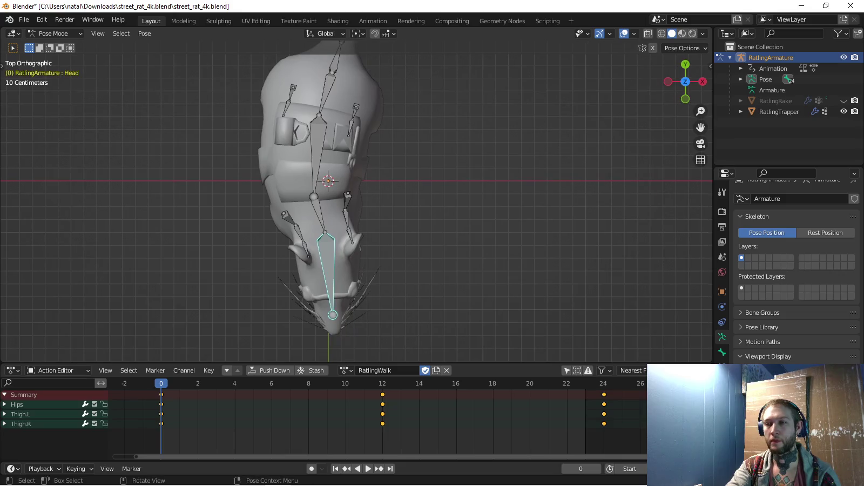
key("r")
key("Return")
left_click(316, 157, "shift")
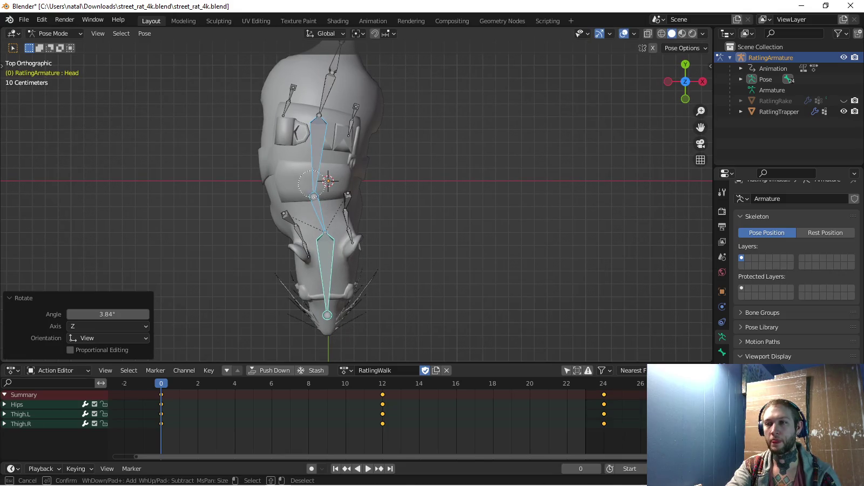
middle_click_drag(316, 157, 305, 209, "shift")
Key the upper-body pose at frames 0 and 24 and its mirror at frame 12
key("shift+Right")
key("i")
key("ctrl+c")
key("Down")
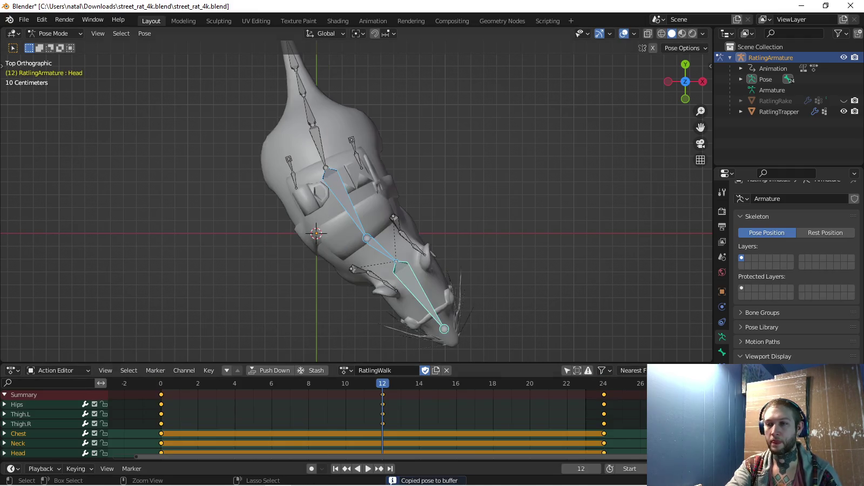
key("ctrl+shift+v")
key("i")
key("shift+Left")
key("space")
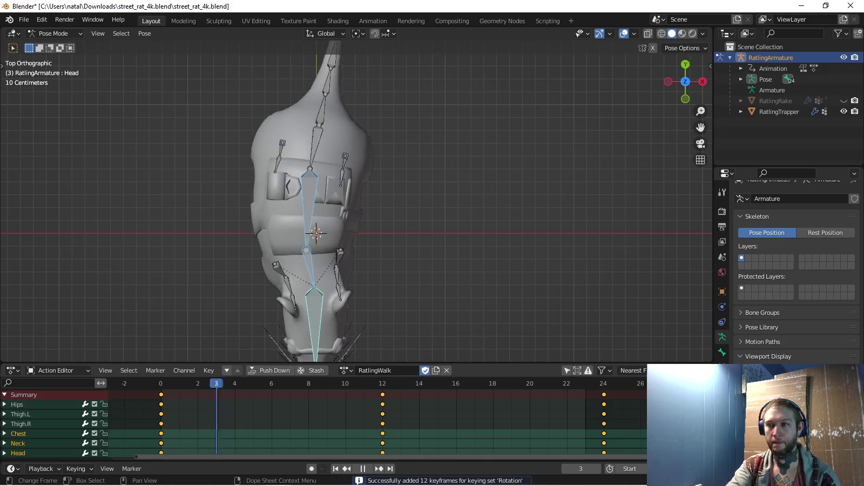
key("space")
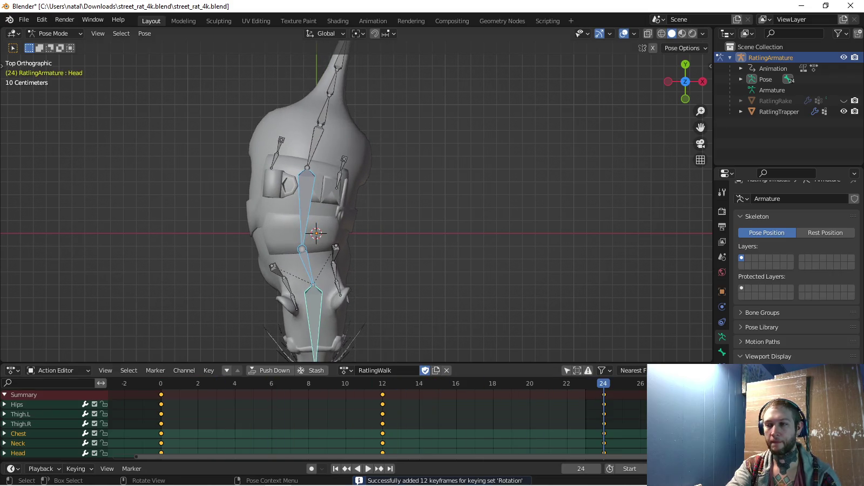
Play the combined sway from the side view and return to the first frame
key("KP_3")
key("space")
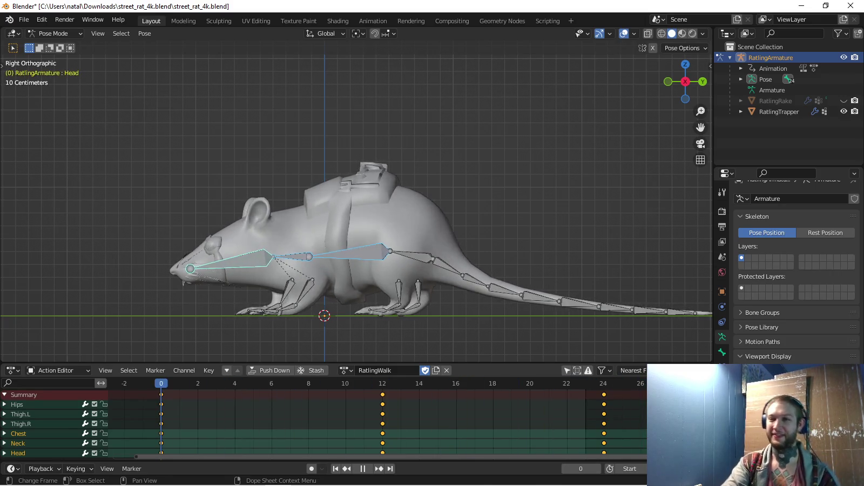
key("shift+Left")
key("space")
middle_click_drag(324, 216, 346, 214, "shift")
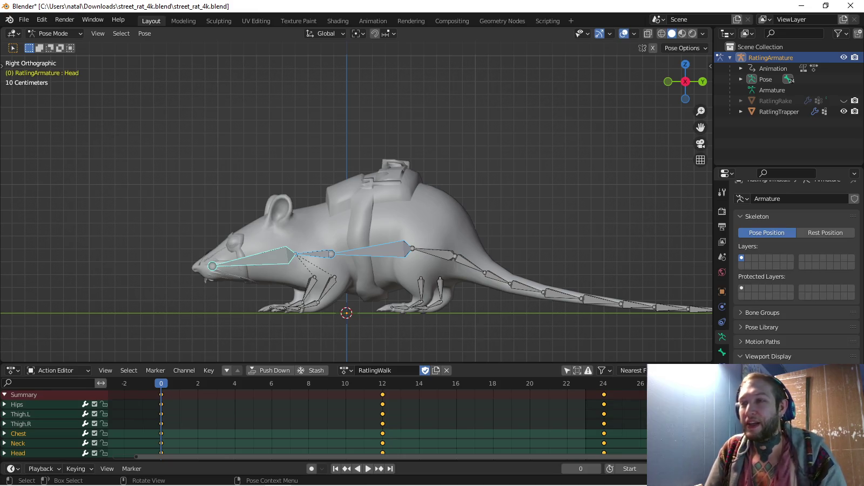
scroll(344, 328, "up", 2)
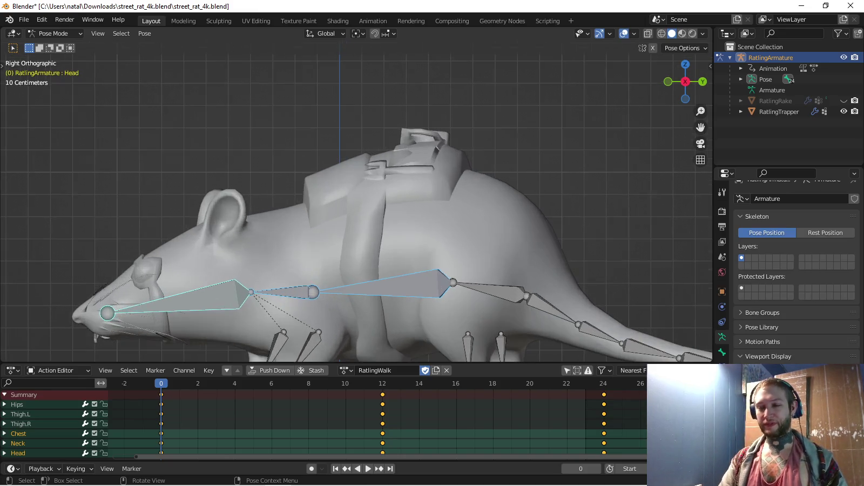
Swing the right front upper leg (Bicep.R) backward and preview the animation
scroll(344, 329, "up", 1)
left_click(282, 261)
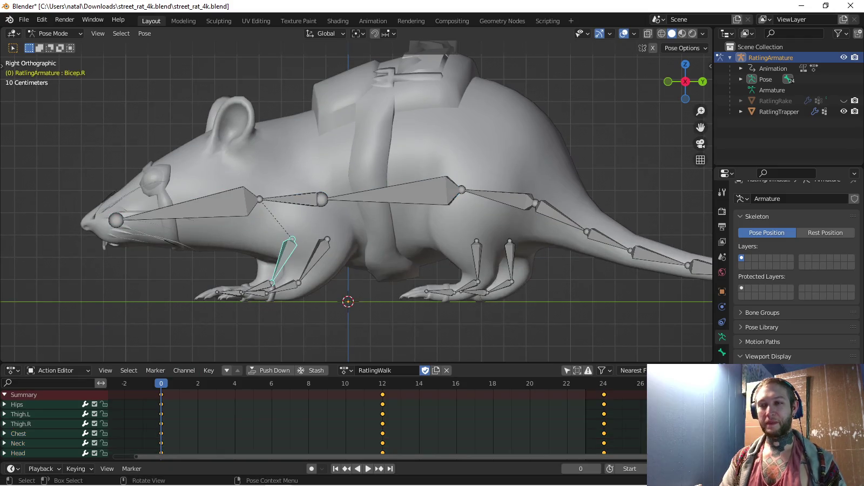
middle_click_drag(282, 261, 275, 248, "shift")
key("r")
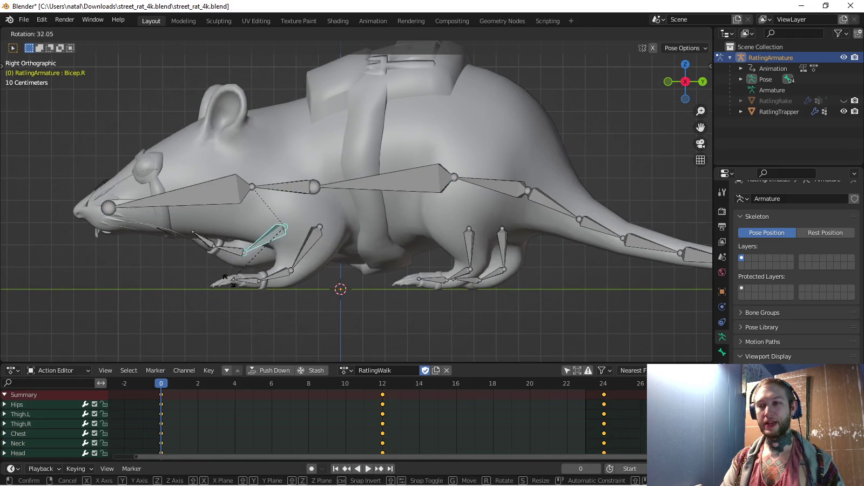
key("Return")
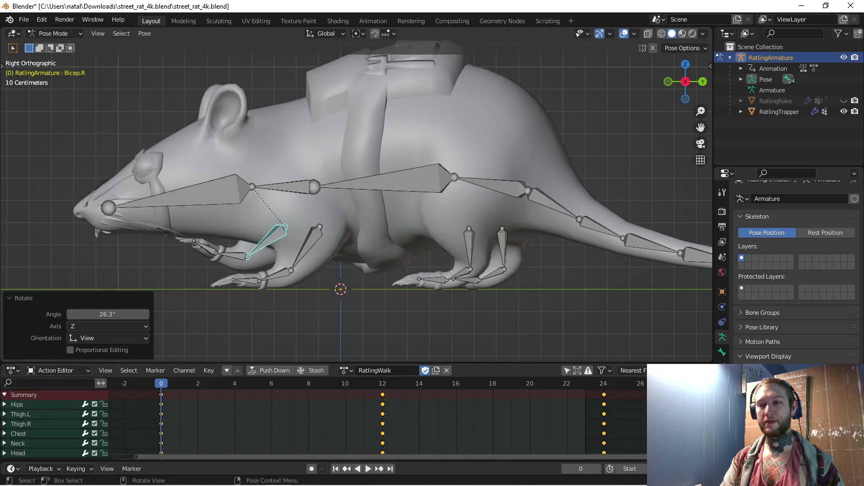
left_click(305, 247)
key("space")
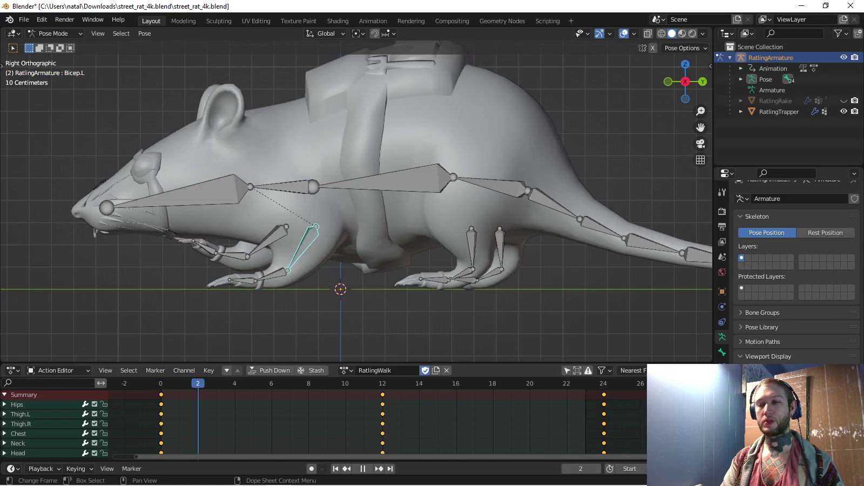
key("space")
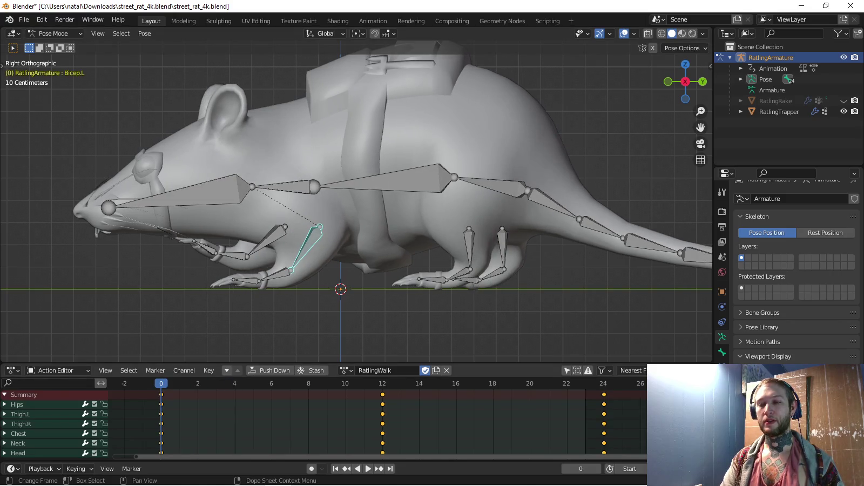
Select the four leg bone chains and key their rotation at frame 0
left_click(275, 248)
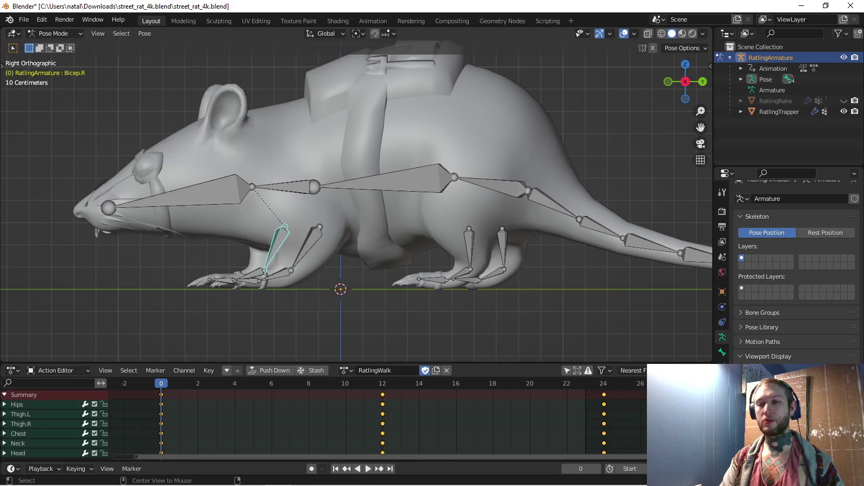
scroll(356, 200, "down", 1)
key("a")
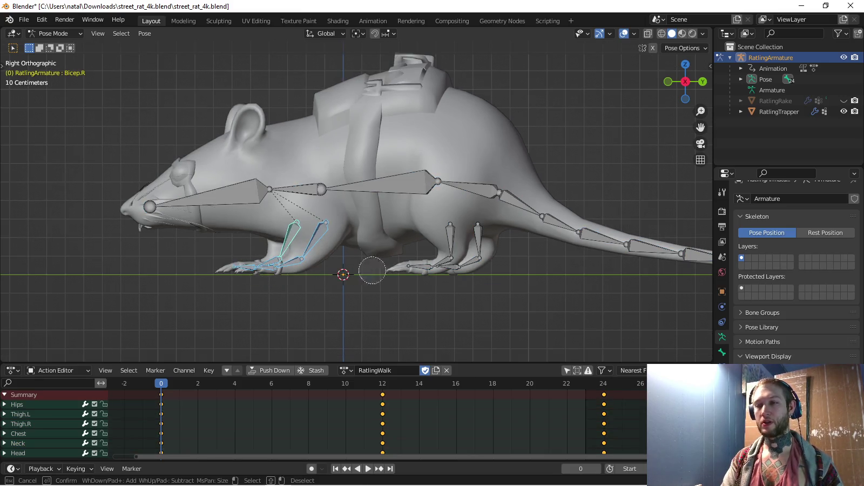
left_click_drag(231, 216, 480, 283)
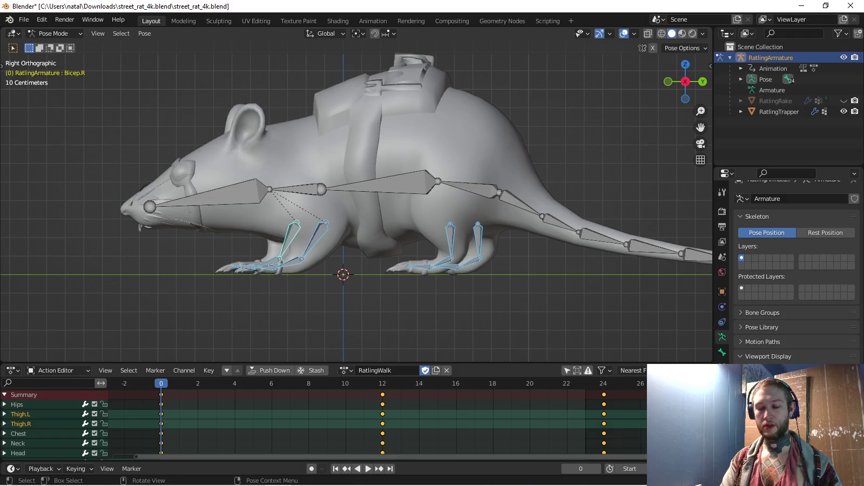
key("i")
Paste the frame-0 leg pose at frame 24, key it, and move to frame 6
key("ctrl+c")
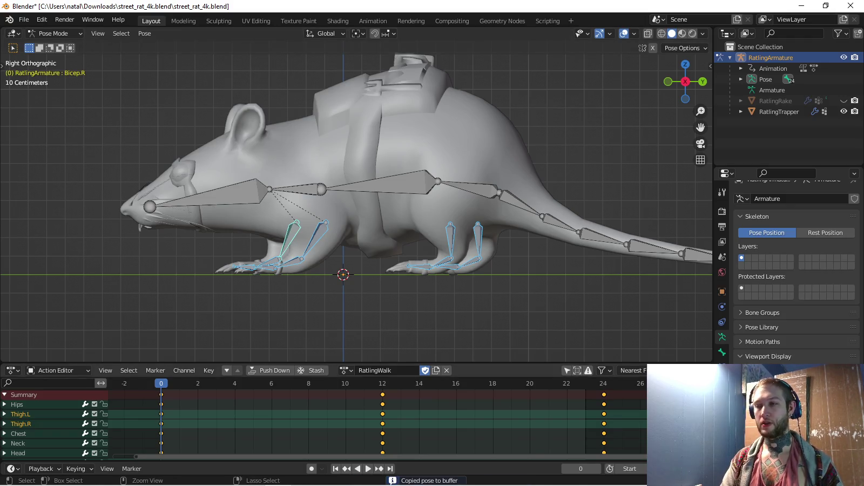
key("shift+Right")
key("ctrl+v")
key("i")
key("shift+Left")
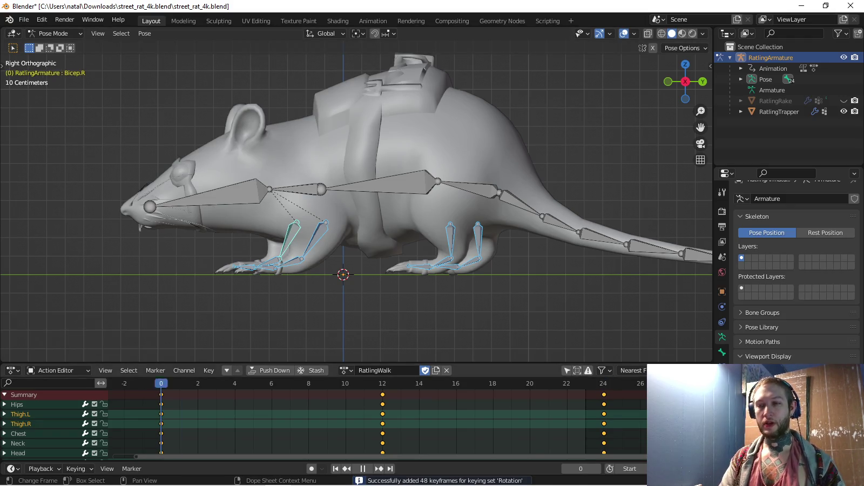
key("Right")
key("Right")
key("Right")
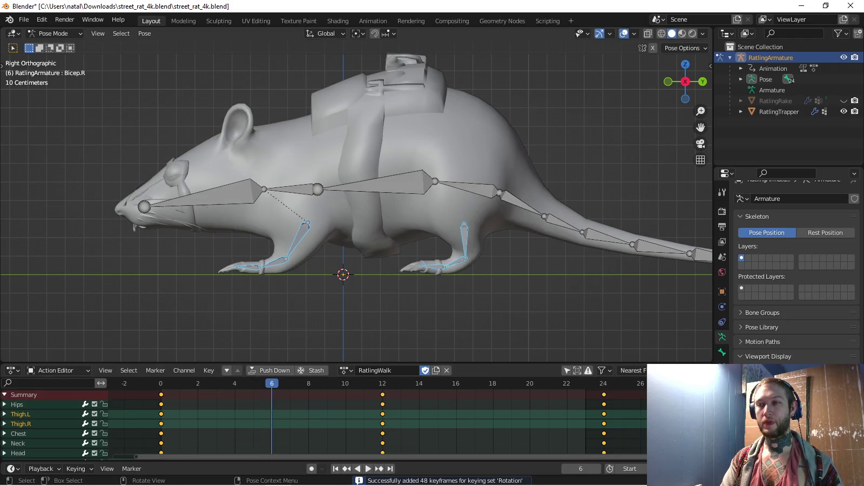
Raise the left front leg, bend its forearm, and tilt the paw 13.6°
left_click(296, 239)
key("r")
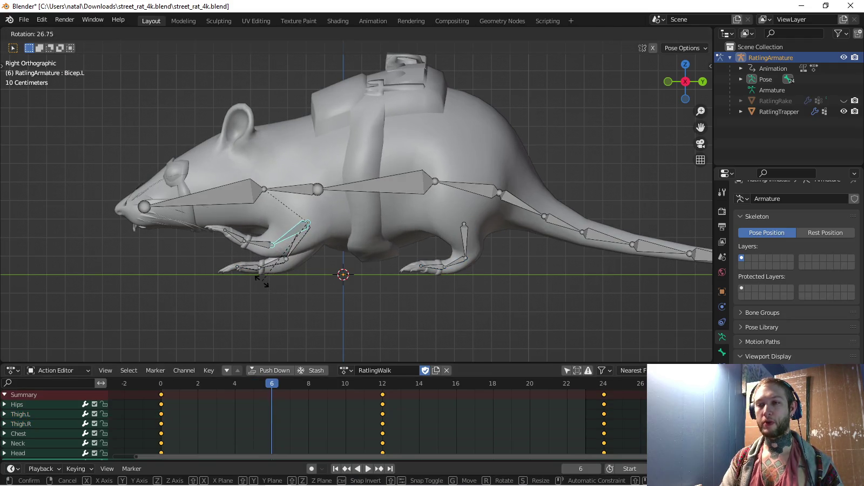
left_click(260, 284)
left_click(254, 243)
key("r")
left_click(237, 249)
left_click(231, 229)
key("r")
left_click(226, 225)
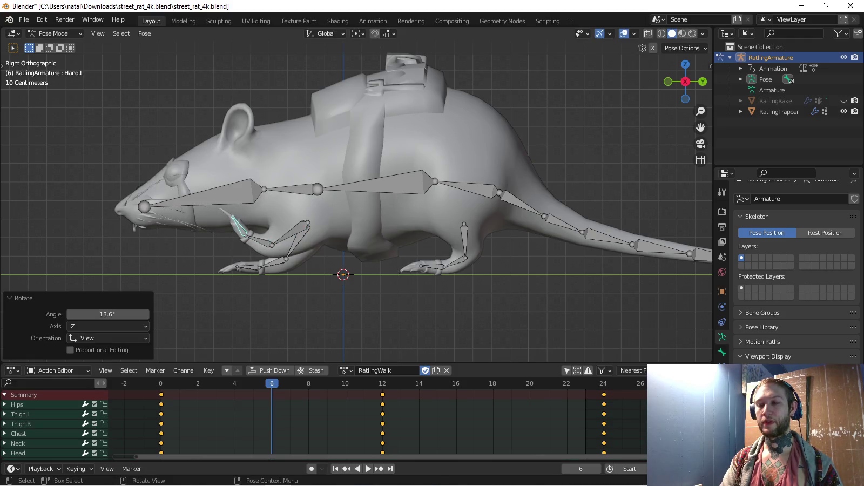
Rotate the right hind thigh to 21.3° from the side view
middle_click_drag(378, 216, 400, 222)
left_click(415, 232)
key("KP_5")
key("KP_3")
scroll(437, 286, "up", 2)
key("r")
left_click(437, 286)
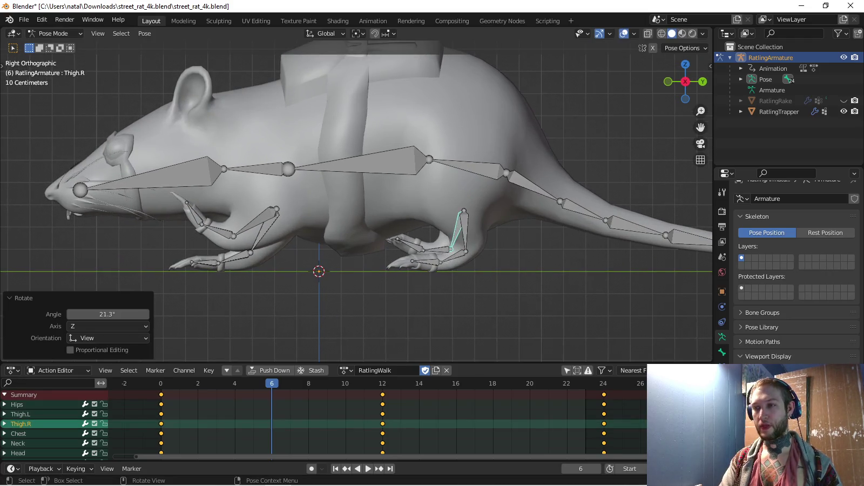
Rotate the right hind foot 12.9° and the right hind calf 26.3°
left_click(415, 228)
key("r")
left_click(410, 214)
key("r")
left_click(412, 212)
mouse_move(411, 212)
middle_mouse_down()
mouse_move(540, 226)
mouse_move(518, 232)
middle_mouse_up()
left_click(290, 306)
key("KP_7")
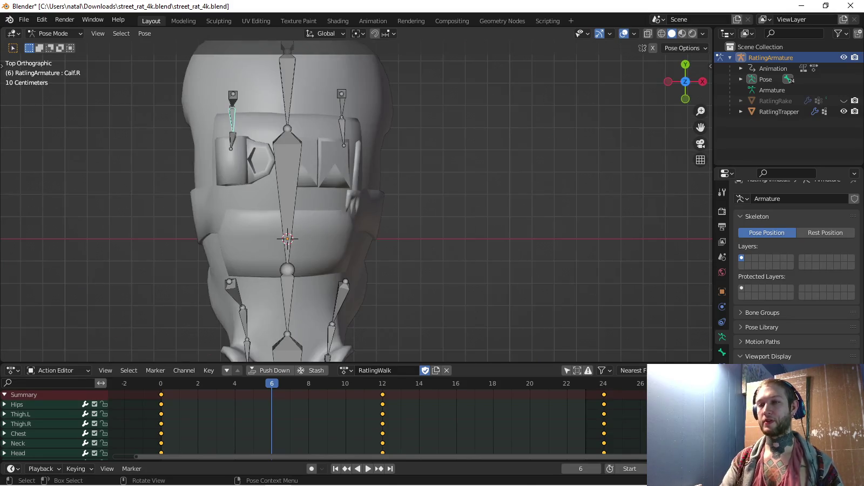
key("r")
left_click(211, 297)
mouse_move(210, 297)
middle_mouse_down()
mouse_move(232, 302)
mouse_move(254, 205)
middle_mouse_up()
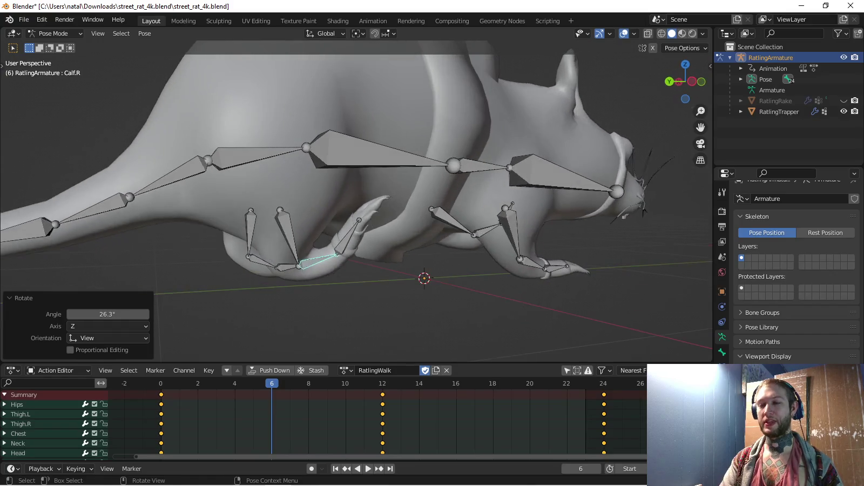
key("KP_3")
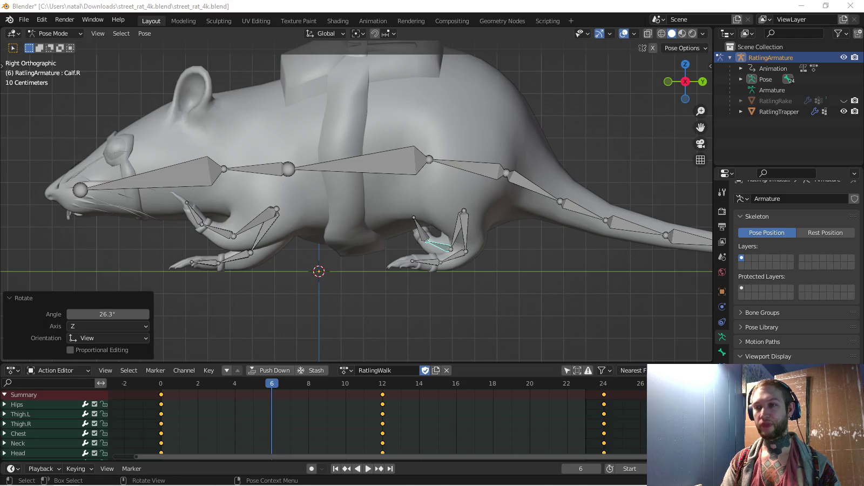
Bend the right hind calf further and swing the right hind thigh sideways from the top view
key("r")
left_click(424, 274)
key("r")
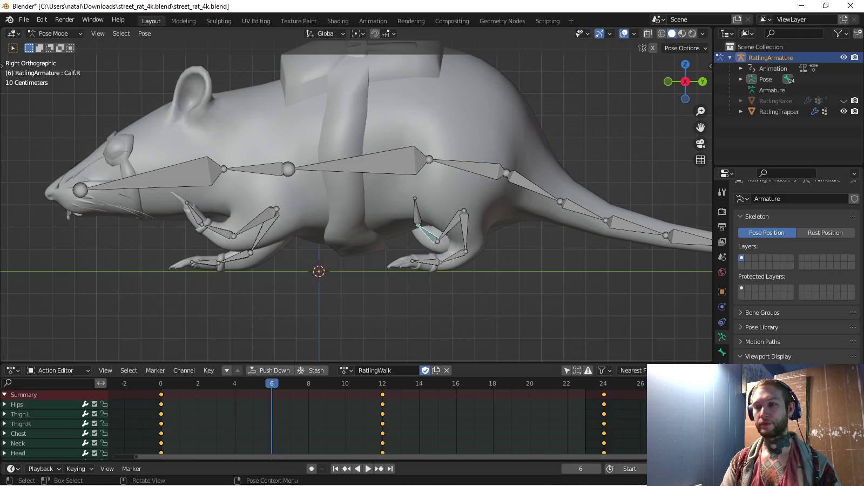
left_click(402, 275)
middle_click_drag(402, 274, 417, 269)
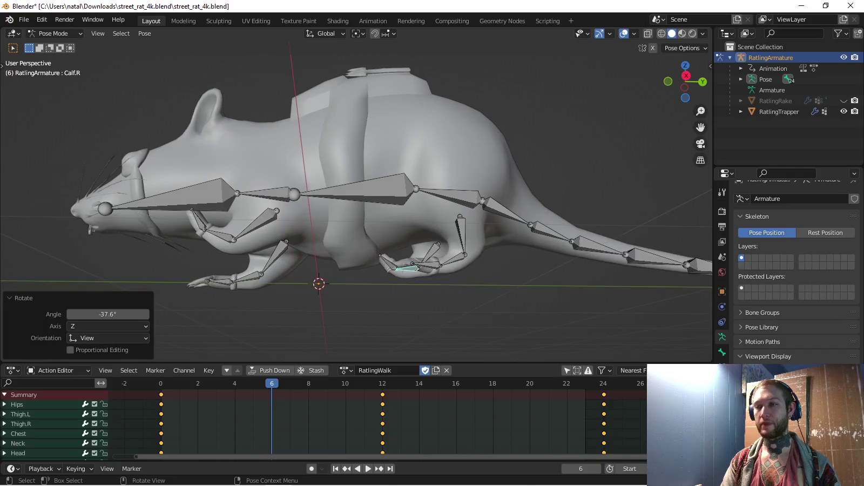
left_click(419, 268)
key("KP_7")
scroll(294, 247, "down", 2)
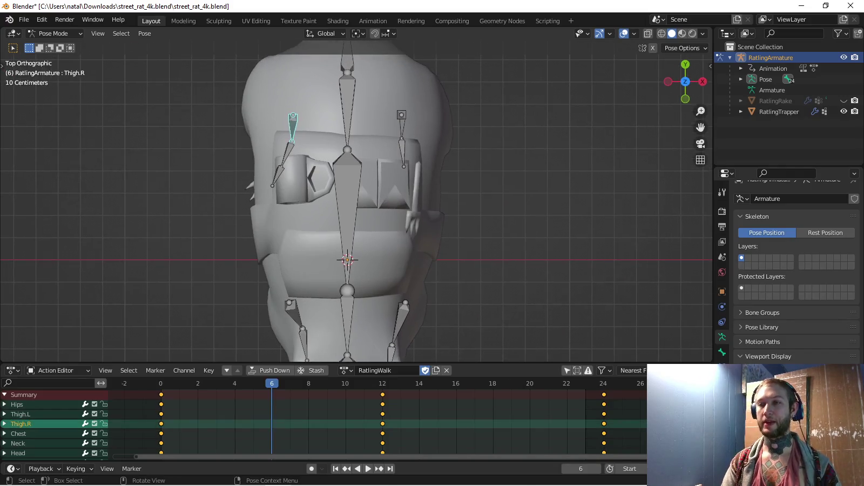
key("r")
left_click(274, 247)
Re-bend the right hind calf from the side view
middle_click_drag(275, 247, 324, 227)
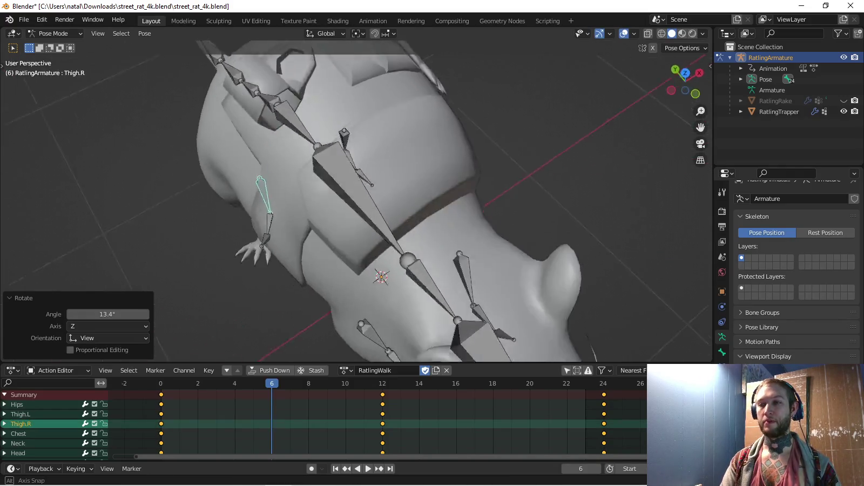
left_click(267, 249)
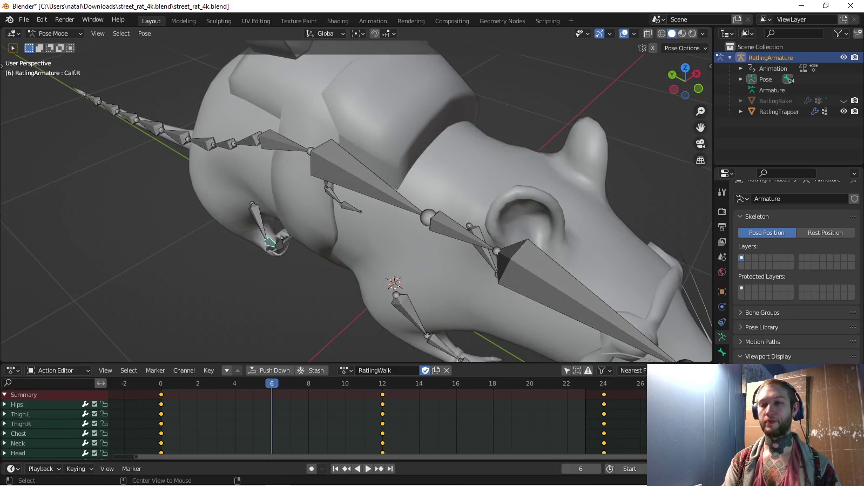
key("KP_3")
key("r")
key("Escape")
key("r")
left_click(309, 242)
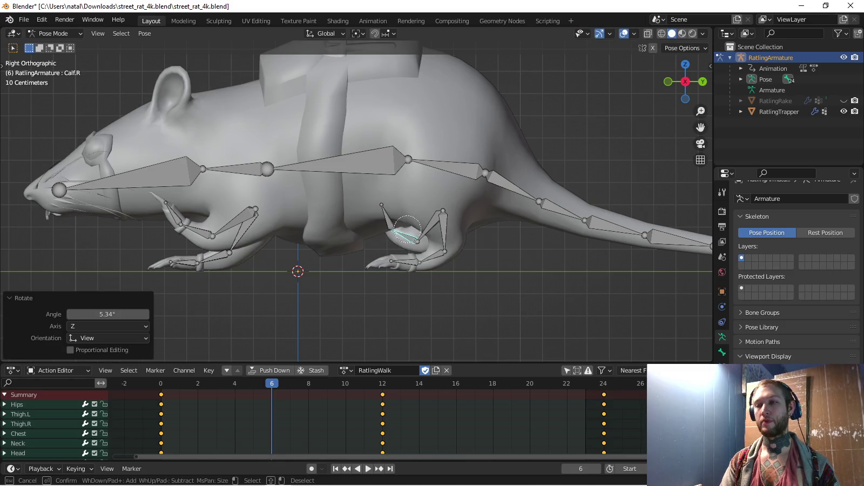
Select the right hind thigh and paint-select the left front leg bones
left_click(386, 216, "shift")
key("c")
left_click(185, 223)
key("Escape")
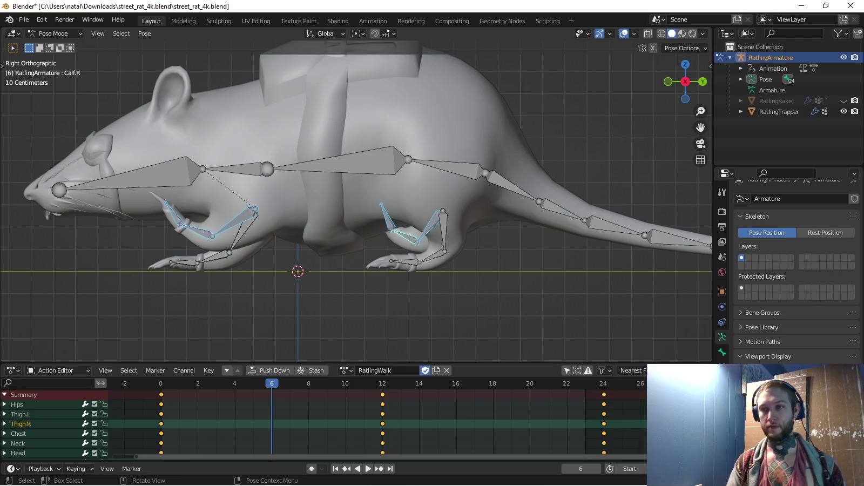
Key the leg rotation at frame 6 and key its mirrored pose at frame 18
key("i")
key("ctrl+c")
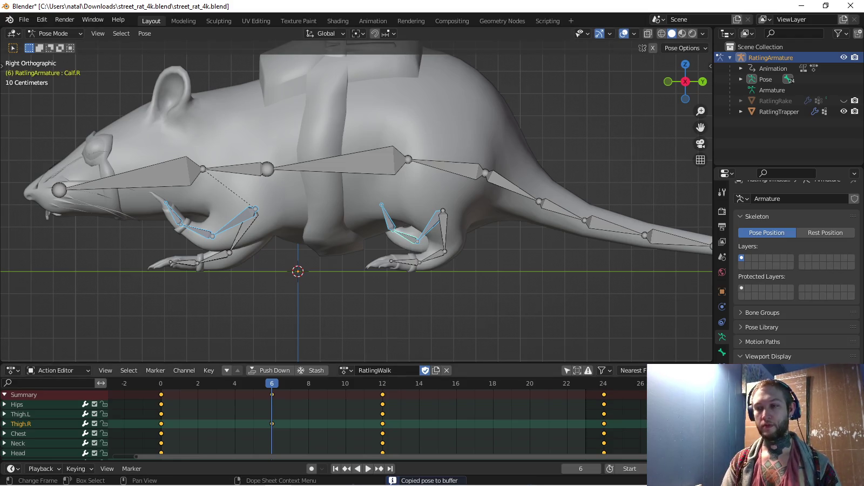
left_click(492, 383)
key("ctrl+shift+v")
left_click(184, 221)
key("c")
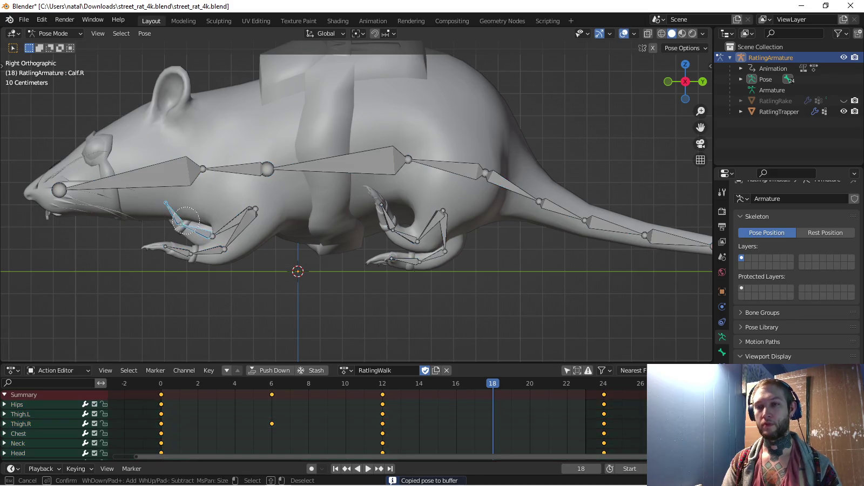
left_click_drag(386, 208, 432, 224)
key("Escape")
key("i")
Play back the walk cycle from the side view with bones deselected
middle_click_drag(356, 216, 411, 205)
key("KP_3")
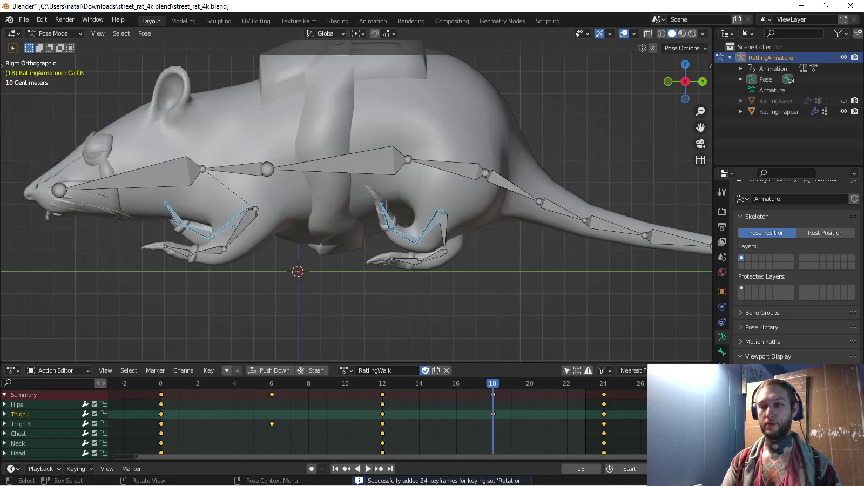
key("space")
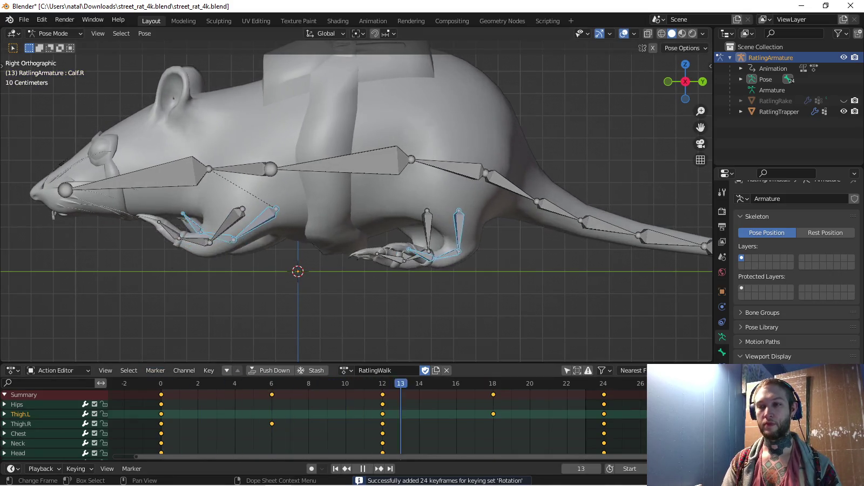
key("space")
key("space")
key("alt+a")
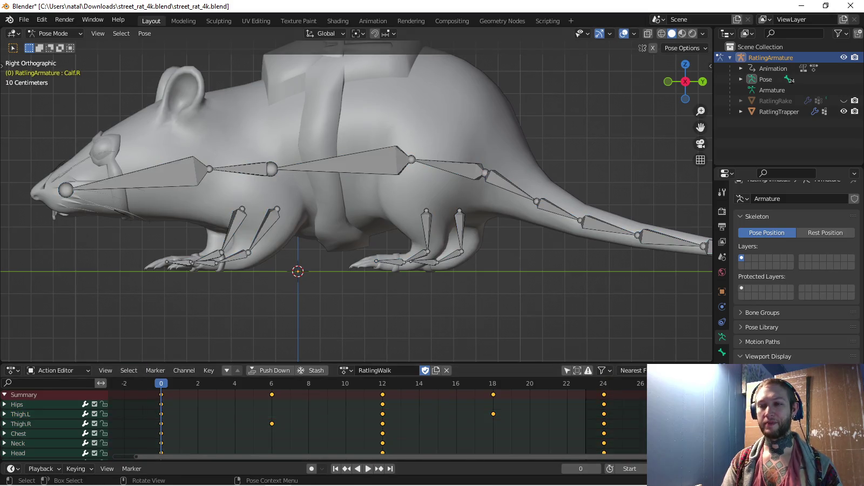
key("space")
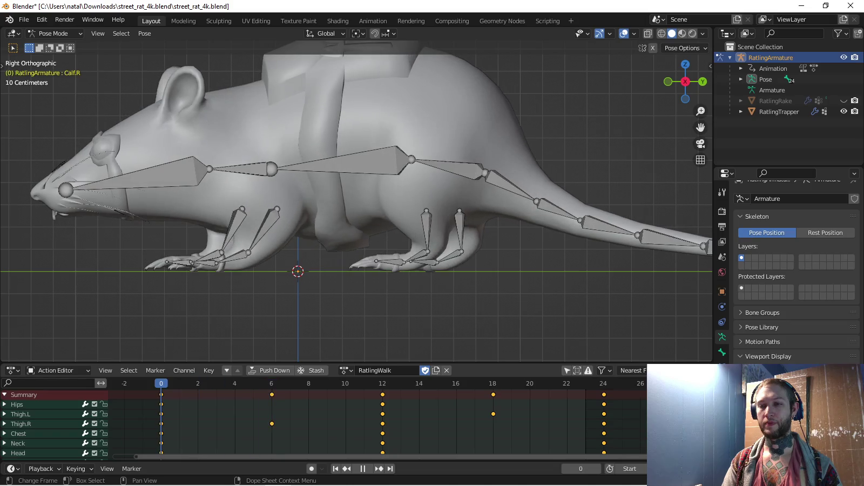
key("Escape")
Select the front leg's hand bone and the opposite hind leg, then copy their pose
key("a")
left_click(232, 229)
middle_click_drag(227, 237, 254, 227)
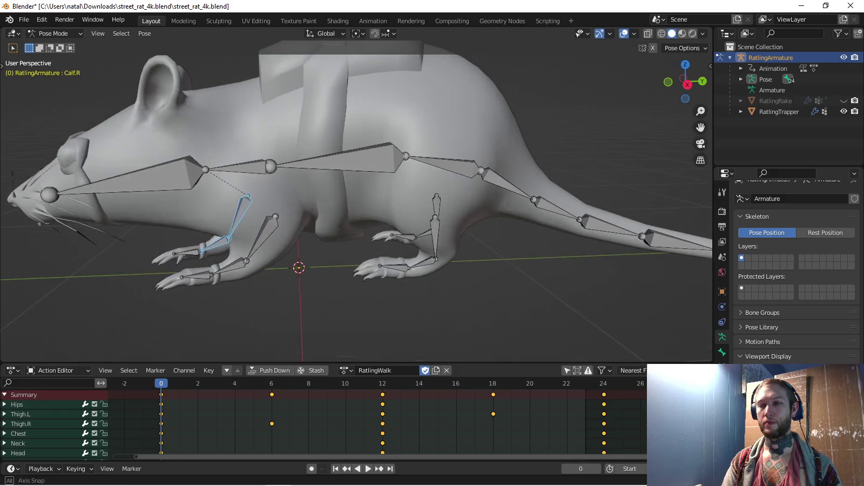
left_click(435, 238, "shift")
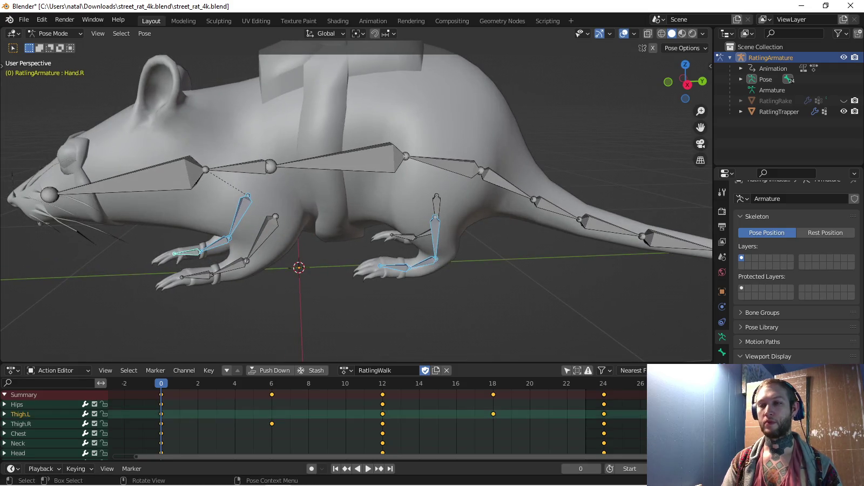
key("KP_3")
key("ctrl+c")
Paste the leg pose at frames 6 and 12, key the rotations, and play the walk
key("Up")
key("ctrl+v")
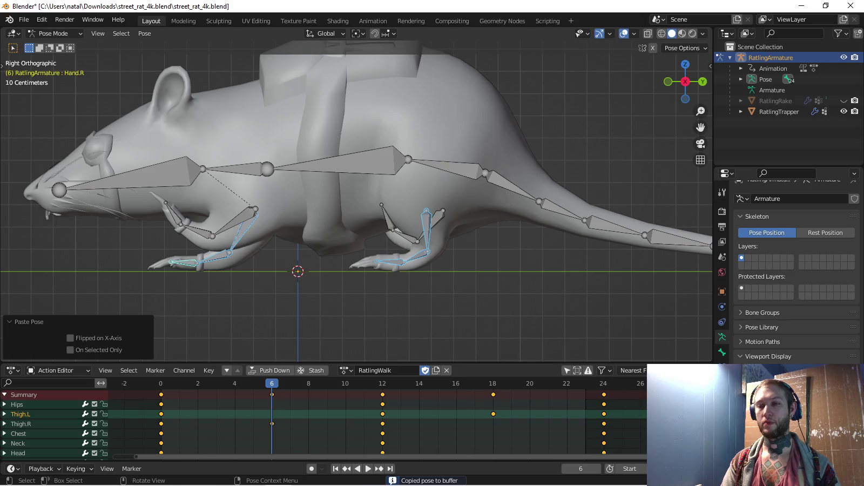
key("Up")
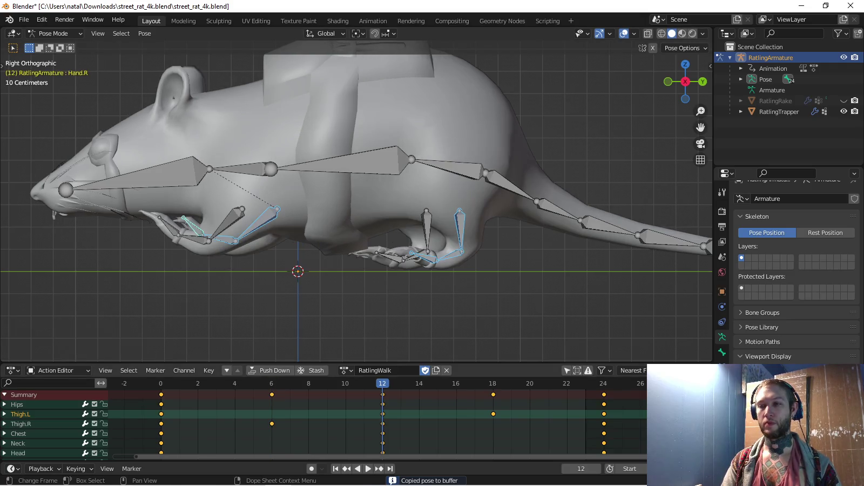
key("ctrl+v")
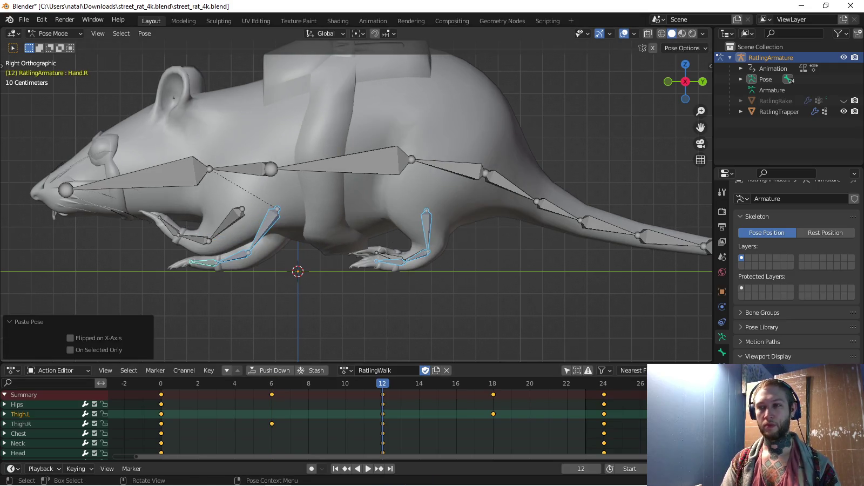
key("i")
key("space")
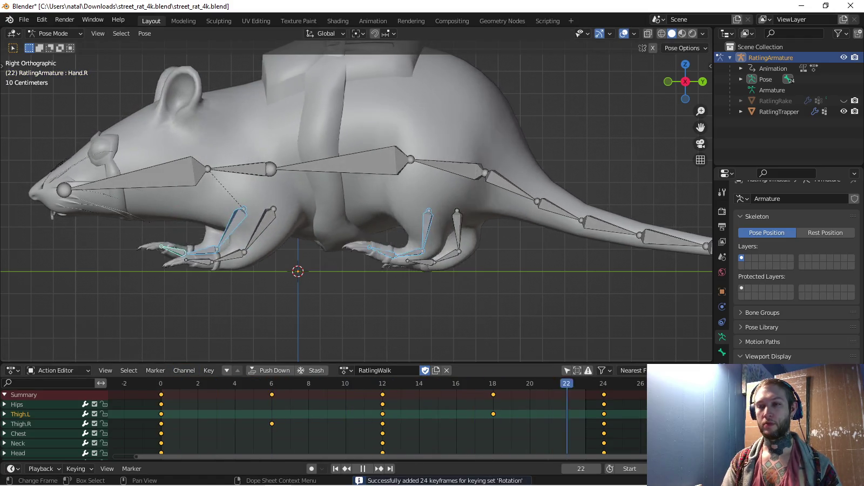
Brush-select the front hand bone and Thigh.R, then copy their pose at frame 6
key("alt+a")
key("c")
left_click(199, 226)
left_click(402, 233)
right_click(402, 233)
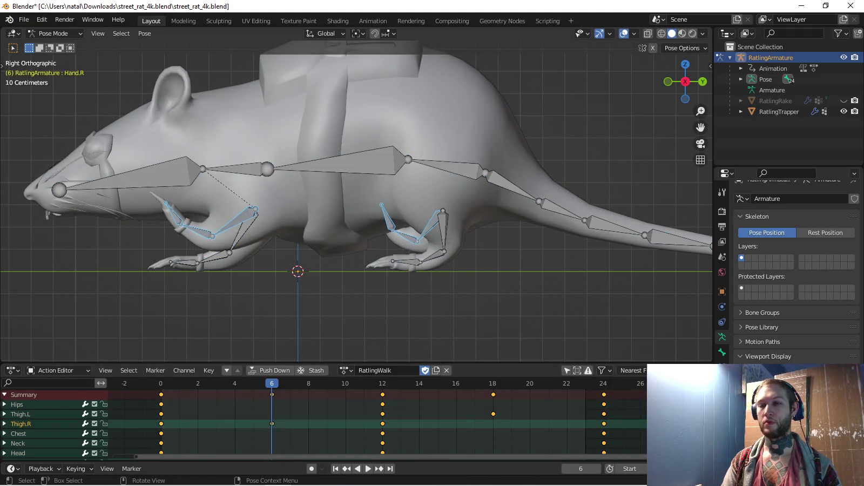
key("ctrl+c")
Paste the leg pose at frame 12, key the rotations, and review the looping walk
key("Up")
key("ctrl+v")
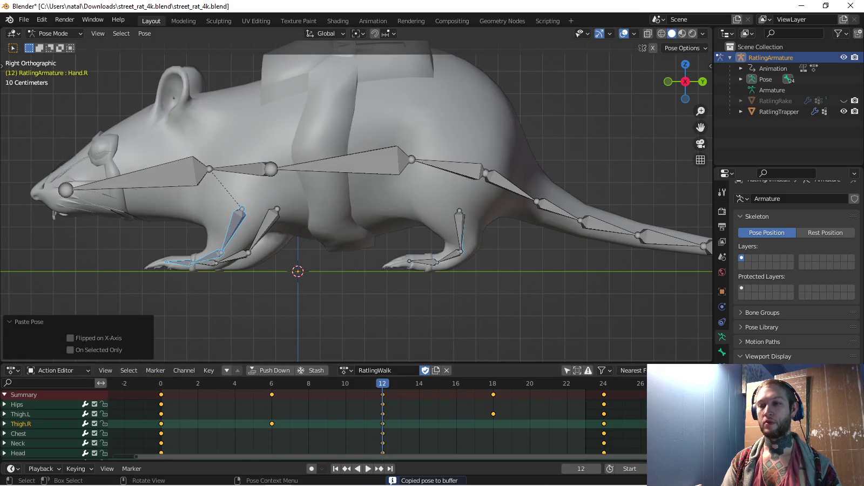
key("i")
key("space")
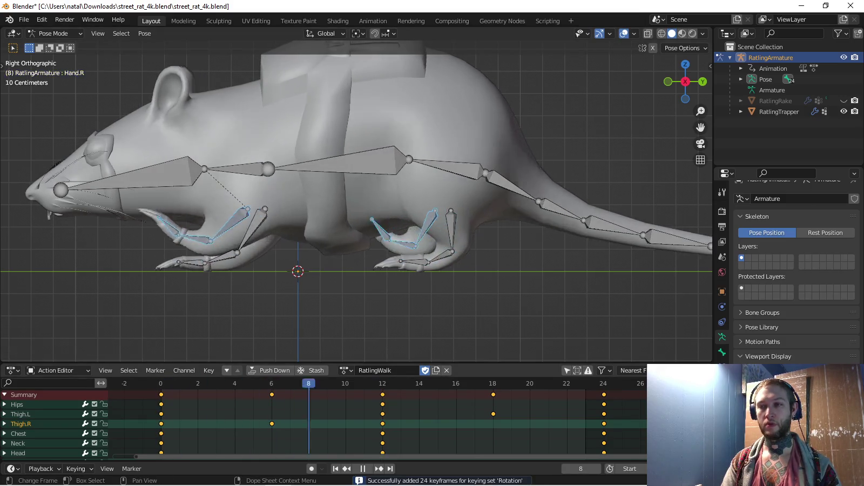
key("space")
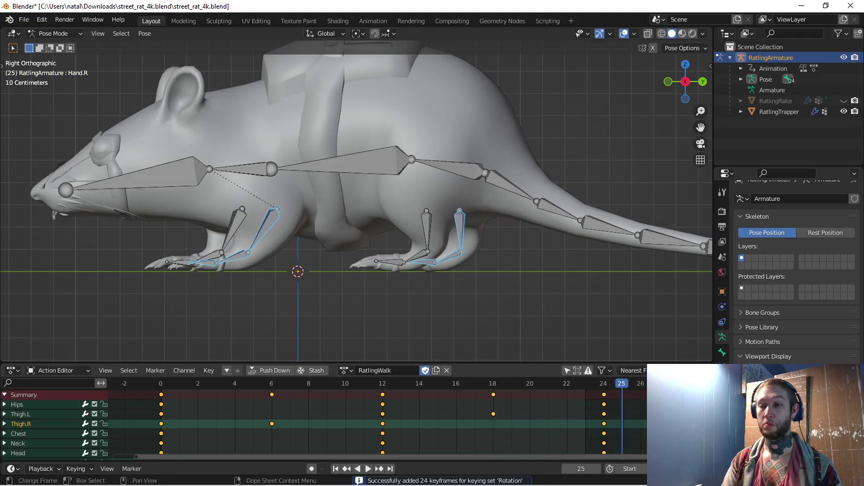
key("space")
mouse_move(356, 216)
middle_mouse_down()
mouse_move(302, 178)
mouse_move(334, 183)
mouse_move(307, 178)
middle_mouse_up()
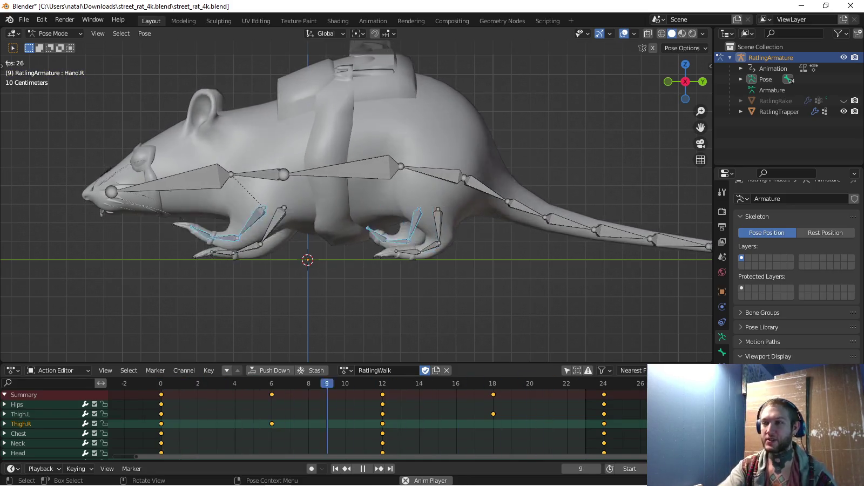
key("Escape")
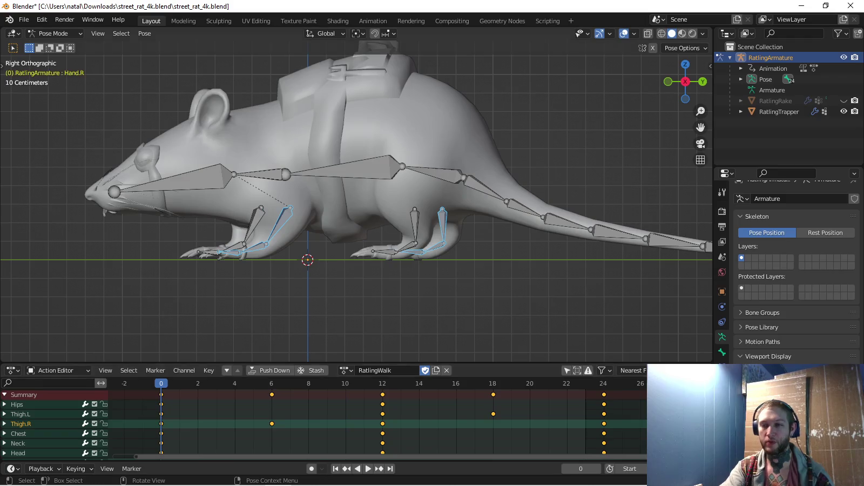
key("KP_7")
scroll(356, 208, "down", 2)
scroll(356, 208, "down", 2)
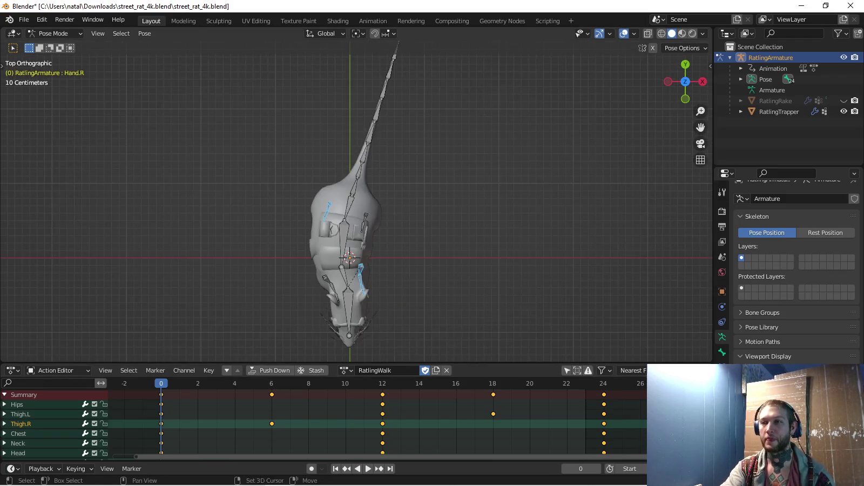
scroll(356, 208, "up", 2)
scroll(343, 357, "up", 3)
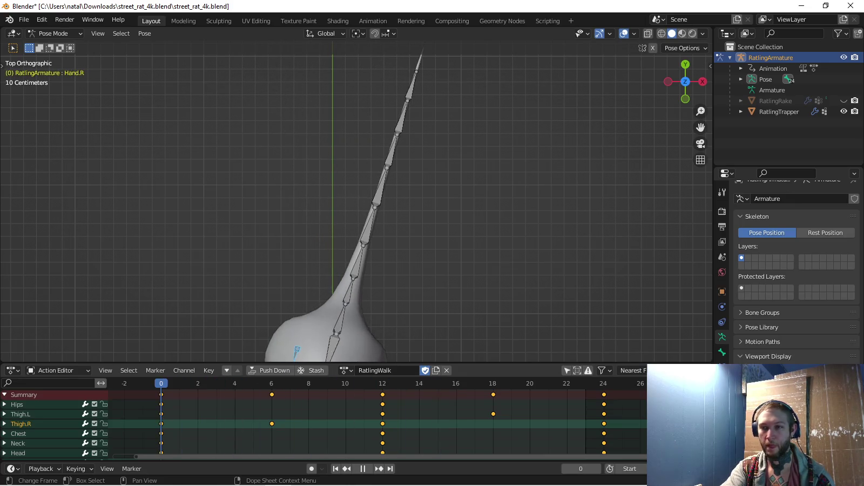
key("space")
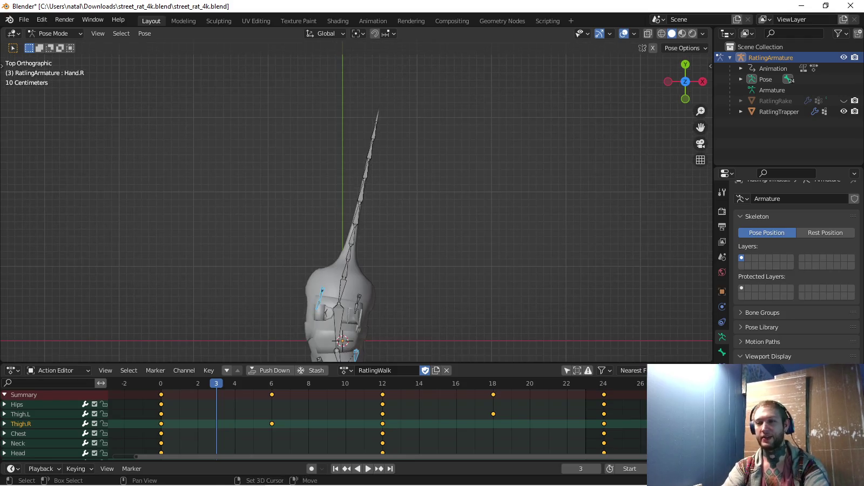
key("space")
key("Escape")
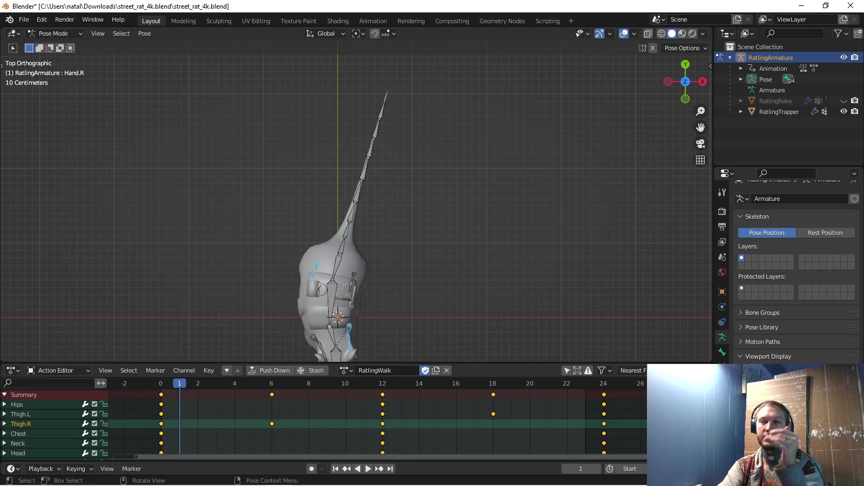
key("space")
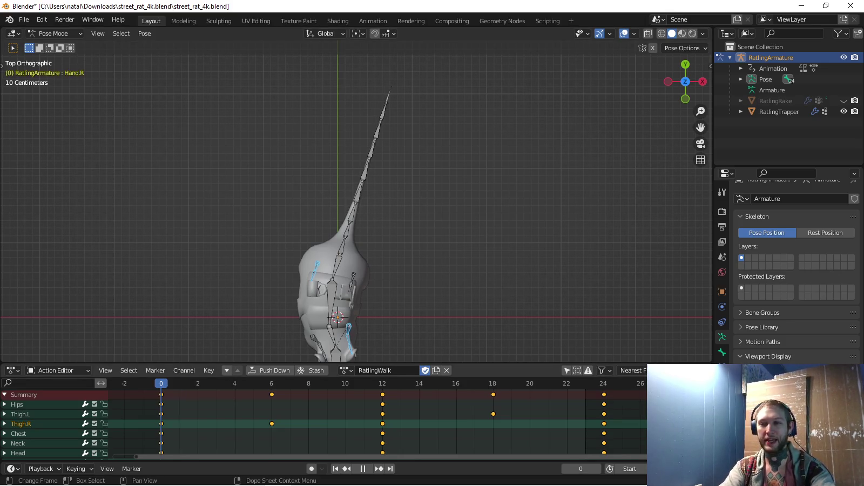
key("Escape")
scroll(356, 208, "up", 3)
Rotate tail bones Tail.002 through Tail.005 sideways, alternating direction for the S-curve
left_click(339, 249)
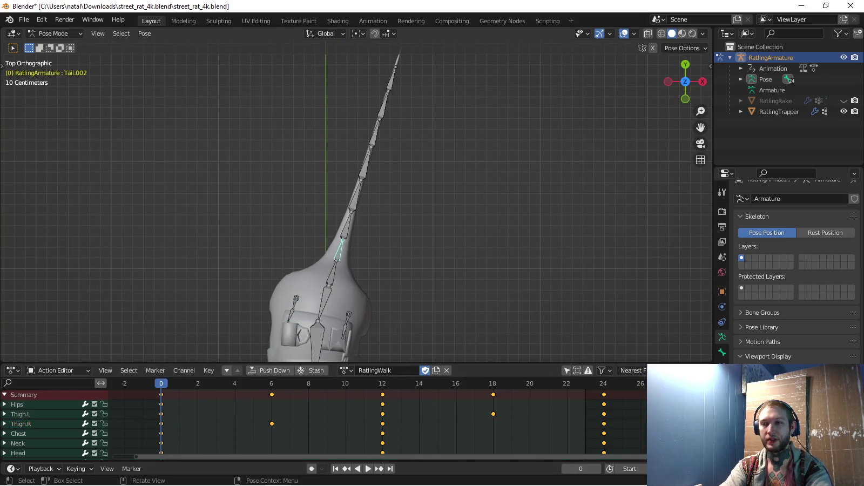
key("r")
left_click(346, 216)
left_click(348, 253)
key("r")
left_click(349, 189)
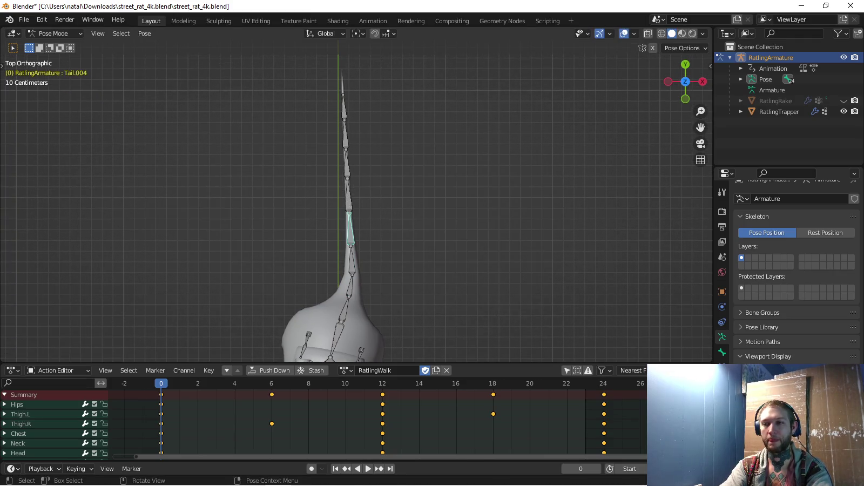
left_click(348, 227)
key("r")
left_click(315, 170)
left_click(329, 192)
key("r")
left_click(314, 199)
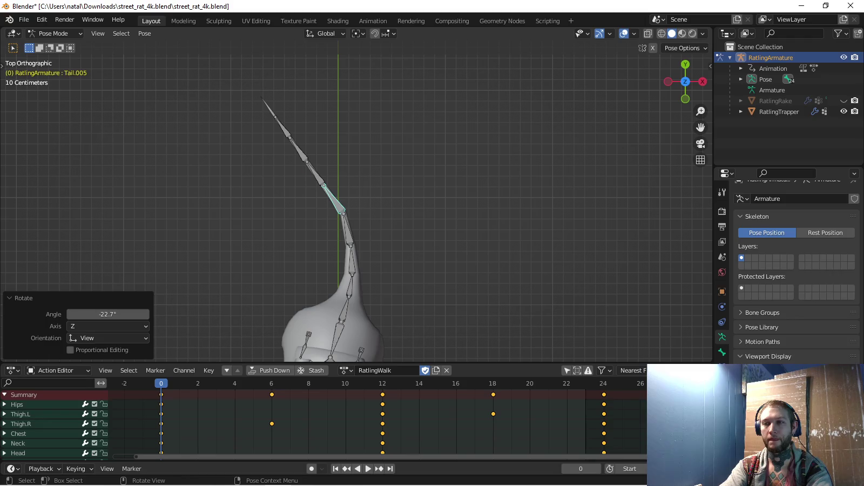
Rotate Tail.006, Tail.007 and the Tail.008 tip (34.2°) to finish the curve
left_click(312, 175)
key("r")
left_click(299, 177)
left_click(291, 154)
key("r")
left_click(304, 106)
left_click(289, 111)
key("r")
left_click(291, 103)
Select the whole tail, copy it, key its rotations at frame 0, and play from frame 24
key("c")
left_click_drag(313, 185, 351, 261)
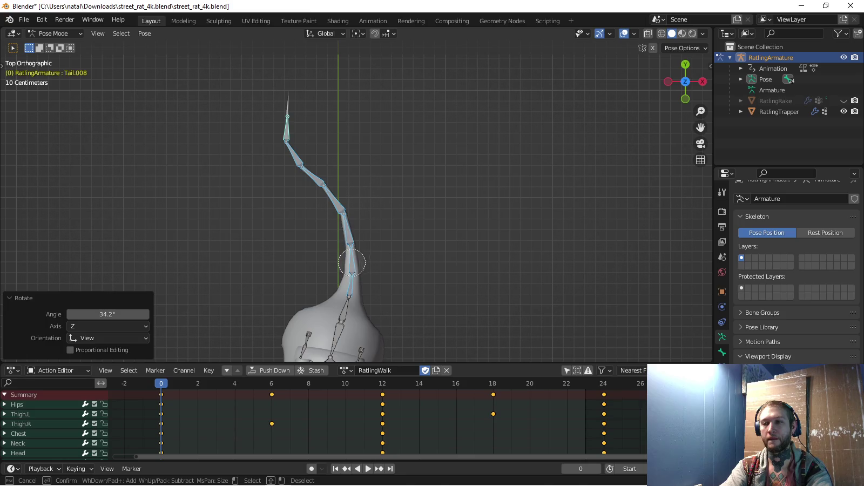
key("Escape")
key("ctrl+c")
key("i")
key("shift+Right")
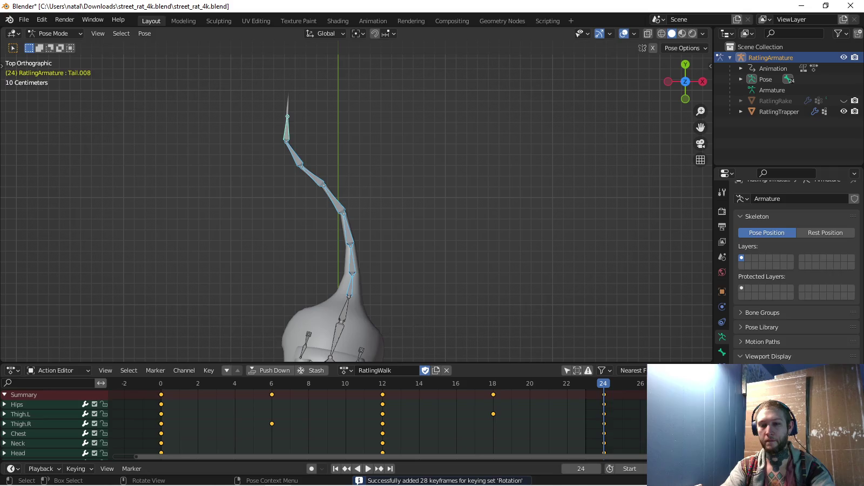
key("space")
key("KP_3")
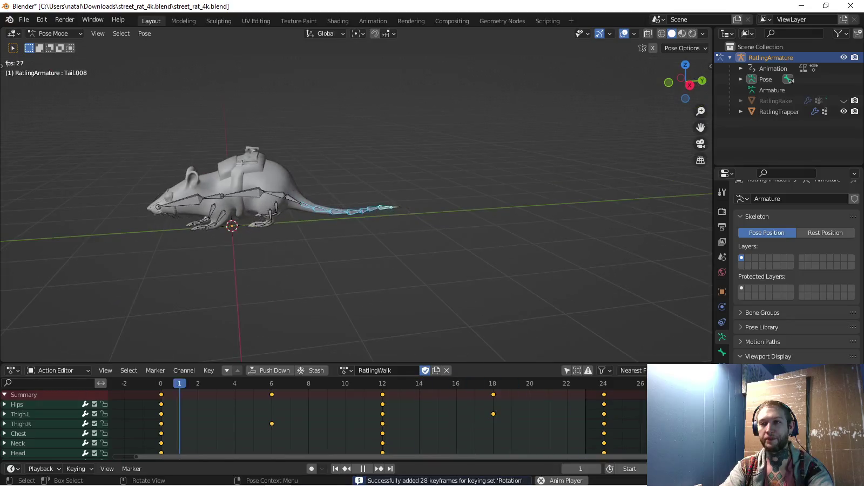
Orbit around the rat from behind, the side and above while the walk cycle plays
middle_click_drag(356, 216, 378, 178)
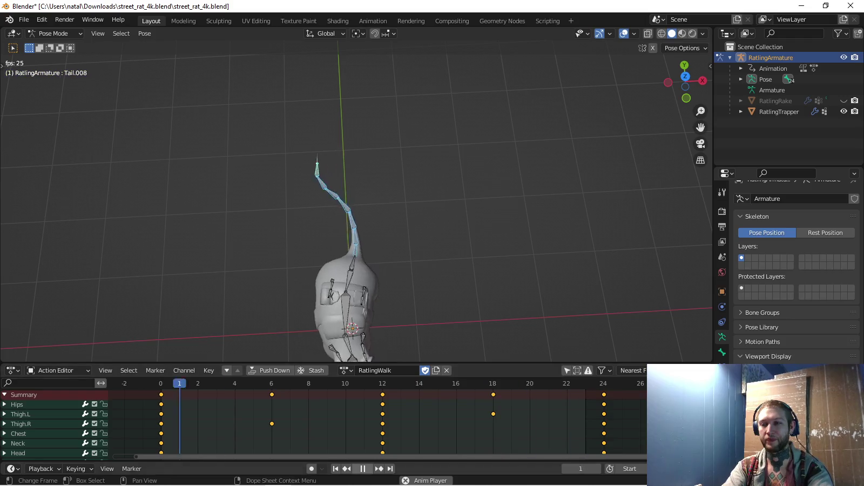
key("space")
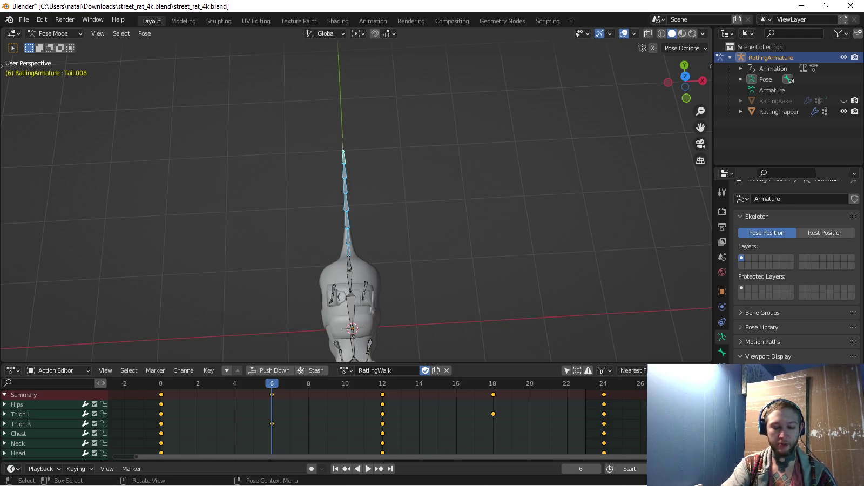
key("space")
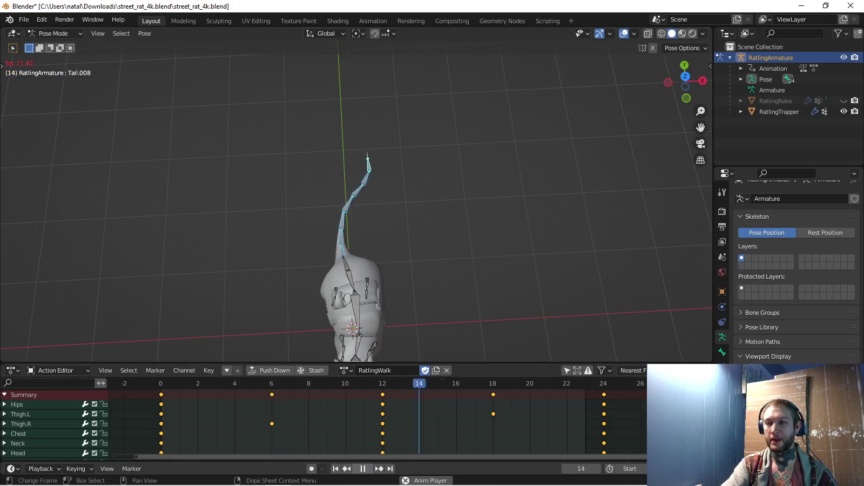
key("KP_3")
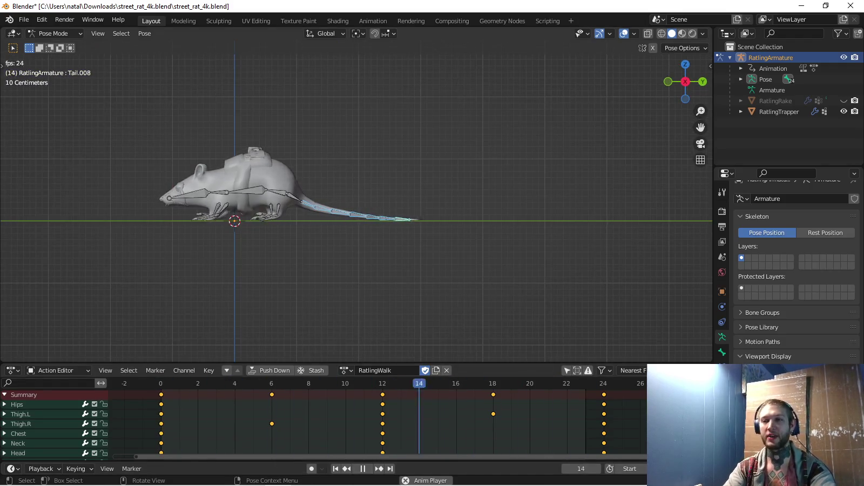
mouse_move(356, 216)
middle_mouse_down()
mouse_move(388, 206)
mouse_move(378, 248)
middle_mouse_up()
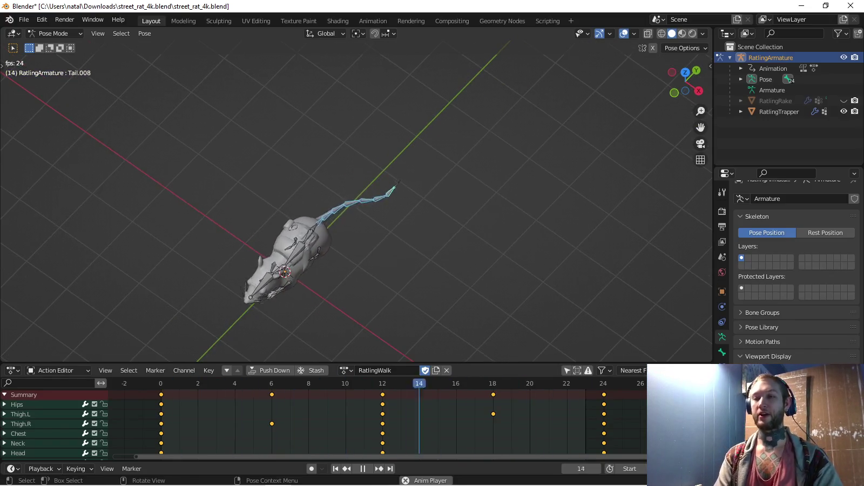
mouse_move(378, 249)
middle_mouse_down()
mouse_move(367, 205)
mouse_move(378, 208)
mouse_move(381, 192)
middle_mouse_up()
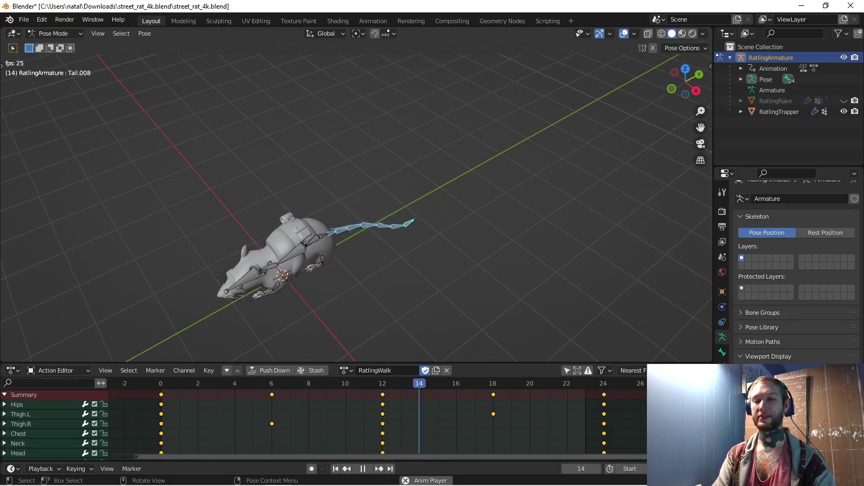
key("space")
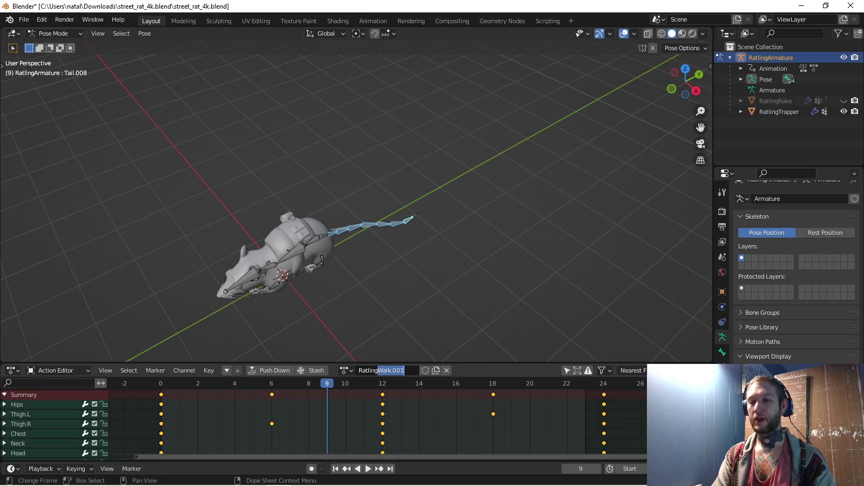
Confirm the RatlingRun name, frame the rat in right side view, and return to frame 0
key("Return")
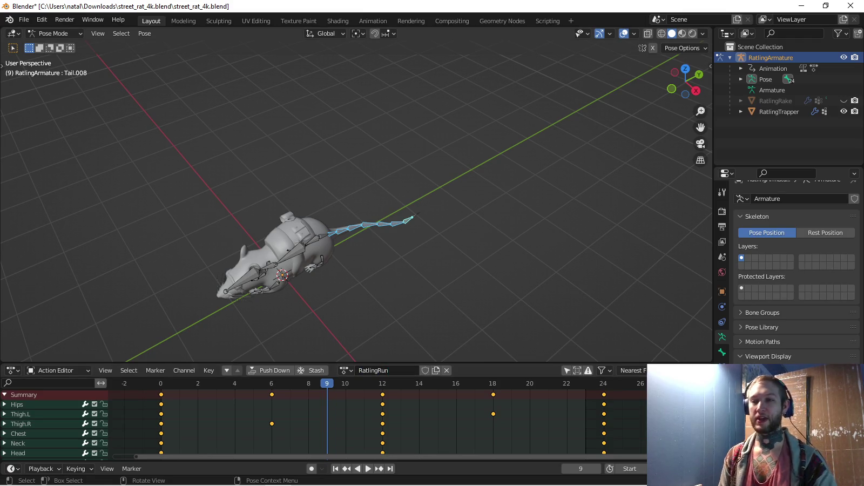
key("KP_3")
scroll(356, 208, "up", 3)
middle_click_drag(243, 216, 383, 216, "shift")
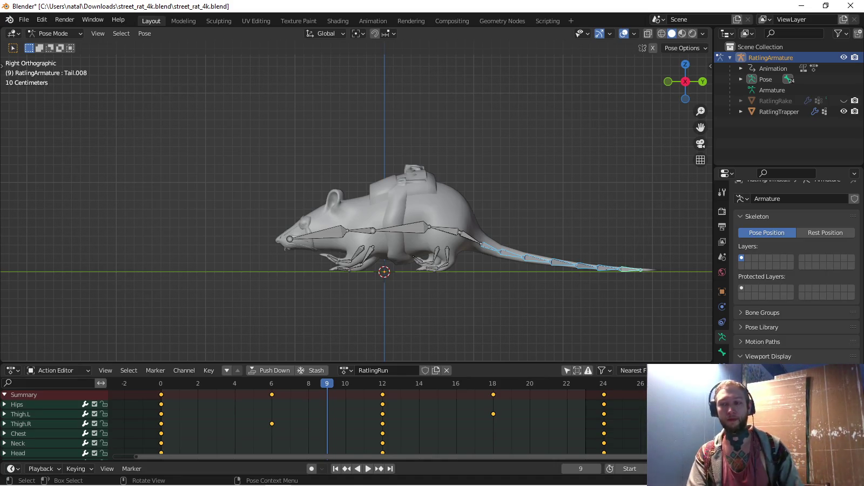
key("shift+Left")
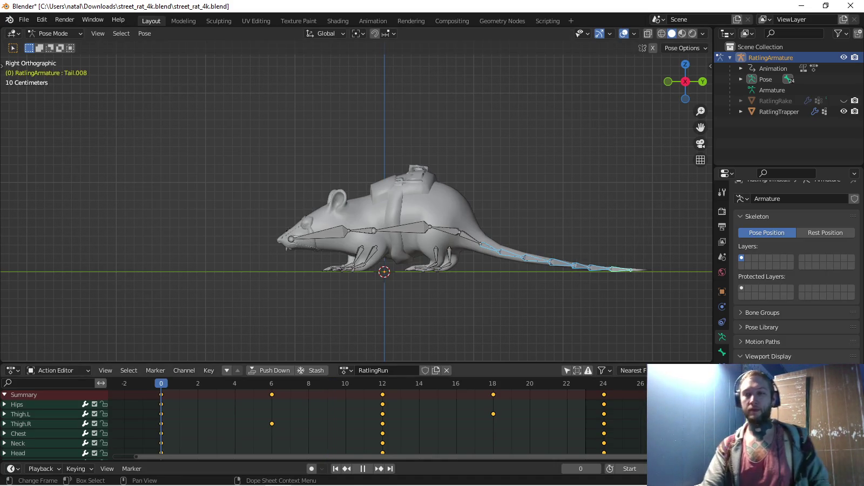
From the right side view, rotate the Hips bone upward in two passes
key("space")
key("Escape")
middle_click_drag(357, 216, 410, 205)
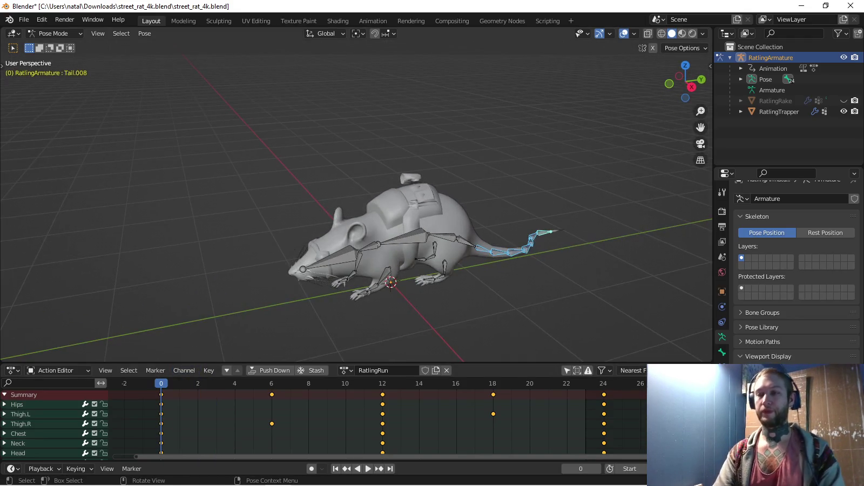
key("KP_3")
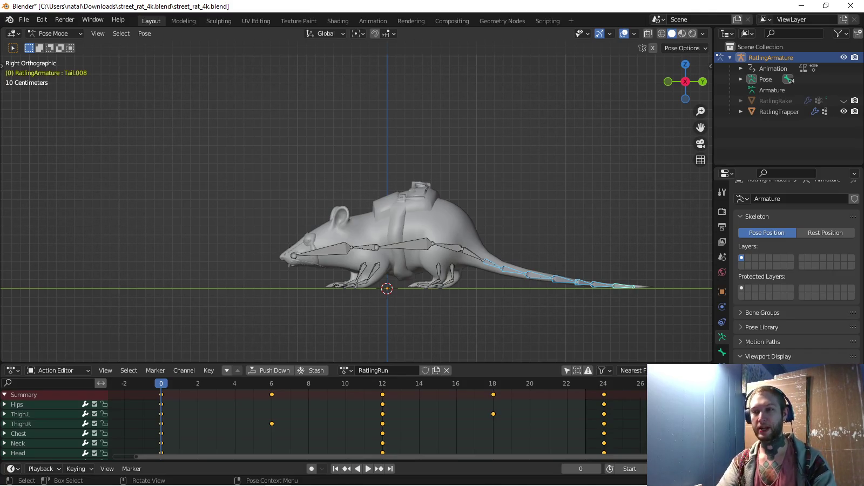
left_click(447, 247)
key("r")
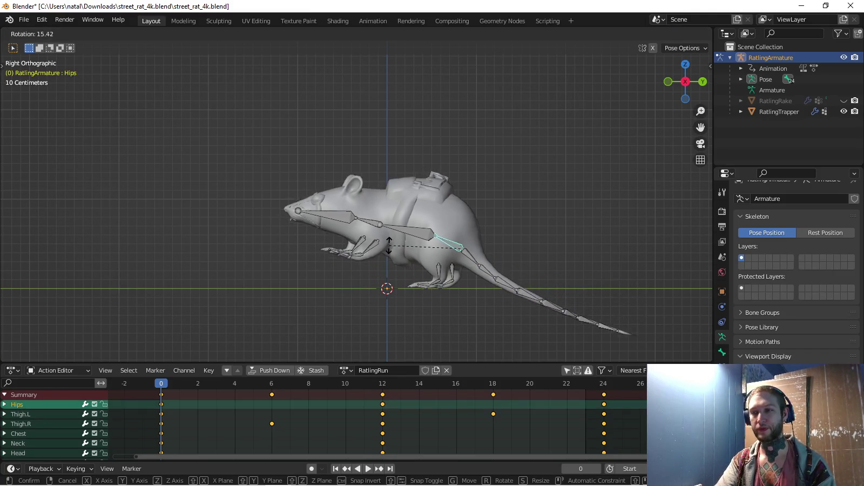
left_click(390, 239)
scroll(390, 239, "up", 1)
scroll(390, 238, "up", 1)
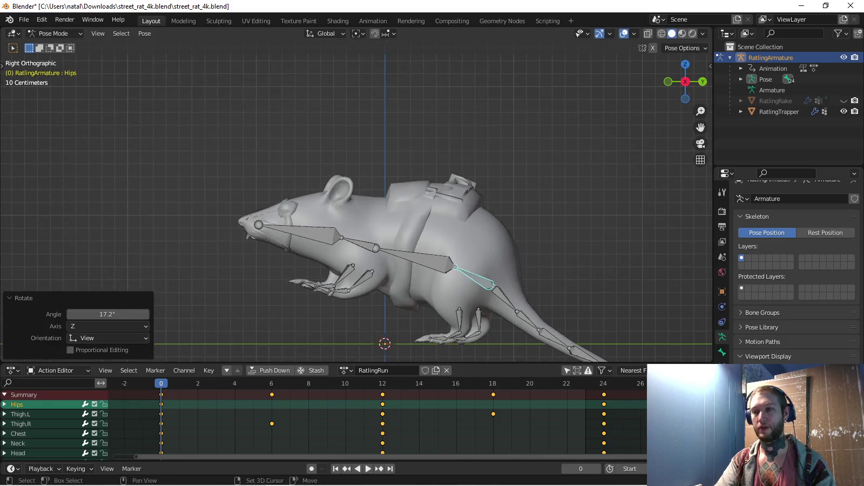
middle_click_drag(390, 239, 380, 221, "shift")
key("r")
left_click(372, 216)
Rotate the Neck bone downward and adjust the Head bone's rotation
left_click(355, 206)
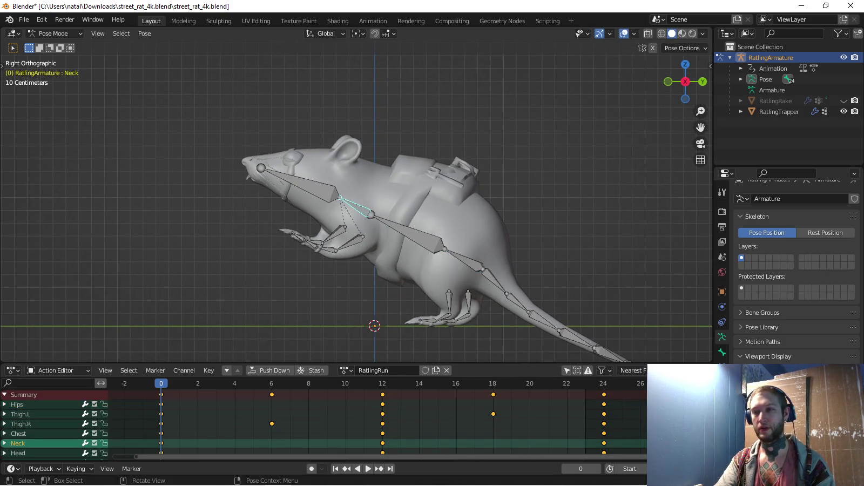
key("r")
left_click(306, 208)
left_click(298, 200)
key("r")
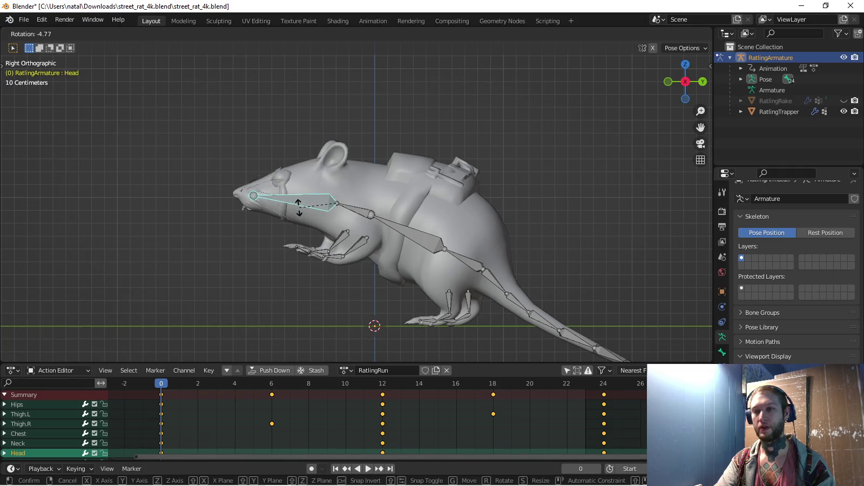
left_click(298, 207)
middle_click_drag(299, 207, 290, 187, "shift")
Select the Neck, Chest and Hips bones and key their rotations at frame 0
left_click(344, 189, "shift")
left_click(400, 211, "shift")
left_click(453, 238, "shift")
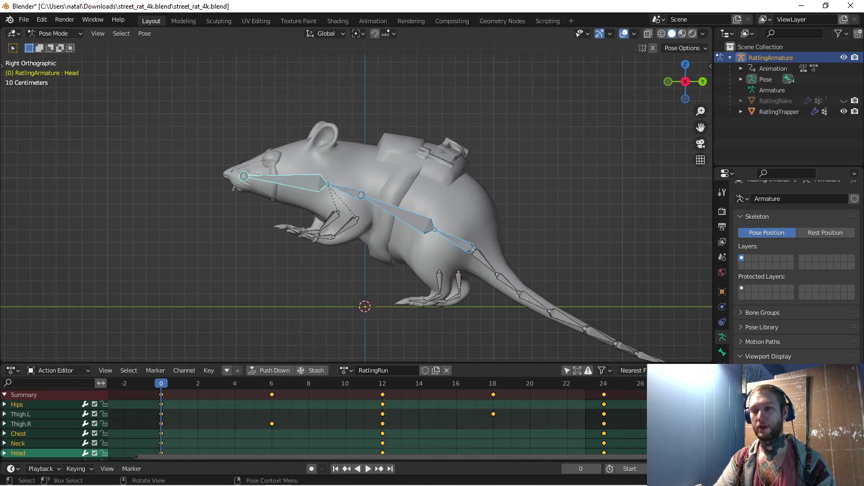
key("i")
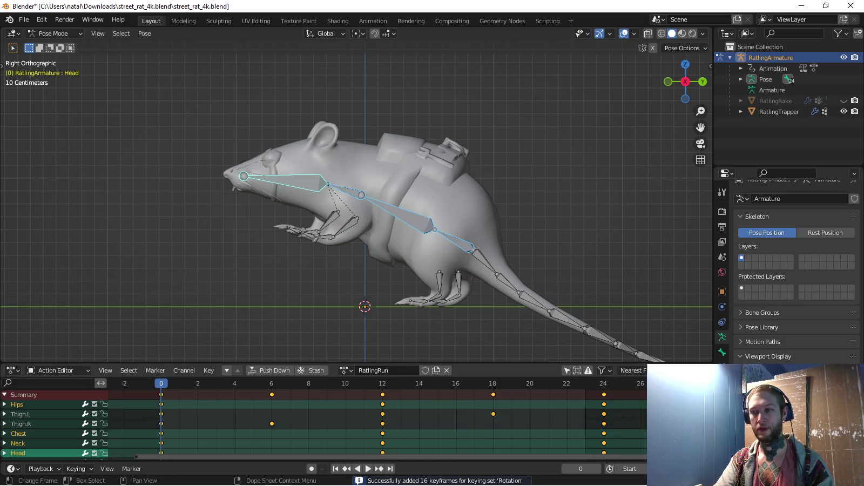
Key the rearing pose mirrored at frame 12 and unchanged at frame 24, then play
key("ctrl+c")
key("Up")
key("ctrl+shift+v")
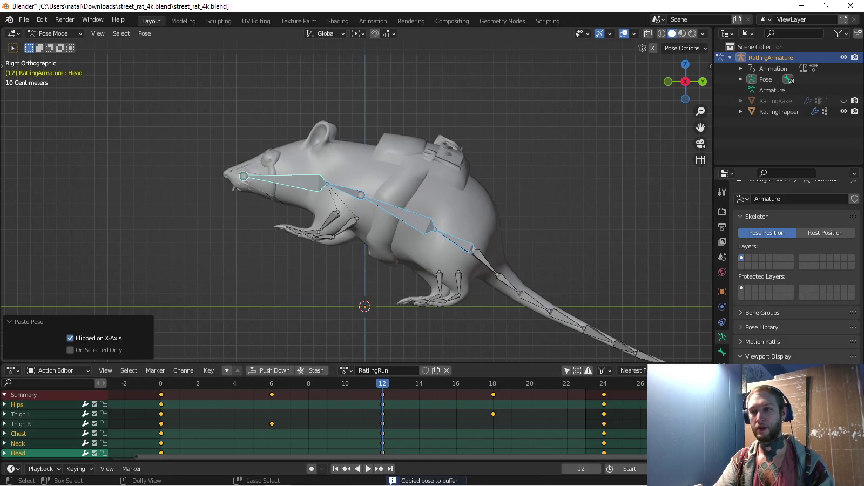
key("i")
key("Up")
key("ctrl+v")
key("i")
key("space")
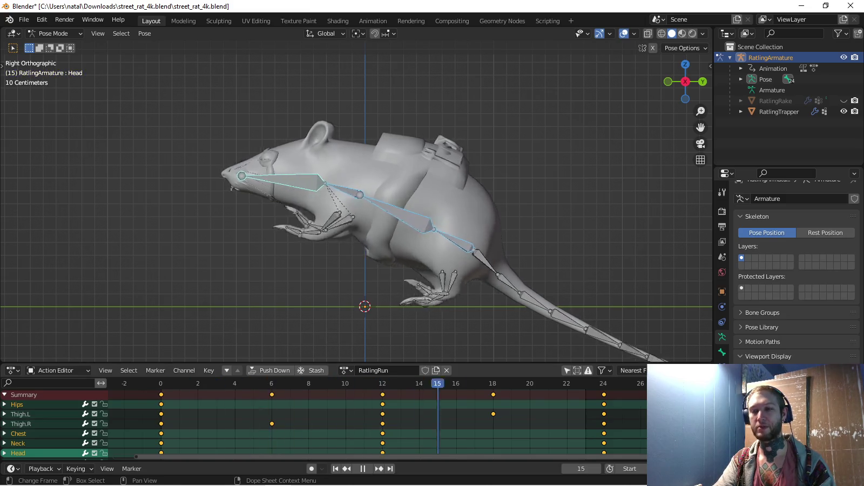
key("space")
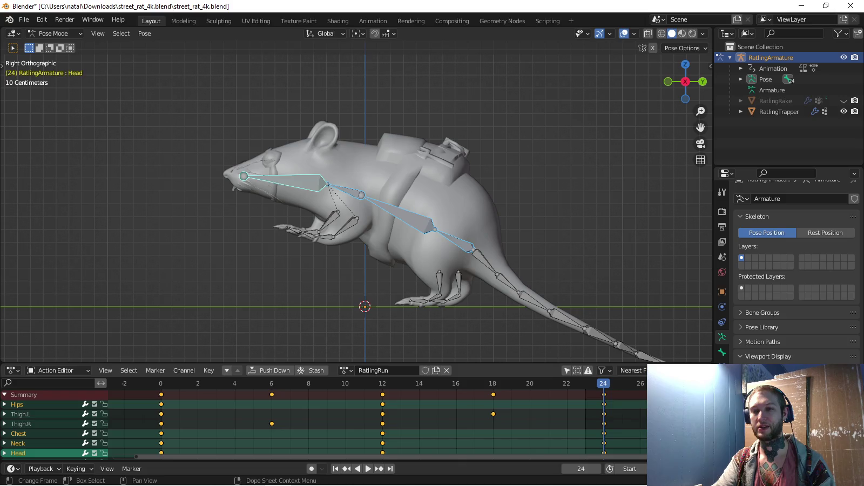
left_click_drag(161, 383, 640, 384)
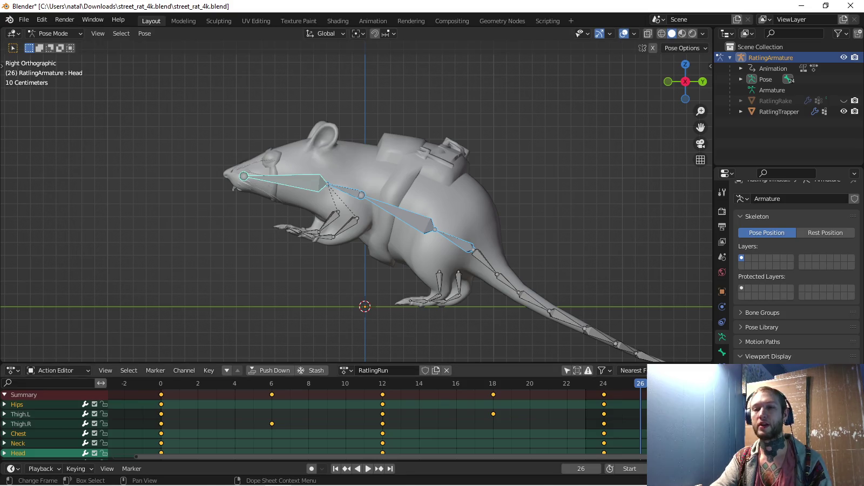
key("space")
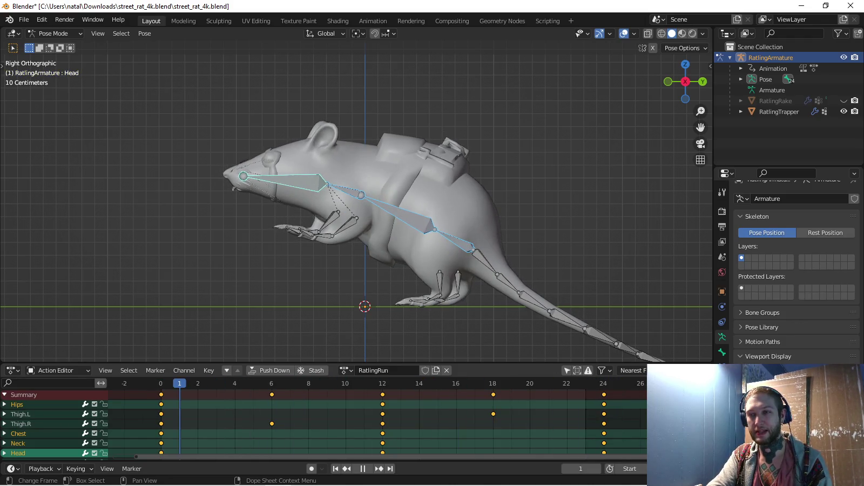
key("space")
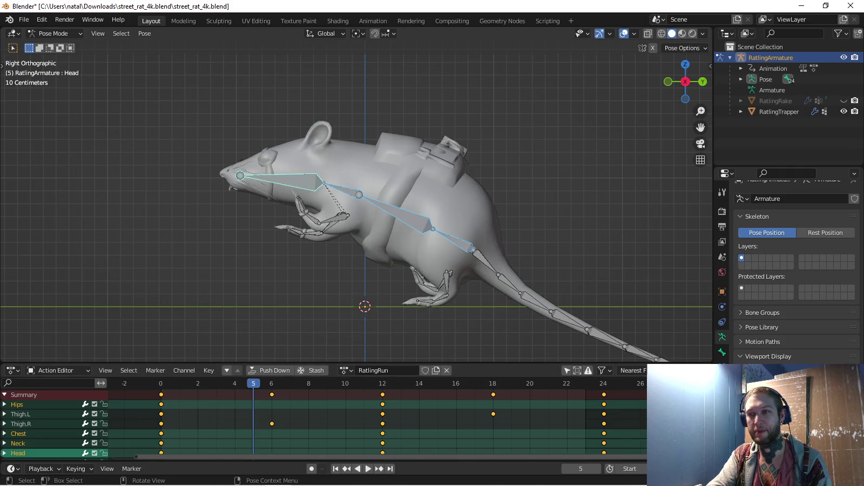
key("space")
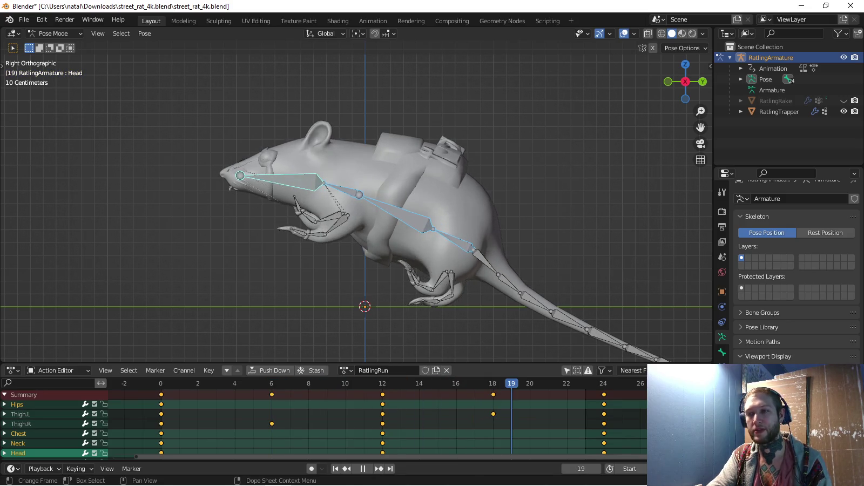
key("space")
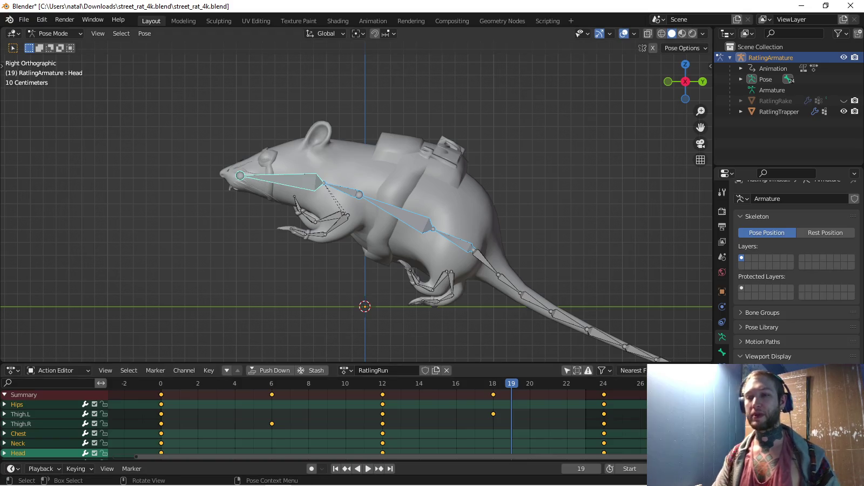
key("space")
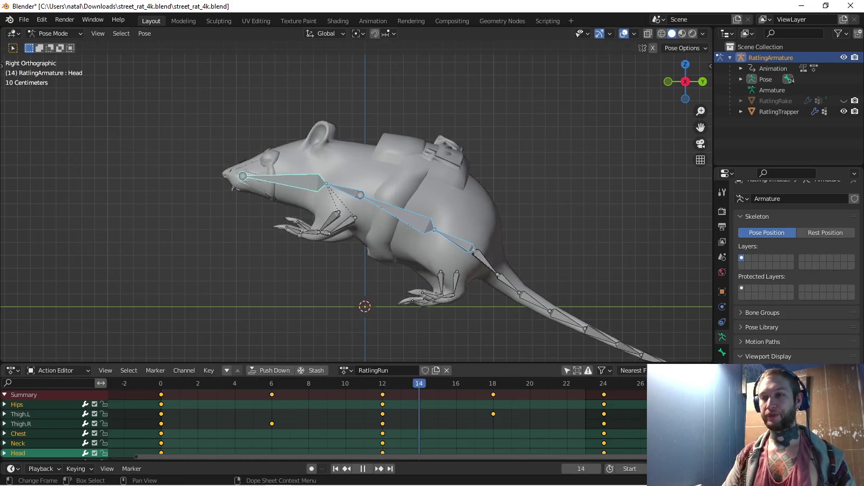
Stop on frame 12, check the pose from top view without moving it, then return to right view
key("space")
key("KP_7")
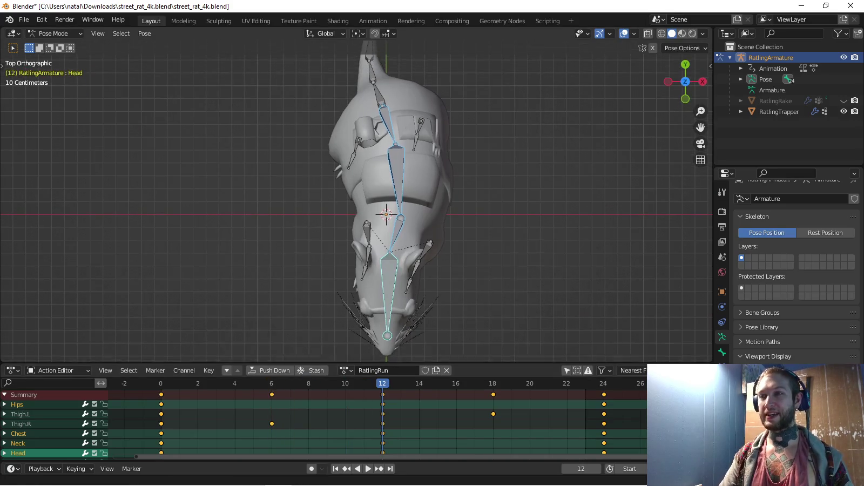
key("g")
key("Escape")
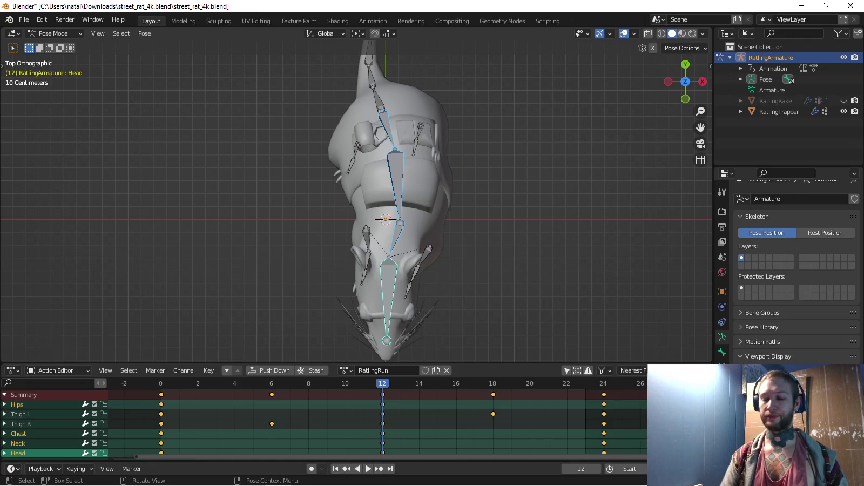
key("KP_3")
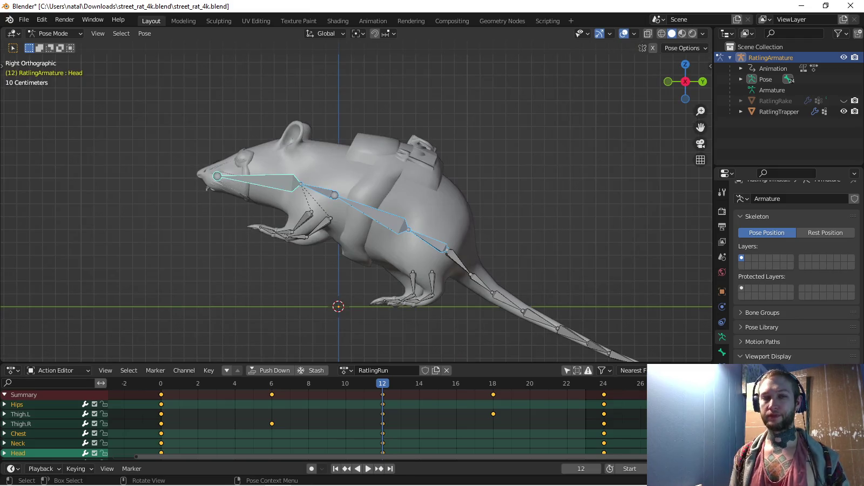
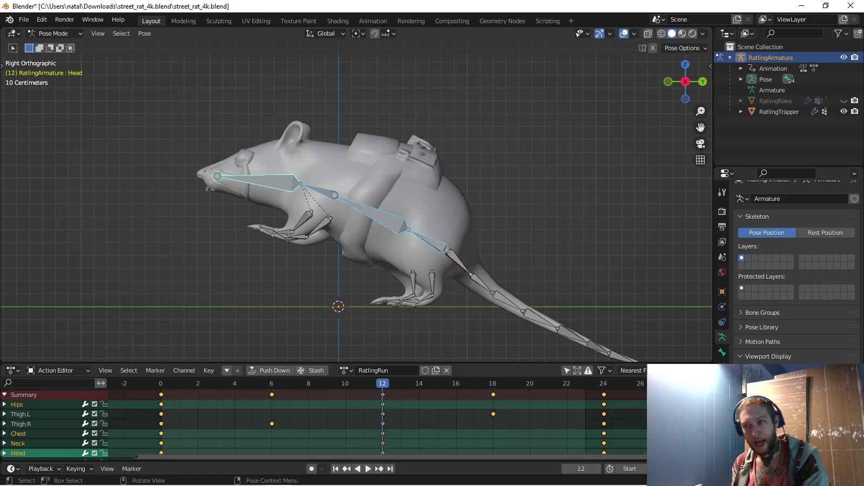
Play the RatlingRun cycle once from the top view, then switch to the side view
key("KP_7")
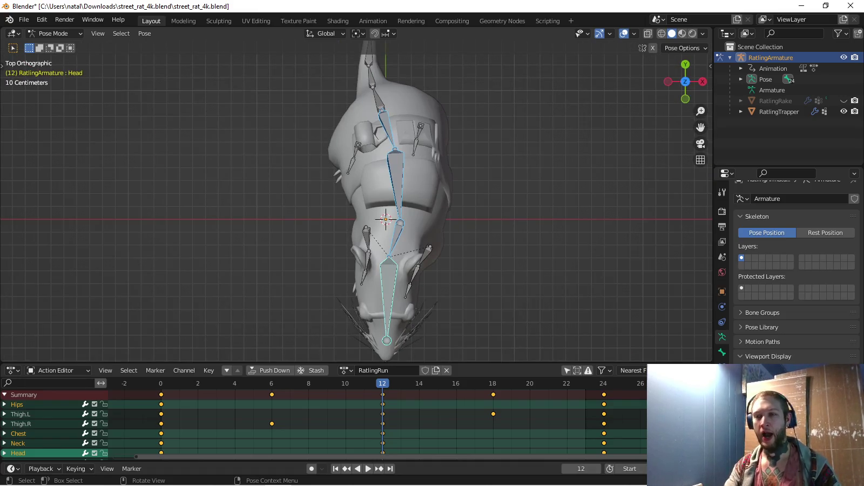
key("space")
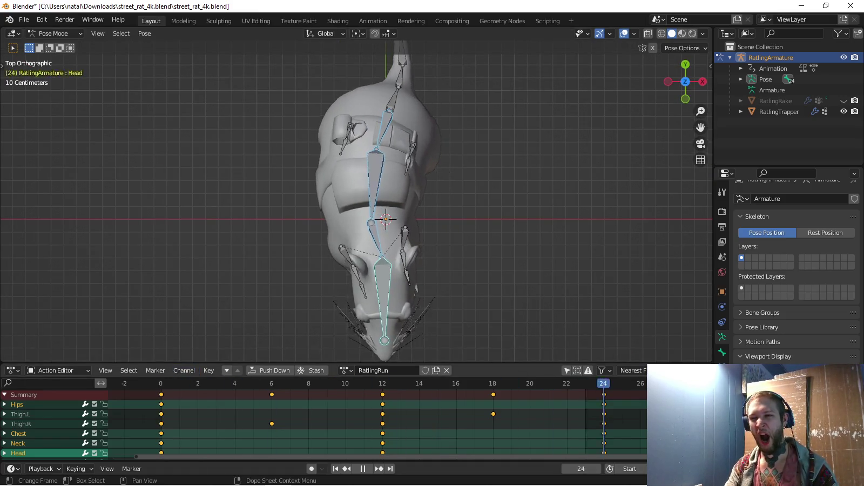
key("space")
key("KP_3")
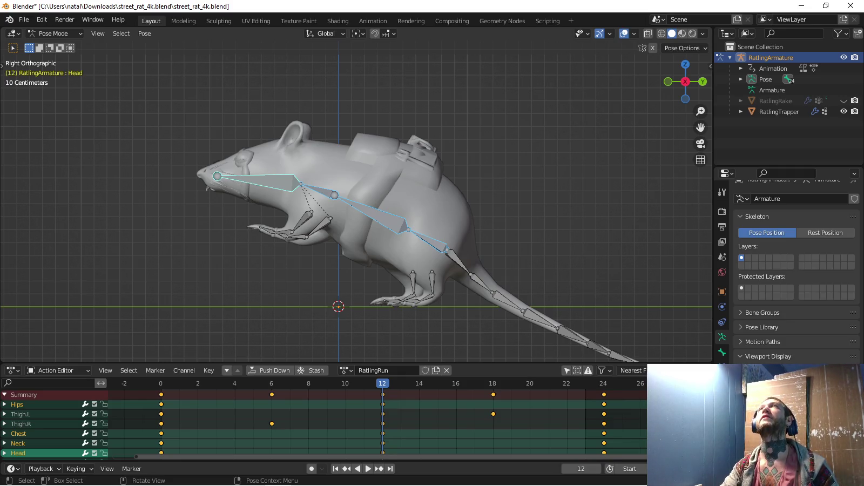
Zoom the side view, replay the cycle stopping at frame 6, and return to top view
scroll(433, 243, "up", 2)
scroll(432, 243, "up", 1)
scroll(432, 243, "down", 5)
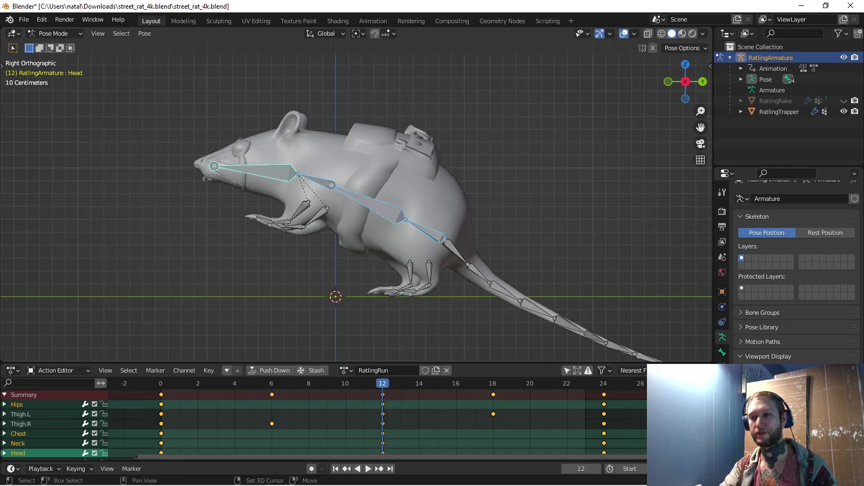
scroll(432, 243, "up", 3)
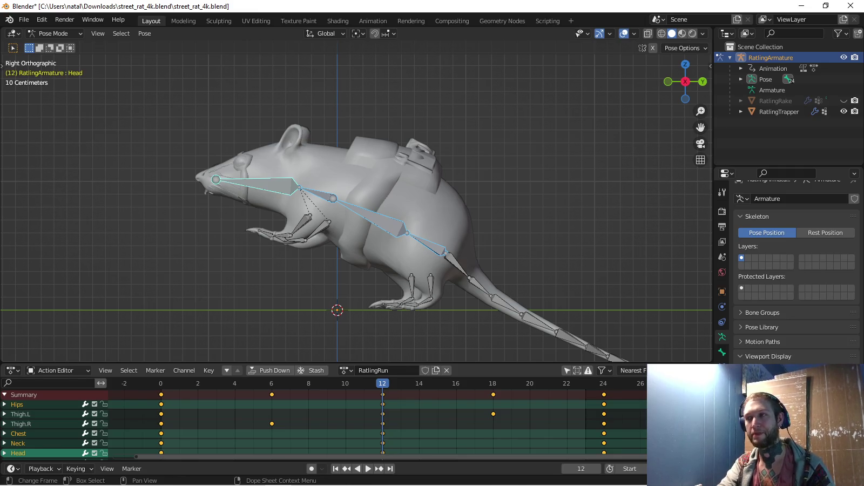
key("space")
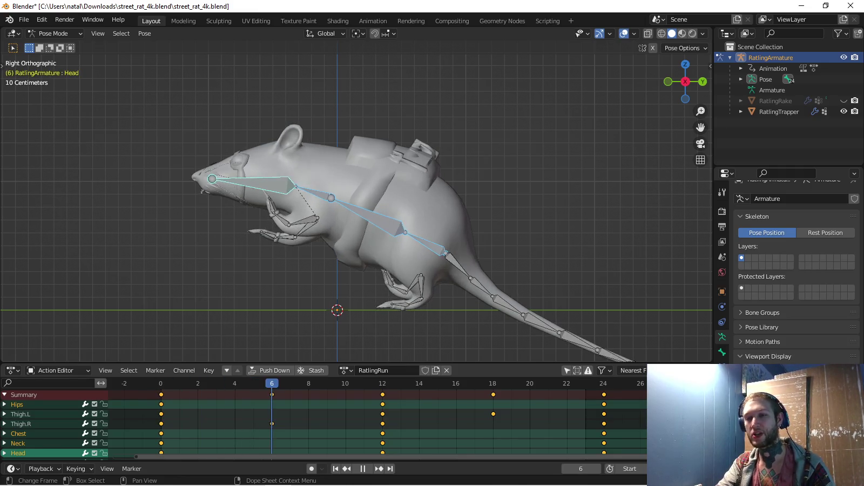
key("space")
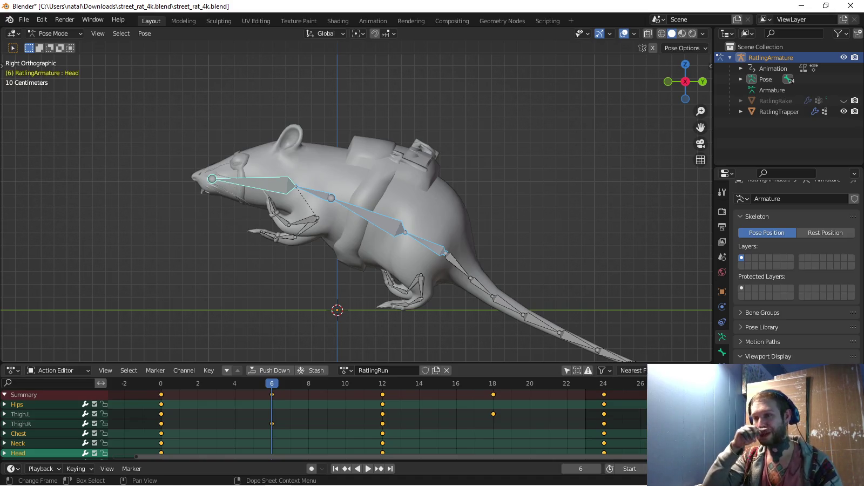
key("KP_7")
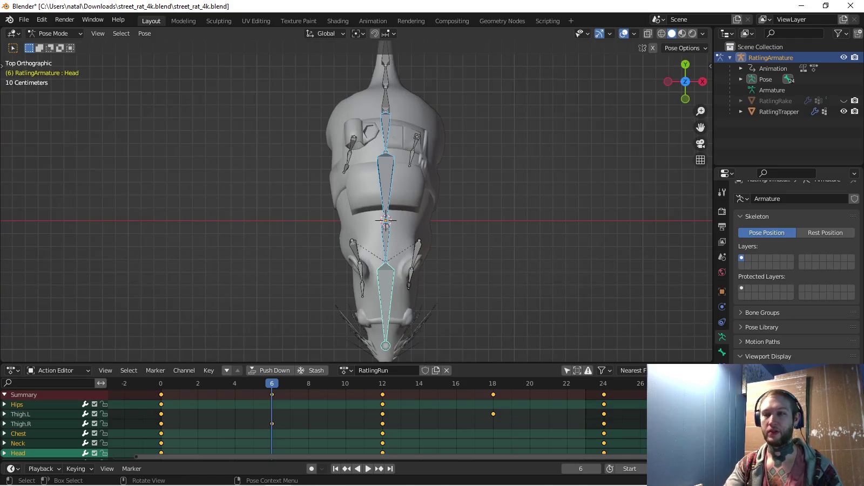
At frame 0, shift the Hips bone along the X axis
key("shift+Left")
key("space")
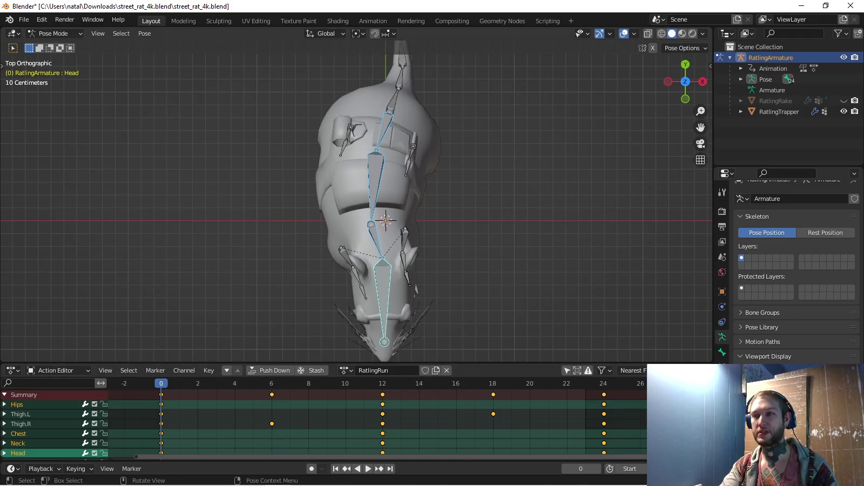
left_click(383, 131)
key("g")
key("x")
key("Return")
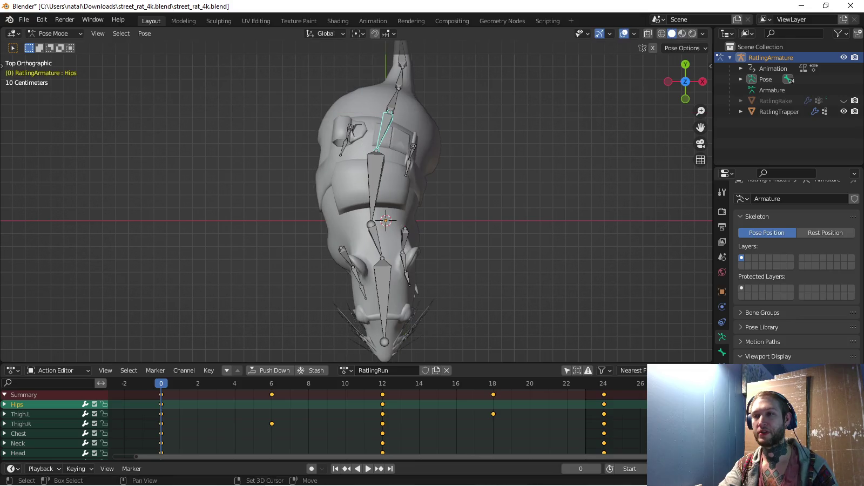
Shift both thigh bones along X, undoing a trial rotation
left_click(20, 424)
left_click(20, 415)
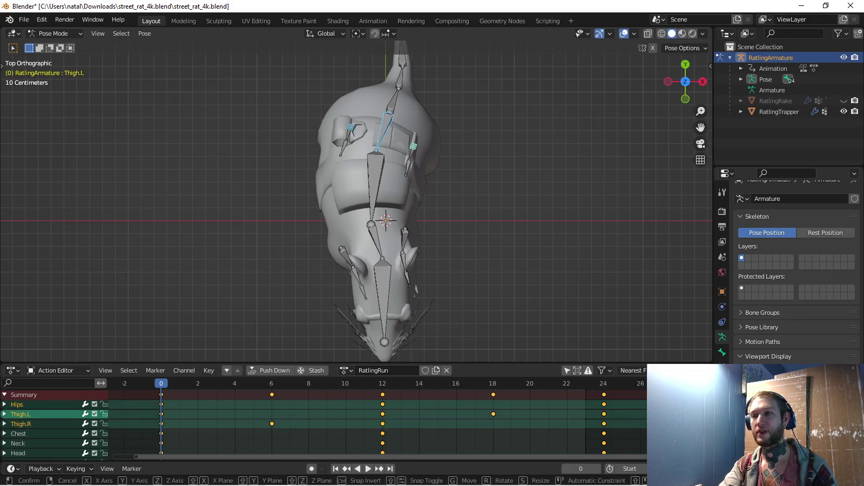
key("g")
key("x")
key("Return")
key("r")
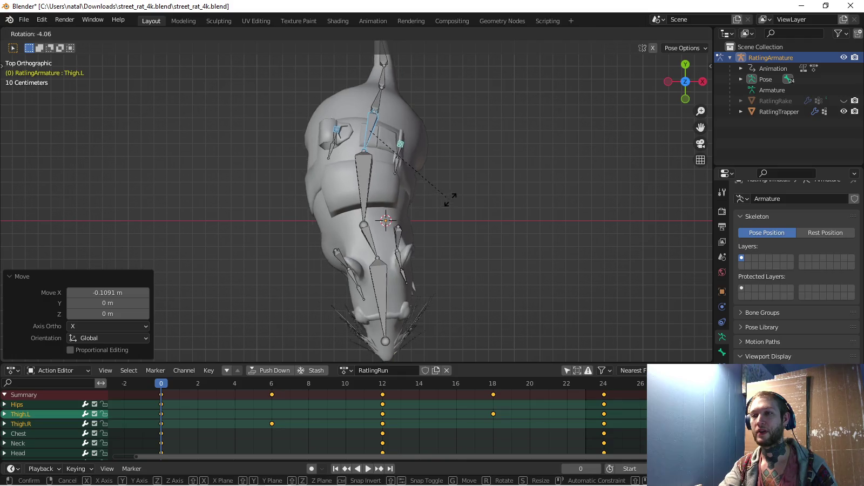
key("Return")
key("ctrl+z")
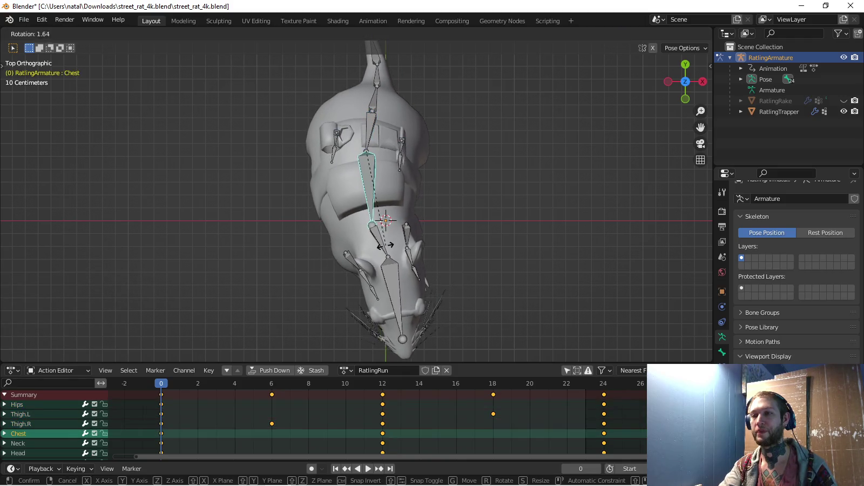
key("ctrl+z")
Rotate the Neck bone, then rotate the Head bone to -18.6°
left_click(368, 240)
key("r")
key("Return")
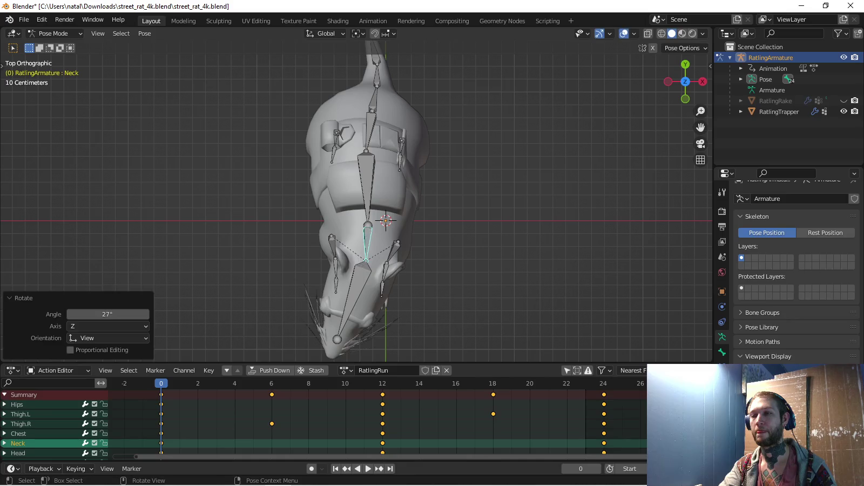
left_click(363, 313)
key("r")
key("Return")
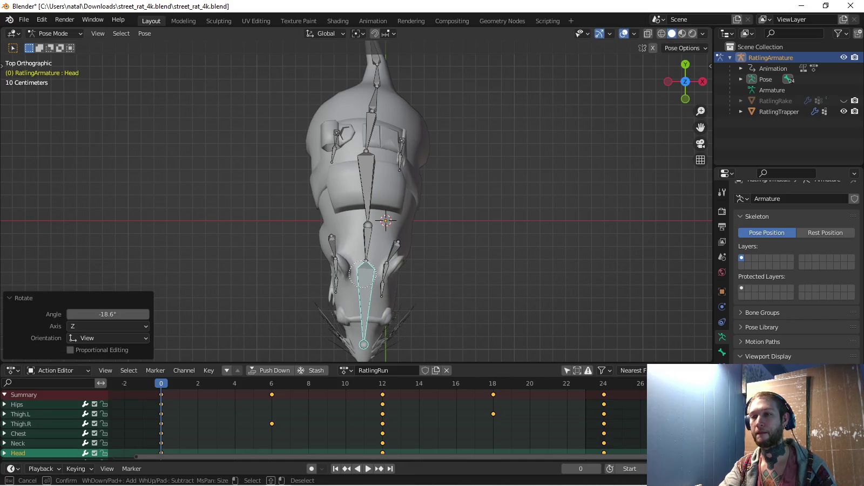
Select the spine chain with the Head and add Thigh.R from an angled view
key("shift+bracketleft")
key("shift+bracketleft")
key("shift+bracketleft")
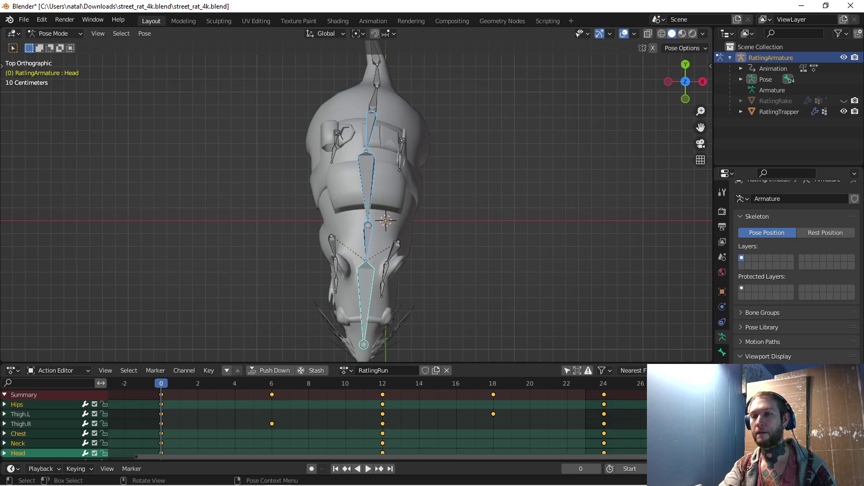
middle_click_drag(378, 216, 346, 179)
left_click(358, 185, "shift")
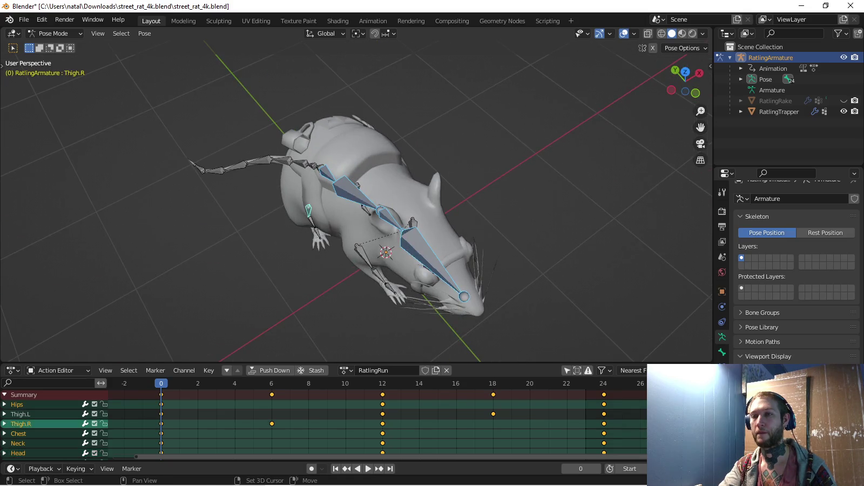
Key the bones' rotation at frame 0, then reselect both thighs and review keying sets
left_click(308, 209, "shift")
key("i")
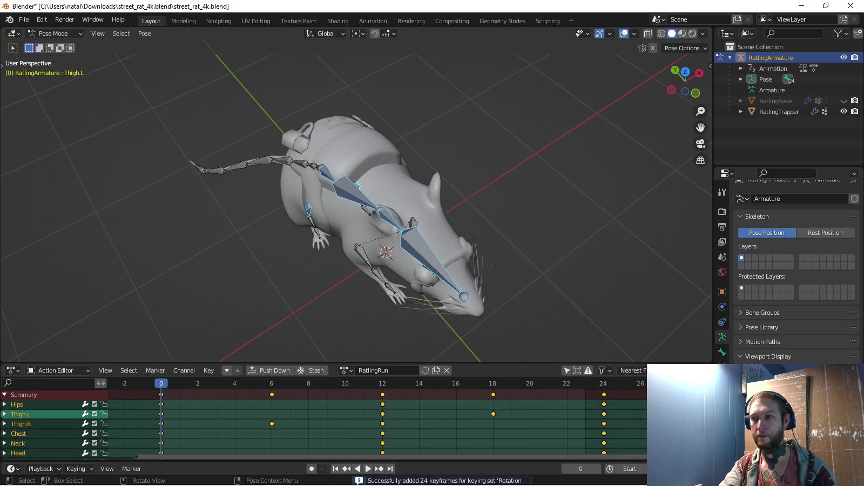
key("alt+a")
middle_click_drag(346, 243, 324, 190)
left_click(294, 245)
left_click(332, 218, "shift")
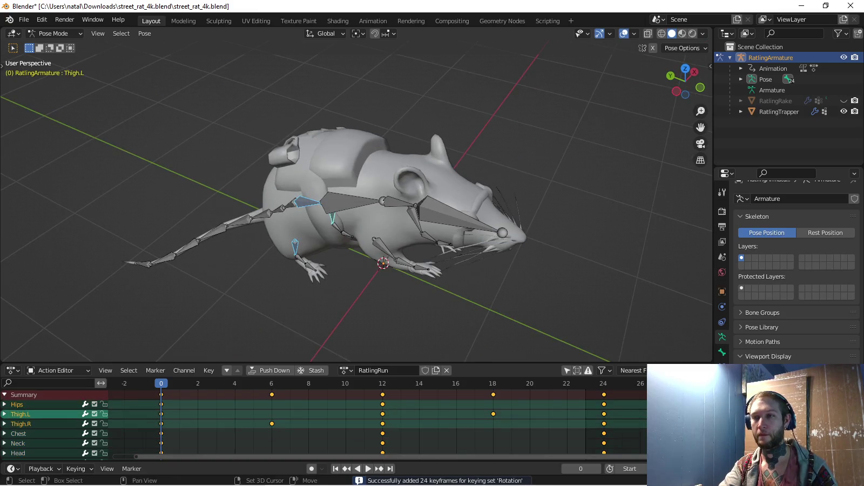
left_click(76, 469)
left_click(76, 411)
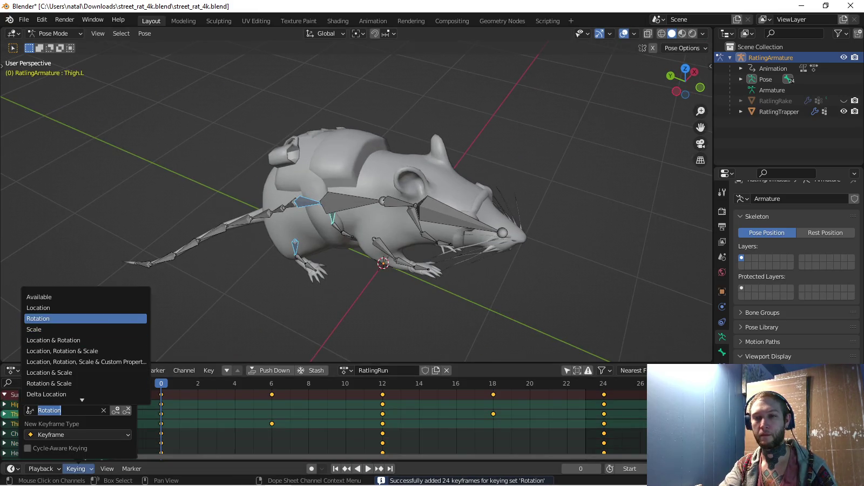
Key thigh location at frame 0, copy it to frame 24 and mirrored to frame 12
key("KP_3")
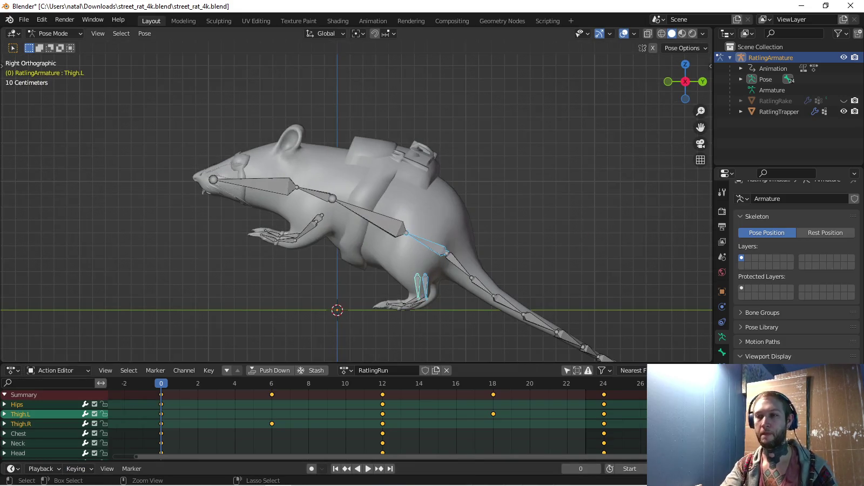
key("i")
key("ctrl+c")
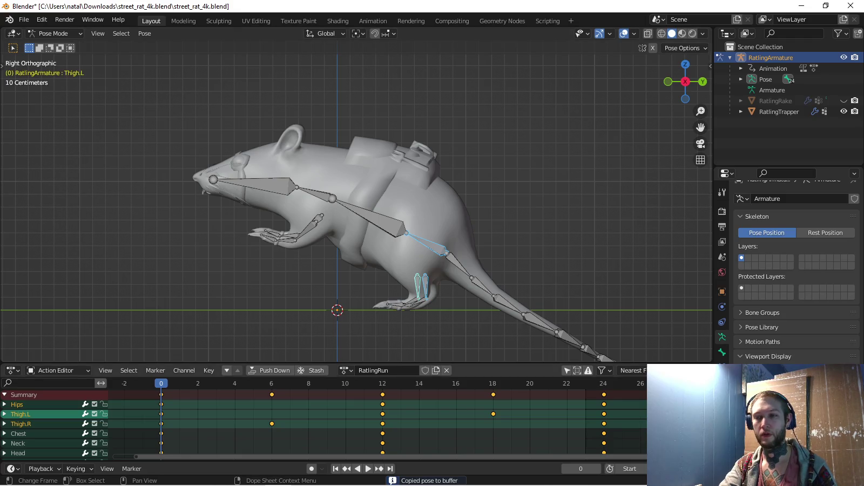
key("space")
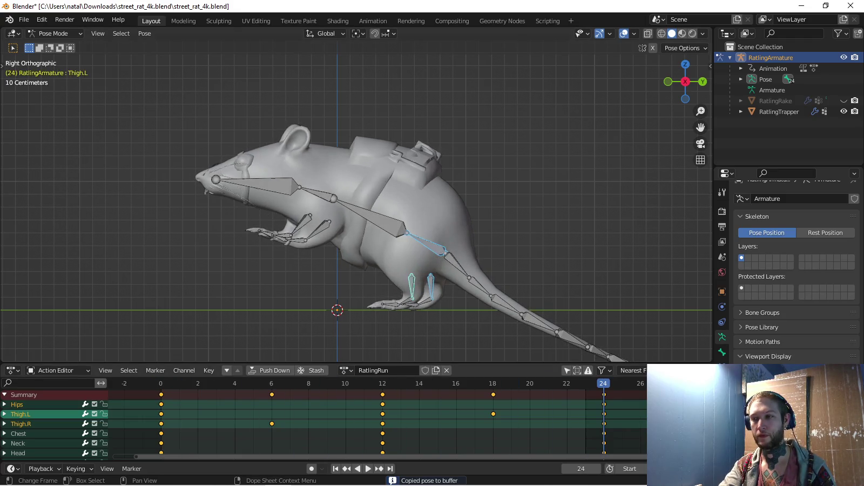
key("ctrl+v")
key("i")
key("Down")
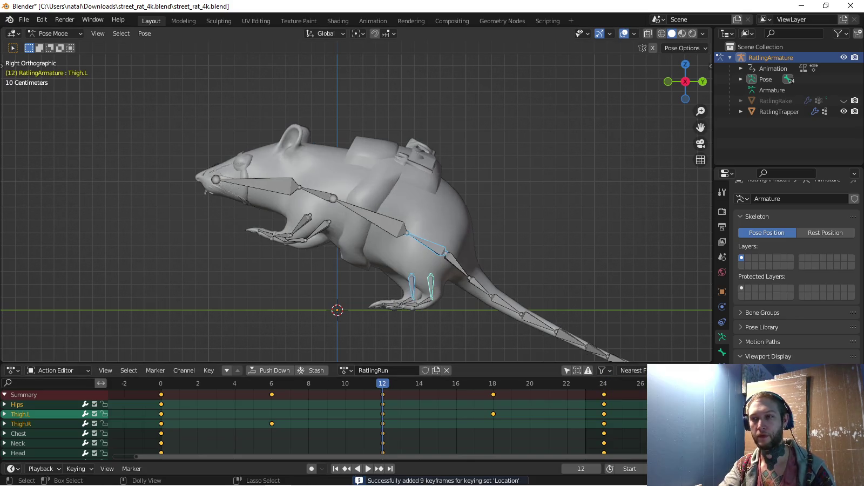
key("ctrl+shift+v")
key("i")
In top view, make Rotation the active keying set and return to frame 0
key("KP_7")
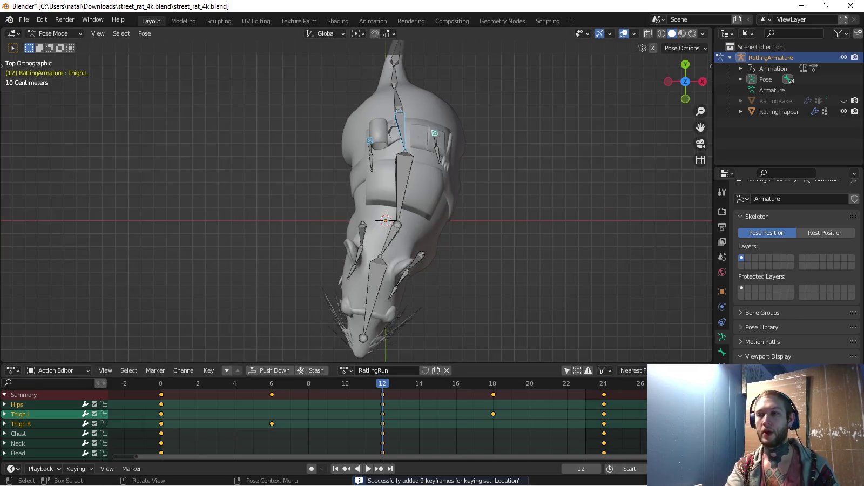
key("ctrl+KP_6")
key("ctrl+KP_8")
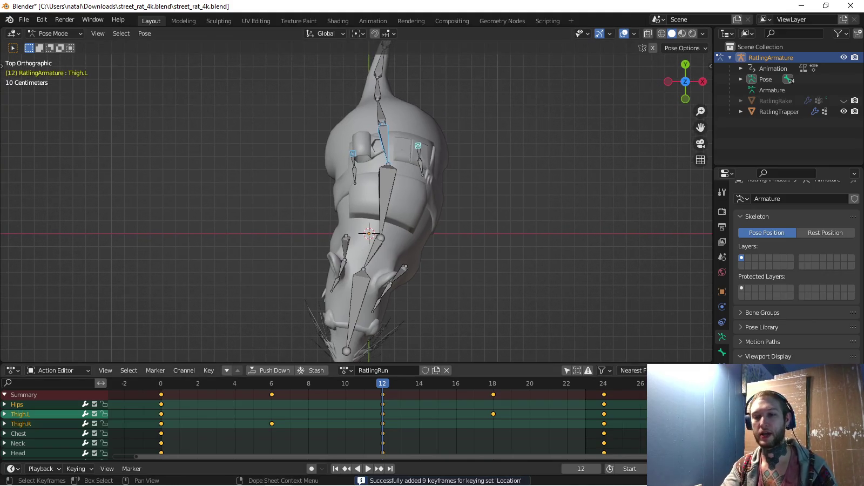
left_click(77, 468)
left_click(54, 410)
left_click(57, 317)
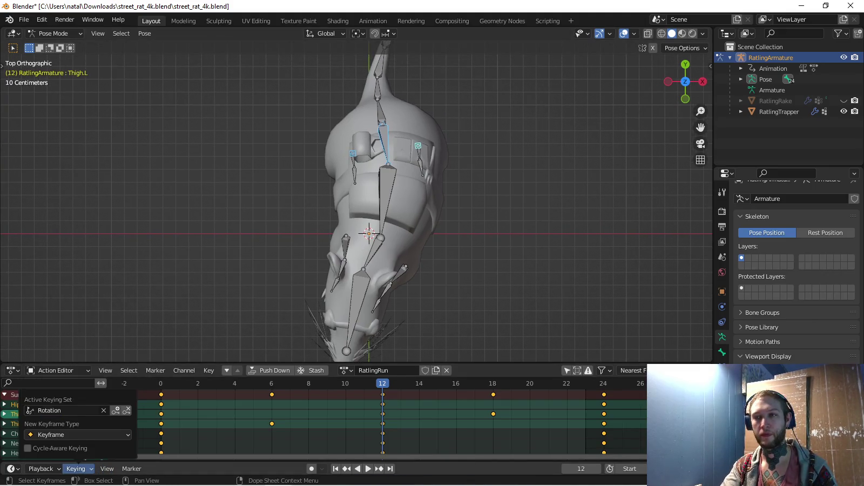
key("shift+Left")
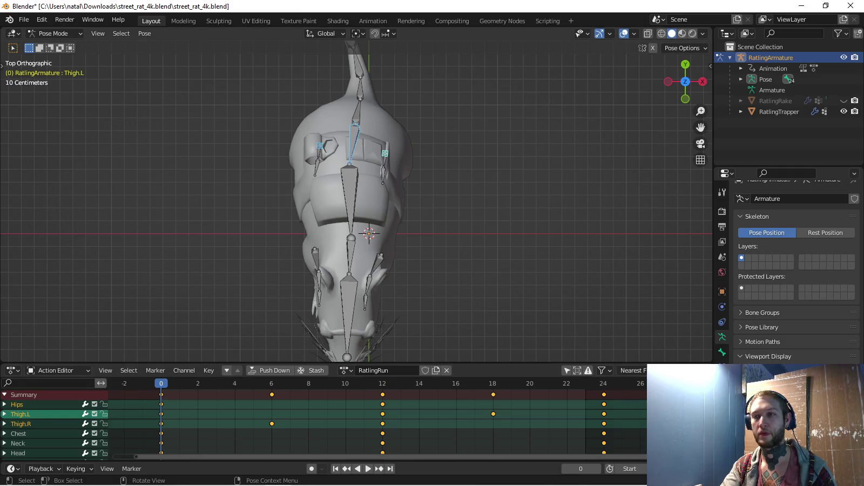
Copy the Chest, Neck and Head pose to frame 24 and mirrored to frame 12, keyed
left_click(350, 205)
left_click(350, 259, "shift")
left_click(349, 318, "shift")
key("ctrl+c")
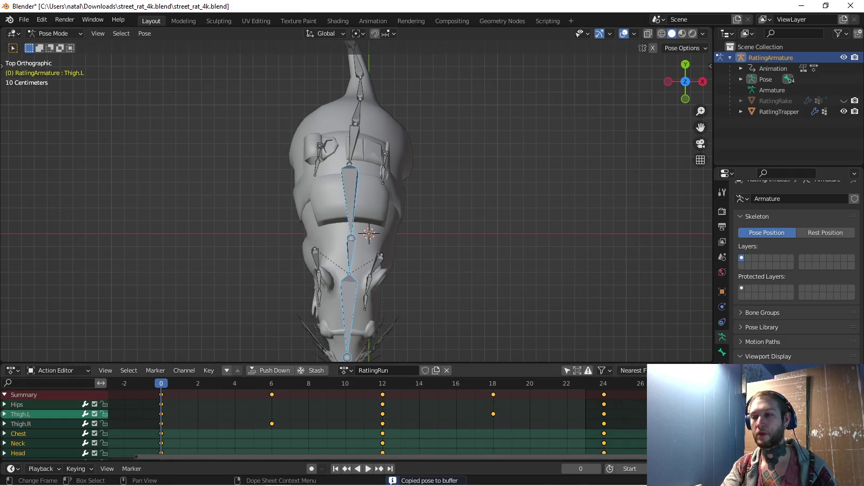
key("shift+Right")
key("ctrl+v")
key("i")
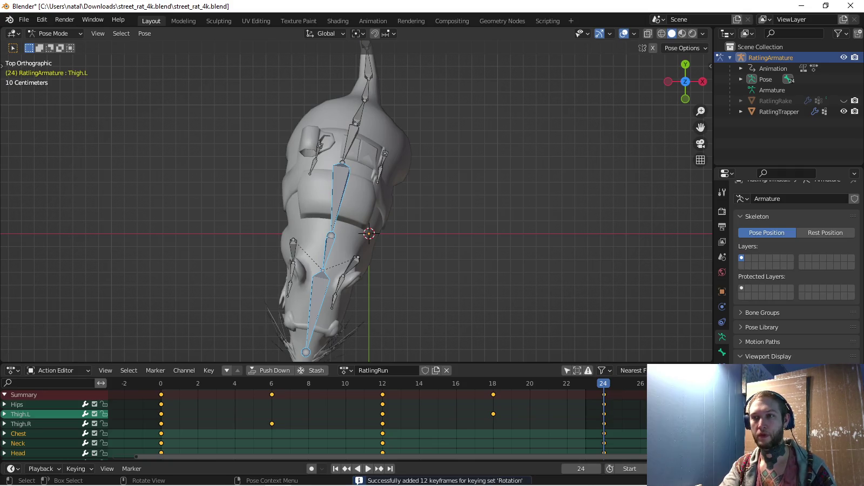
key("Down")
key("ctrl+shift+v")
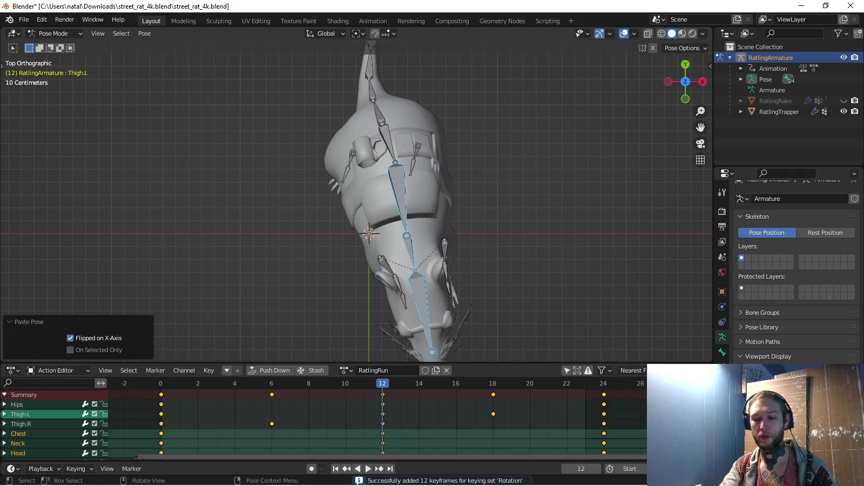
key("i")
Copy the frame-0 Hips and thigh pose mirrored to frame 12 and to frame 24, keyed
key("shift+Left")
left_click(319, 159)
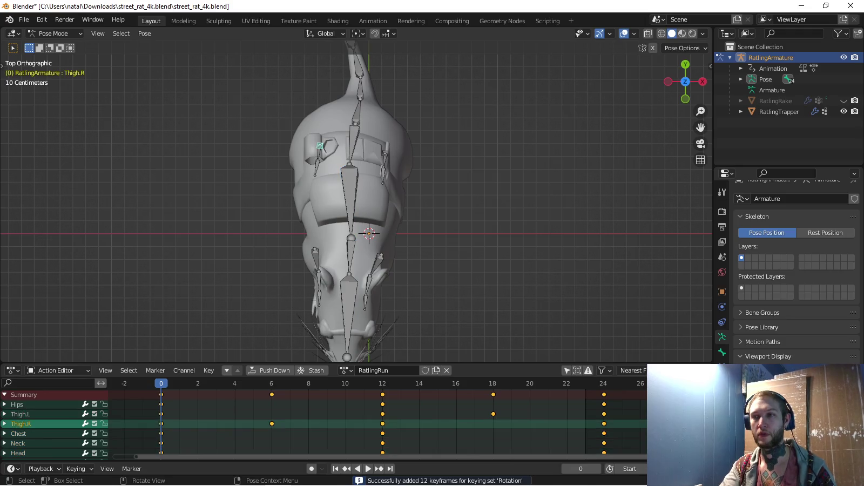
left_click(353, 143, "shift")
left_click(383, 166, "shift")
key("ctrl+c")
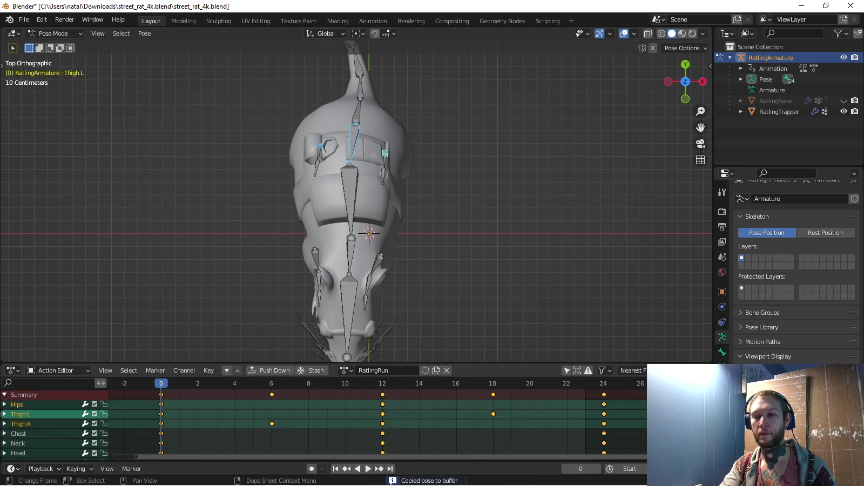
key("Up")
key("ctrl+shift+v")
key("i")
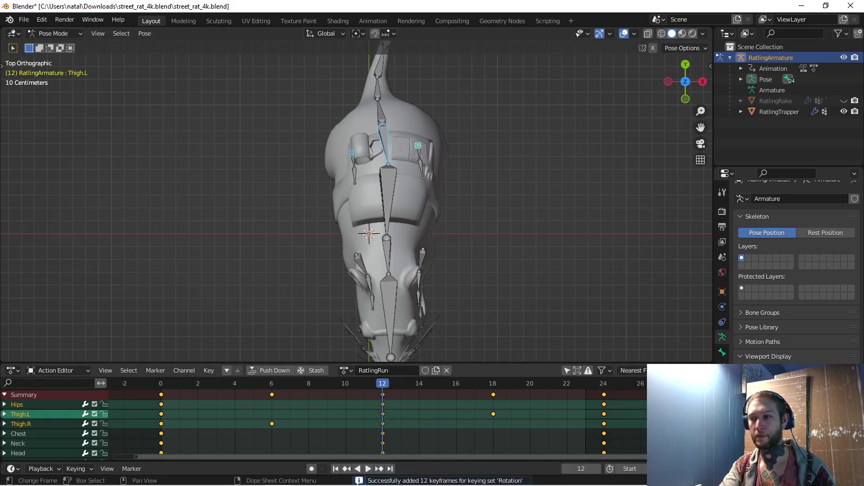
key("Up")
key("ctrl+shift+v")
key("i")
Play the updated run cycle and view the rat from the side
scroll(357, 199, "down", 1)
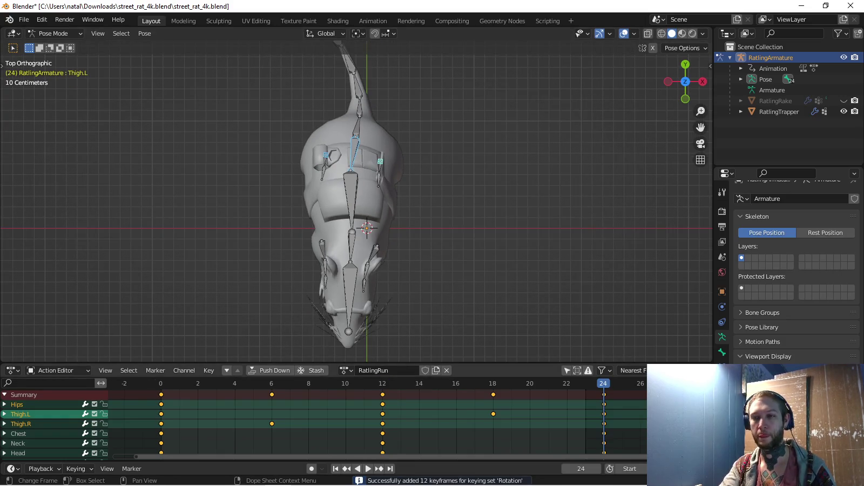
key("space")
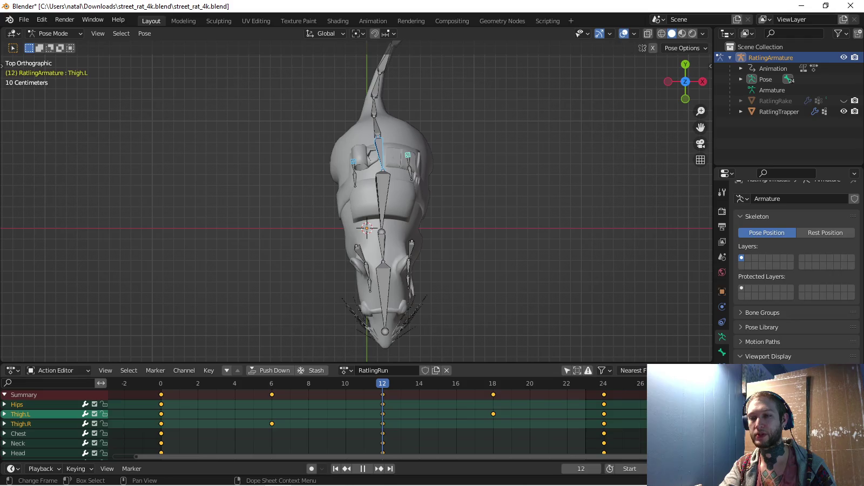
key("KP_3")
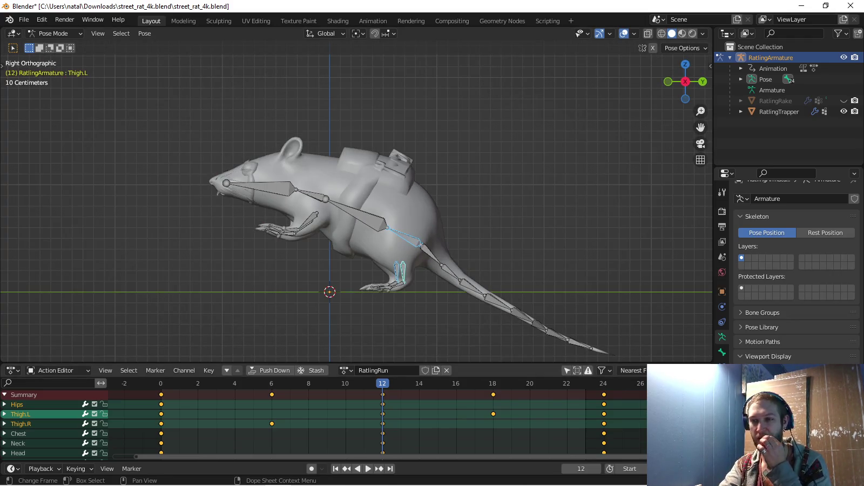
Delete the frame-6 keyframes and play the animation to check the motion
key("alt+a")
key("x")
left_click(243, 392)
key("space")
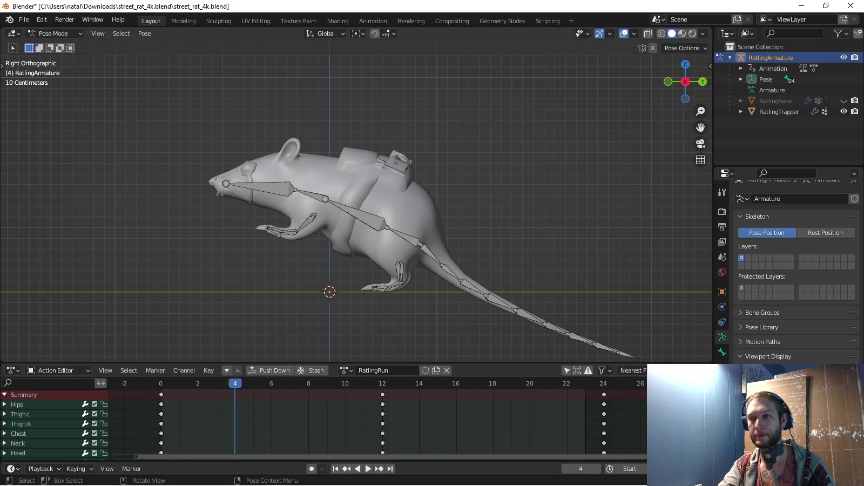
With Location keying, move the Hips and thighs at frame 4 and key them
left_click(76, 468)
left_click(70, 411)
left_click(404, 237)
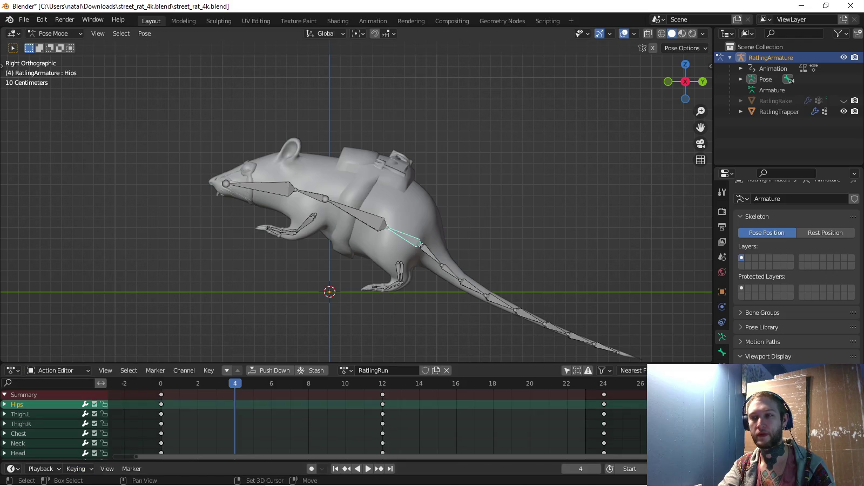
left_click(398, 267, "shift")
left_click(399, 271, "shift")
key("g")
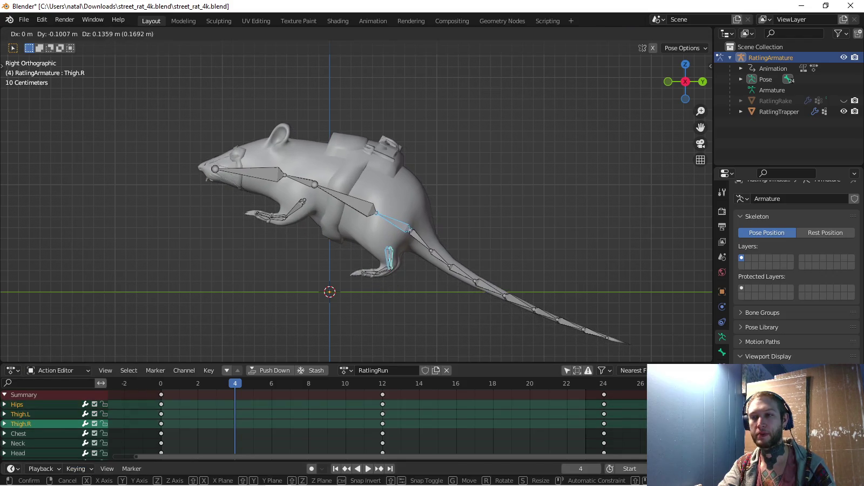
left_click(440, 252)
key("r")
key("Escape")
key("g")
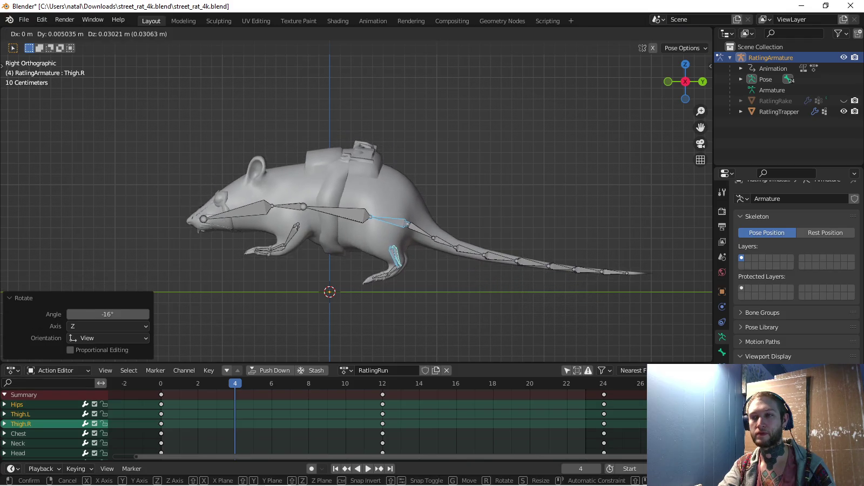
left_click(453, 251)
key("i")
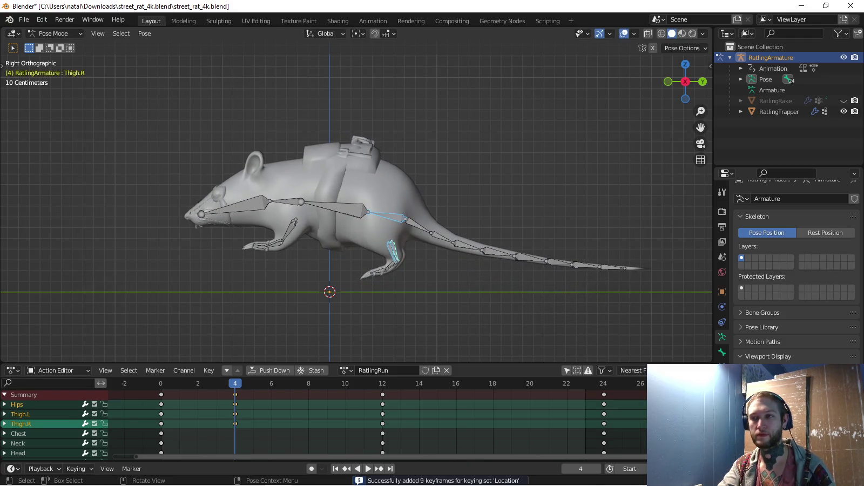
Try a move at frame 8, cancel it, and replay to check frame 4
key("Right")
key("Right")
key("Right")
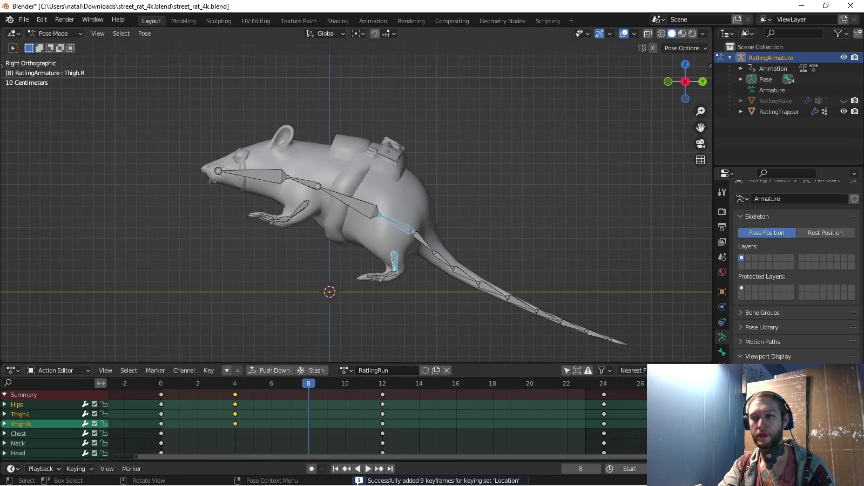
key("g")
key("Escape")
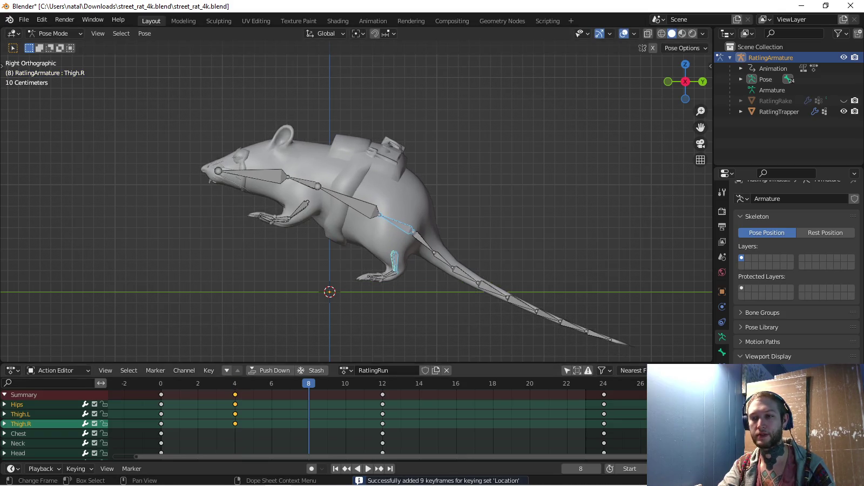
key("Left")
key("Left")
key("Left")
key("space")
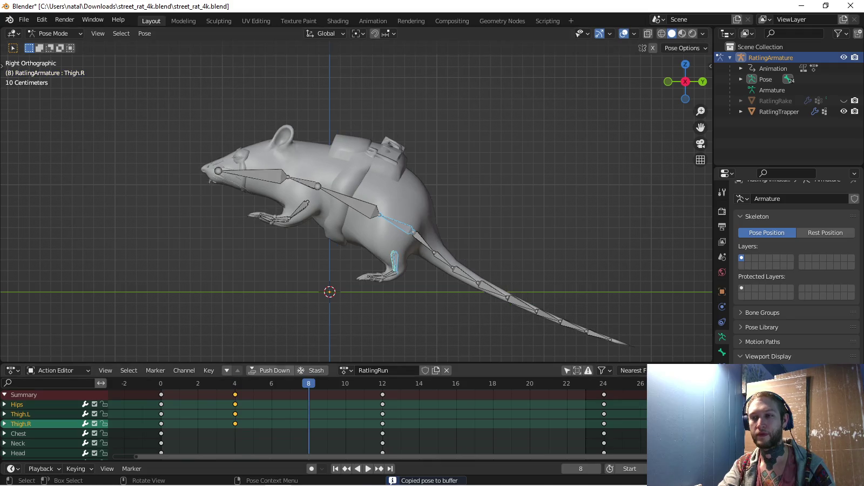
key("Escape")
Switch keying to Location & Rotation, rotate Thigh.R and key frame 4
left_click(76, 468)
left_click(65, 410)
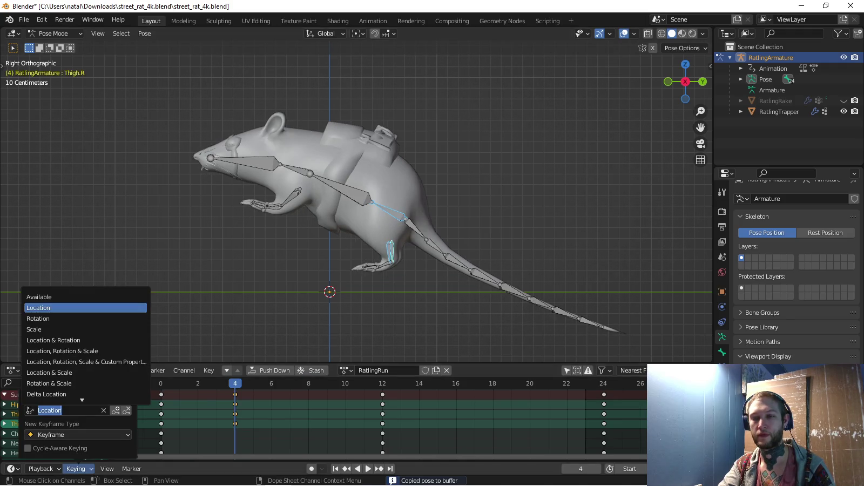
left_click(54, 319)
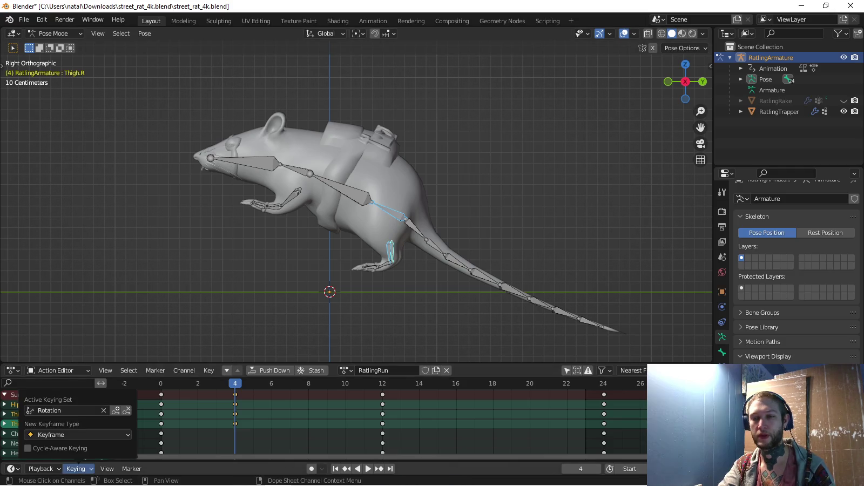
left_click(48, 410)
left_click(57, 339)
key("r")
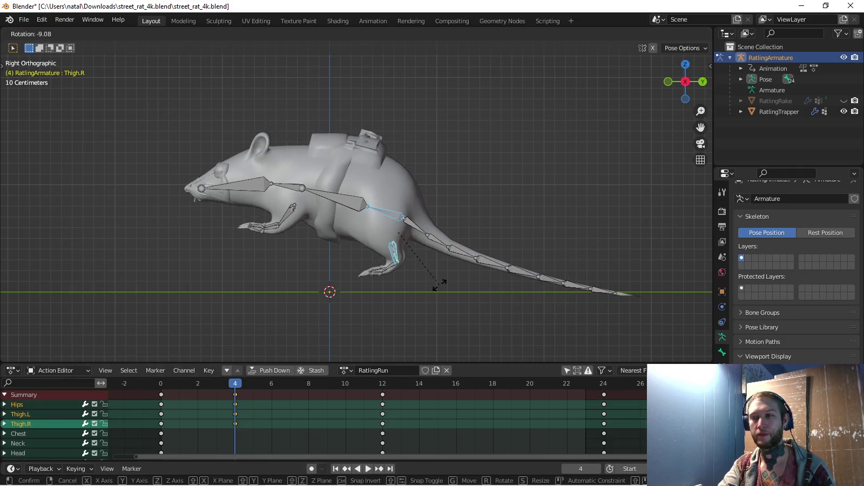
left_click(439, 285)
key("i")
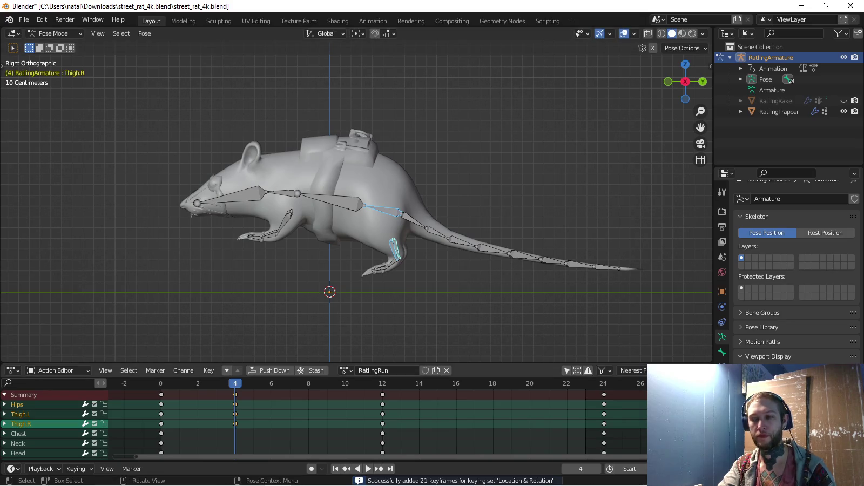
At frame 8, paste the pose, rotate Thigh.R, lower the hips, key, and preview
key("Right")
key("Right")
key("Right")
key("ctrl+v")
key("r")
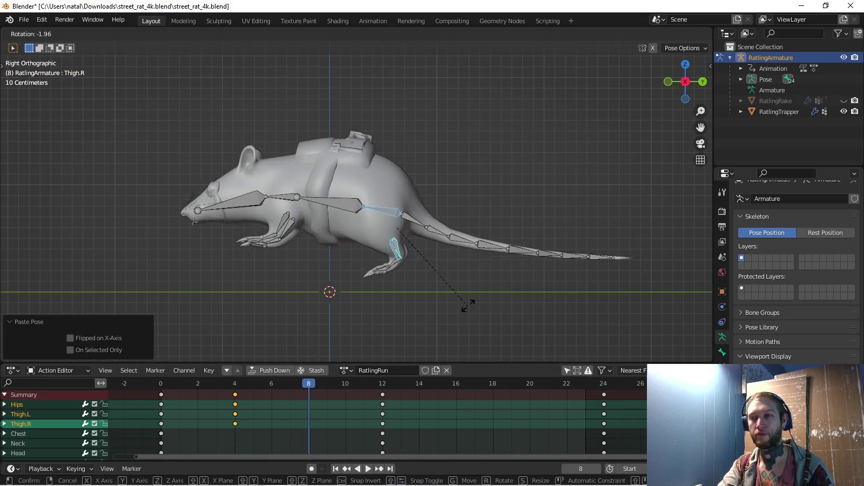
left_click(469, 296)
key("g")
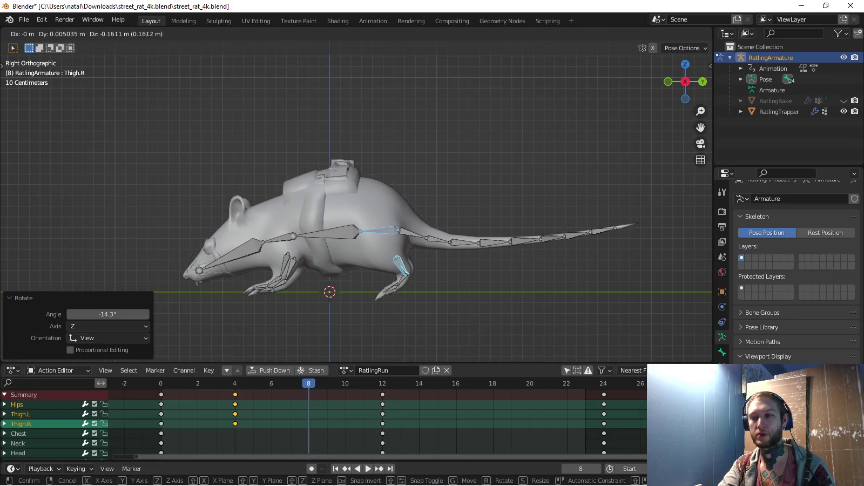
key("Return")
key("i")
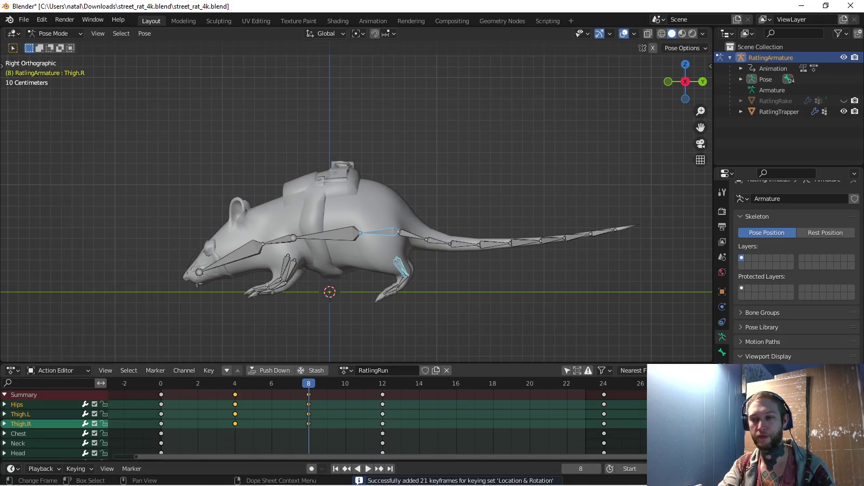
key("space")
key("Escape")
Copy the frame-4 pose to frame 16 and key it
key("ctrl+c")
left_click(456, 382)
key("ctrl+shift+v")
key("i")
Copy the frame-8 pose and paste it mirrored at frame 20
left_click(309, 382)
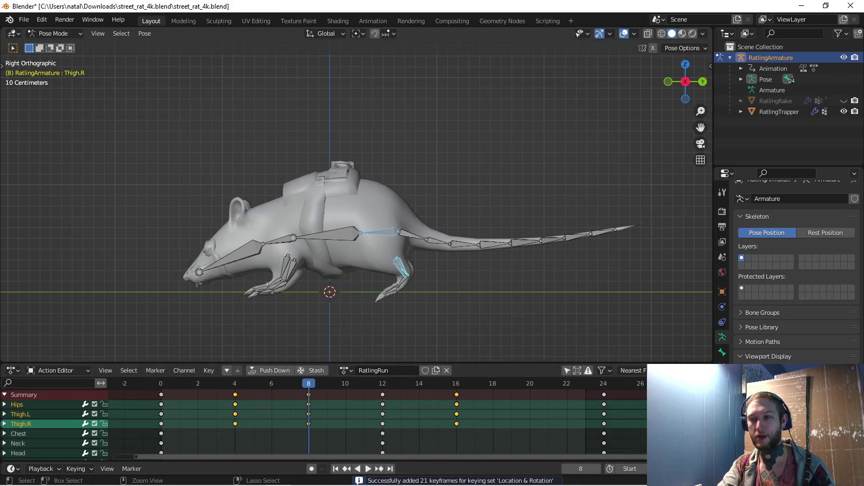
key("ctrl+c")
left_click(529, 383)
key("ctrl+shift+v")
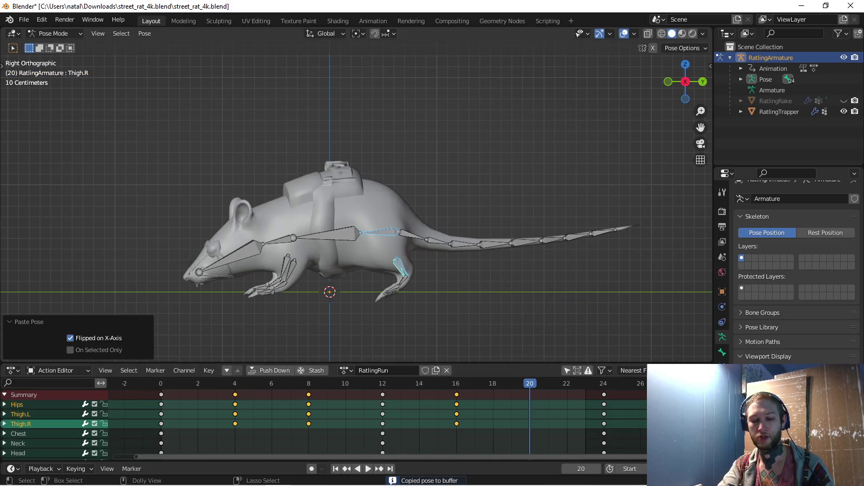
Key the mirrored frame-20 pose, then play back the run cycle from the top view
key("i")
middle_click_drag(378, 216, 324, 178)
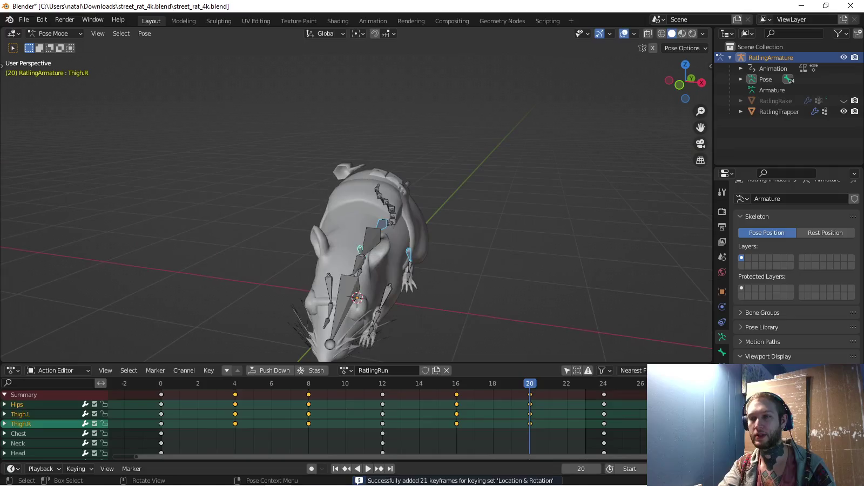
key("KP_7")
key("space")
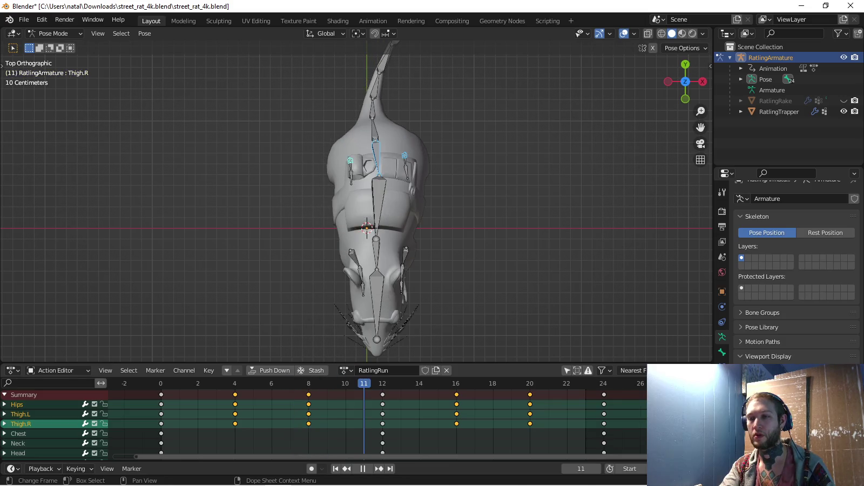
key("Left")
key("Left")
key("Left")
key("Left")
key("Left")
key("Left")
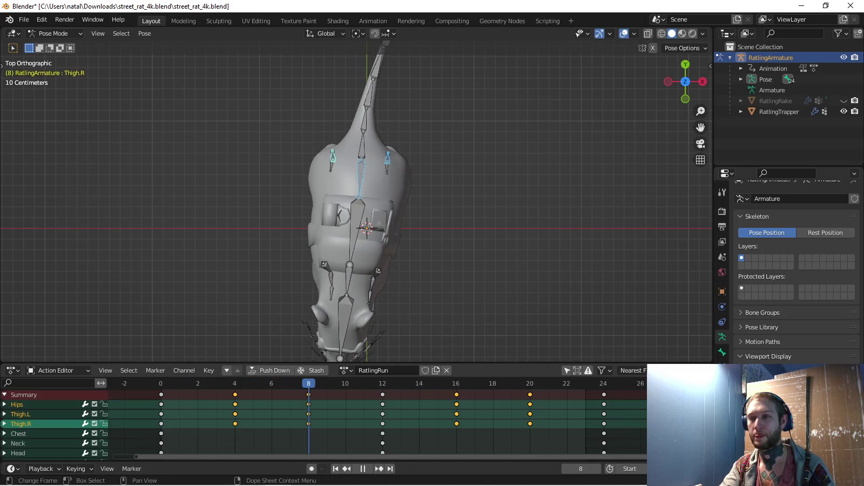
key("shift+Left")
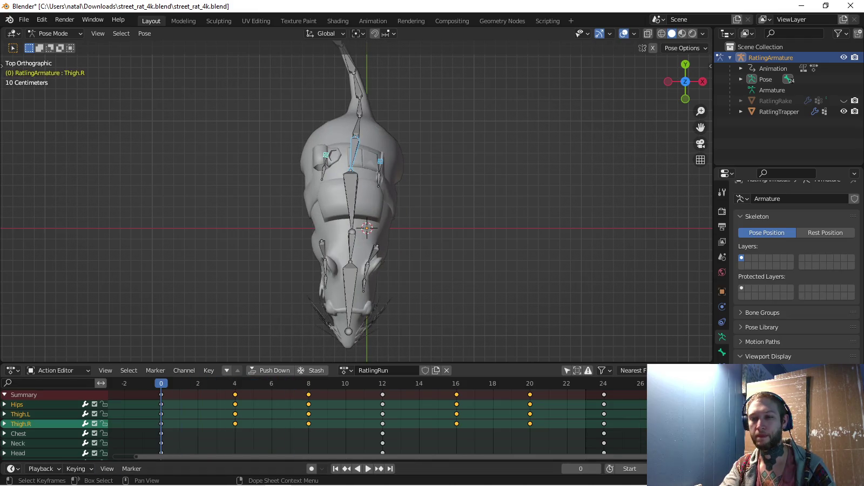
key("space")
Give the rig a slight twist at frame 4 and key it
key("Left")
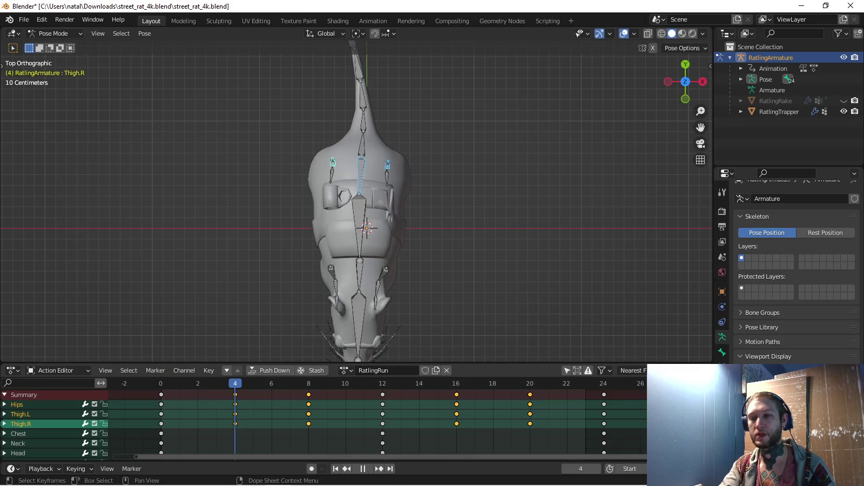
key("r")
left_click(410, 293)
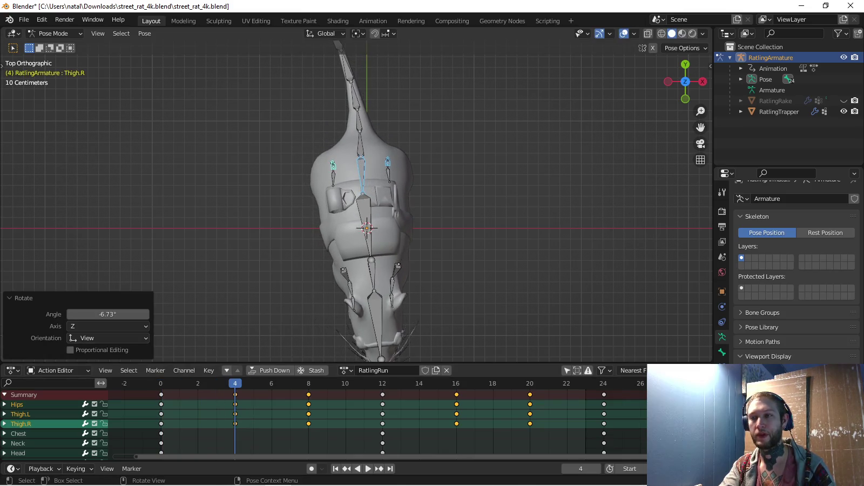
key("i")
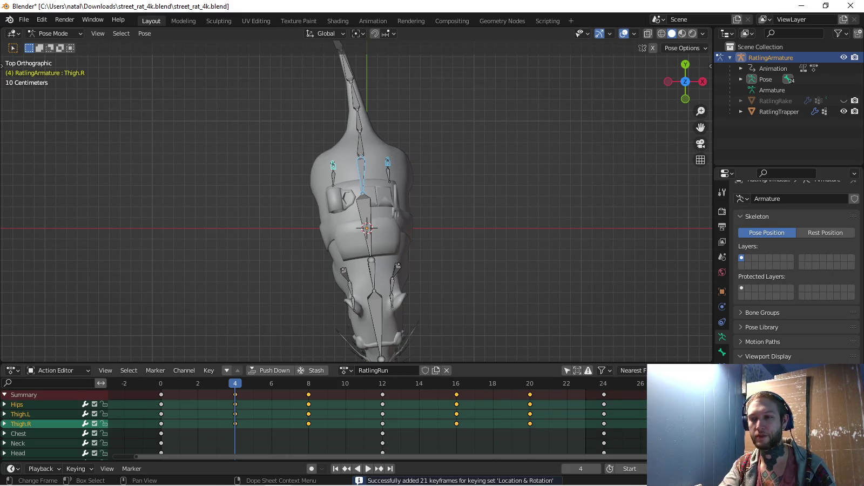
Shift the hip and thigh bones sideways along X at frame 8 and key the pose
key("Up")
key("Up")
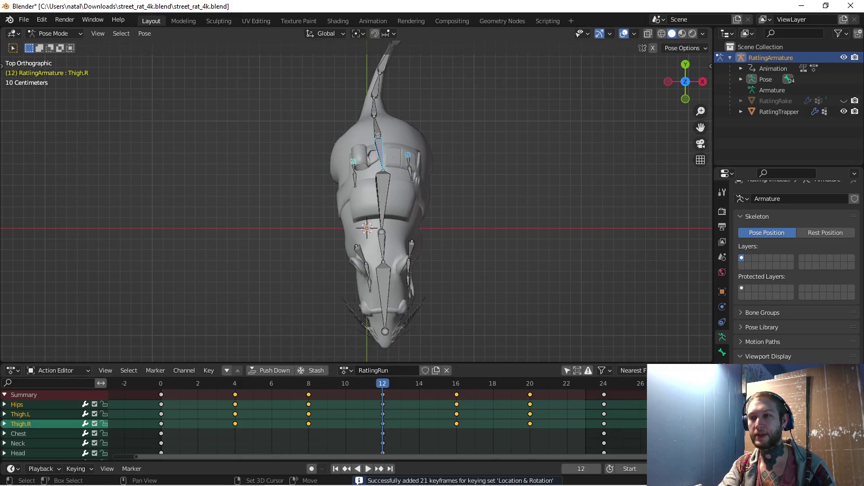
key("Down")
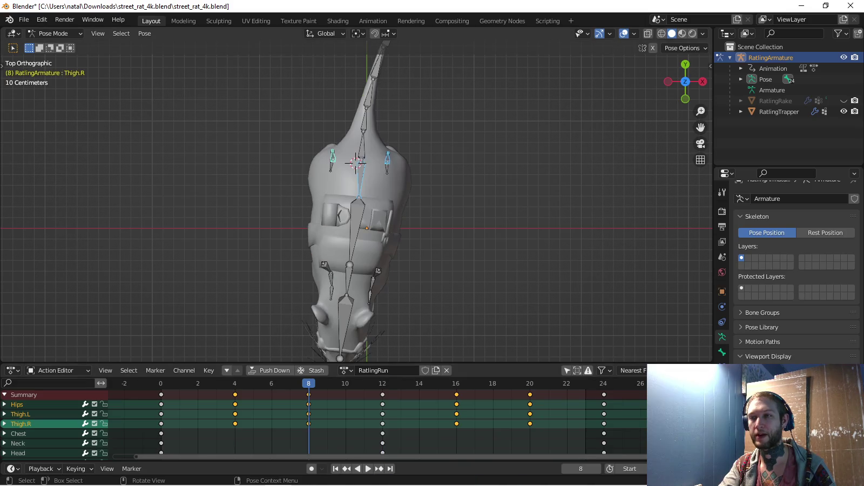
key("g")
key("x")
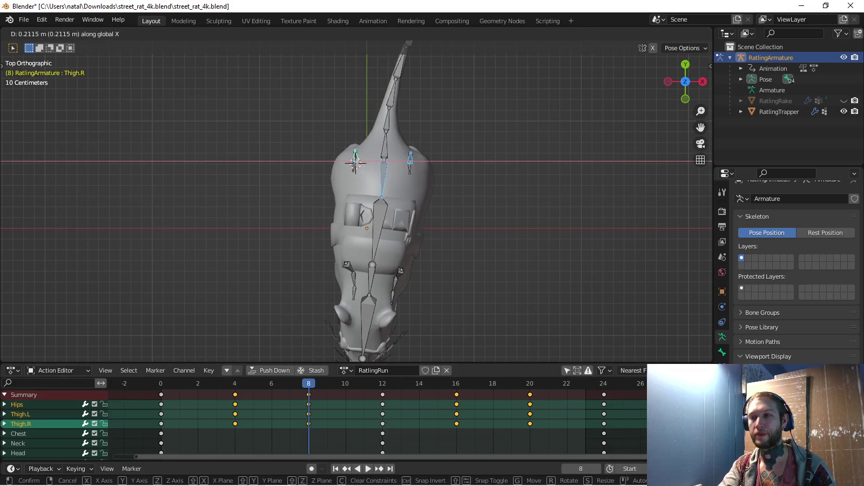
left_click(467, 285)
key("r")
key("Escape")
key("g")
key("x")
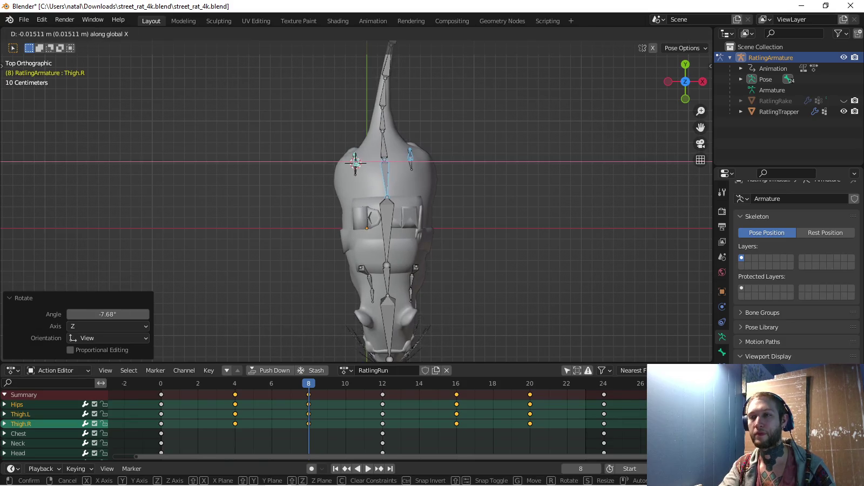
key("Return")
key("i")
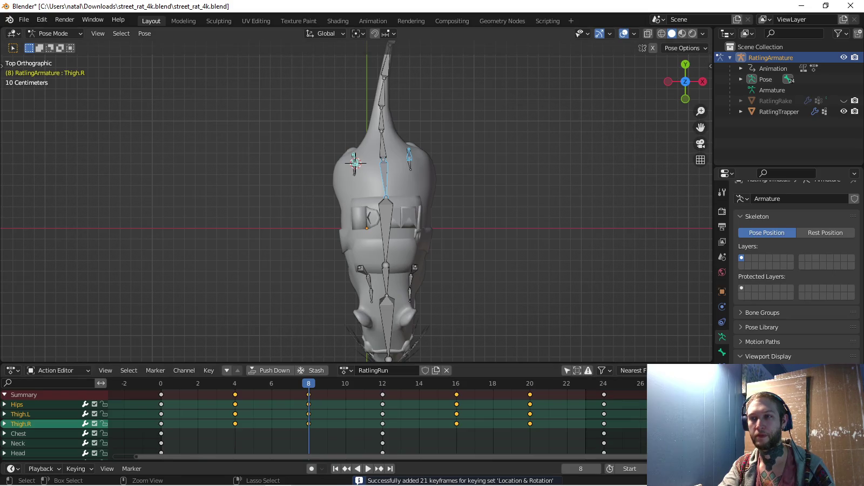
Paste the frame 8 pose flipped at frame 20 and the frame 4 pose flipped at 16, keying each
key("ctrl+c")
key("Up")
key("Up")
key("Up")
key("ctrl+shift+v")
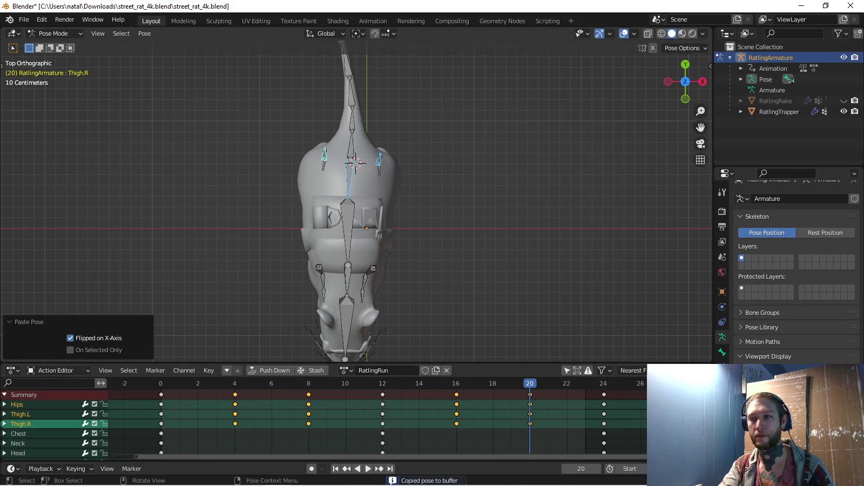
key("i")
key("Down")
key("Down")
key("Down")
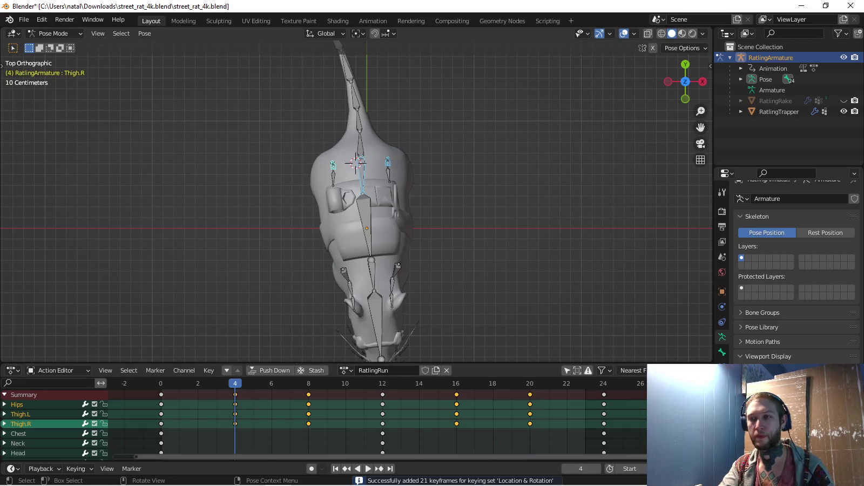
key("ctrl+c")
key("Up")
key("Up")
key("Up")
key("ctrl+shift+v")
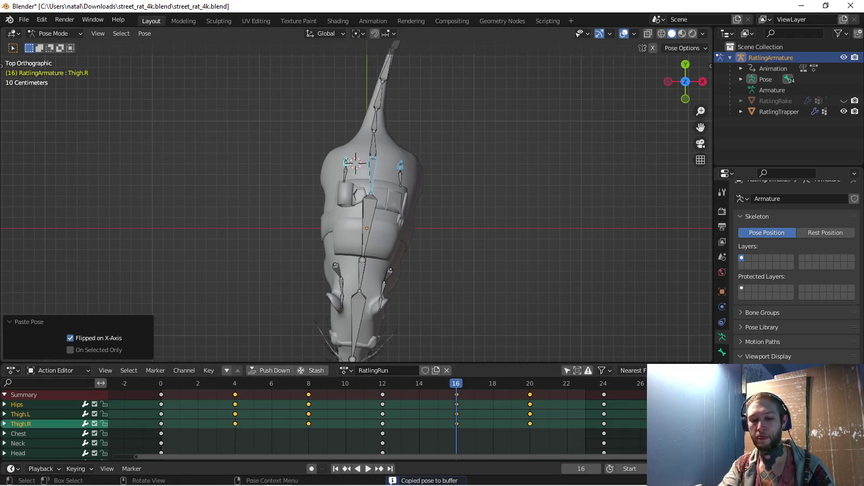
key("i")
Play the run cycle from the start frame and orbit around the rat
key("shift+Left")
key("space")
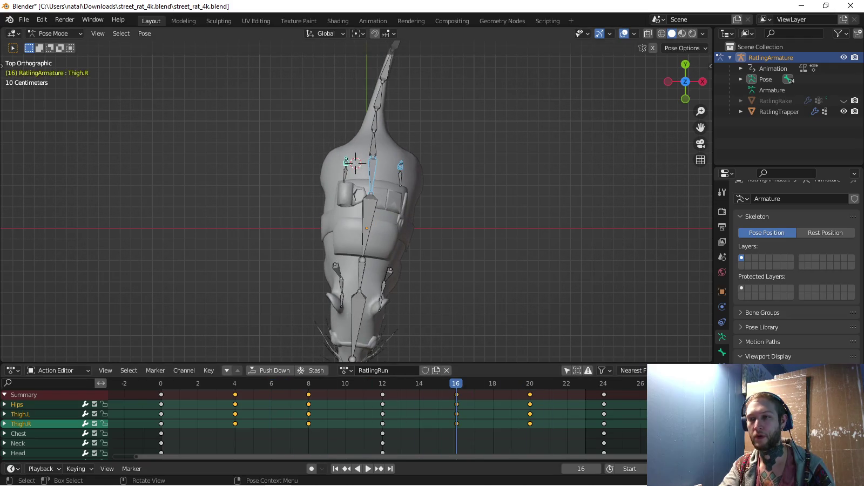
middle_click_drag(356, 227, 378, 205)
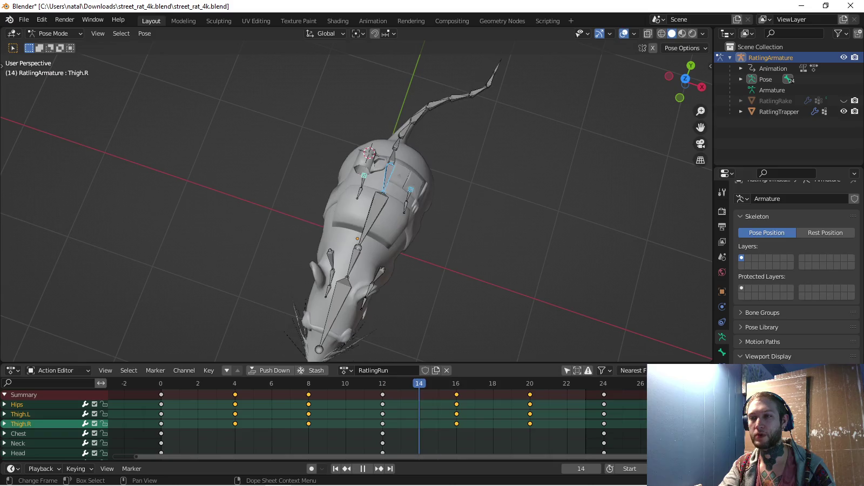
key("KP_3")
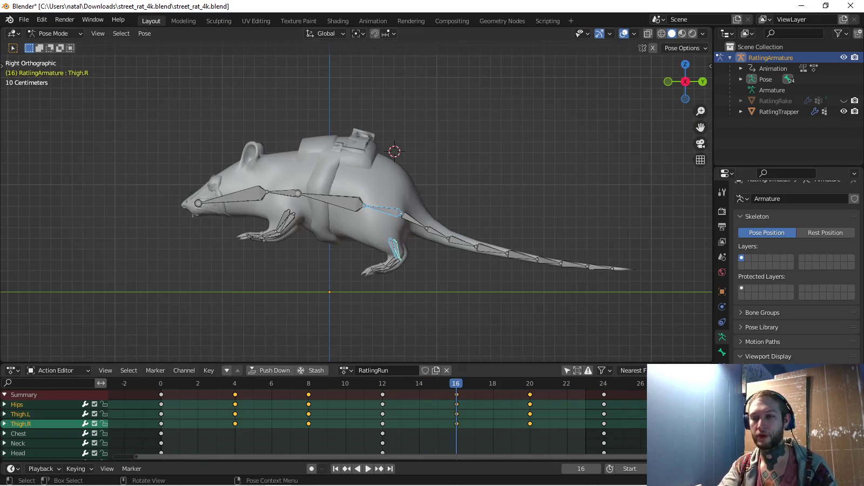
key("space")
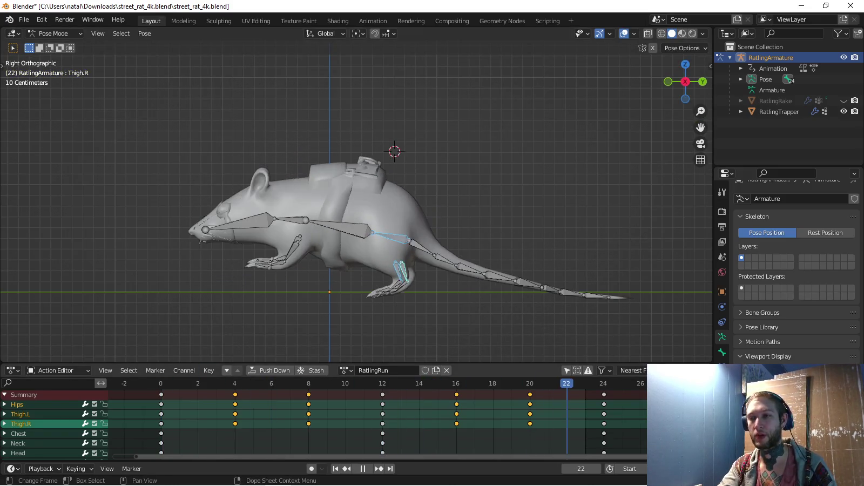
key("space")
scroll(356, 198, "down", 1)
key("KP_1")
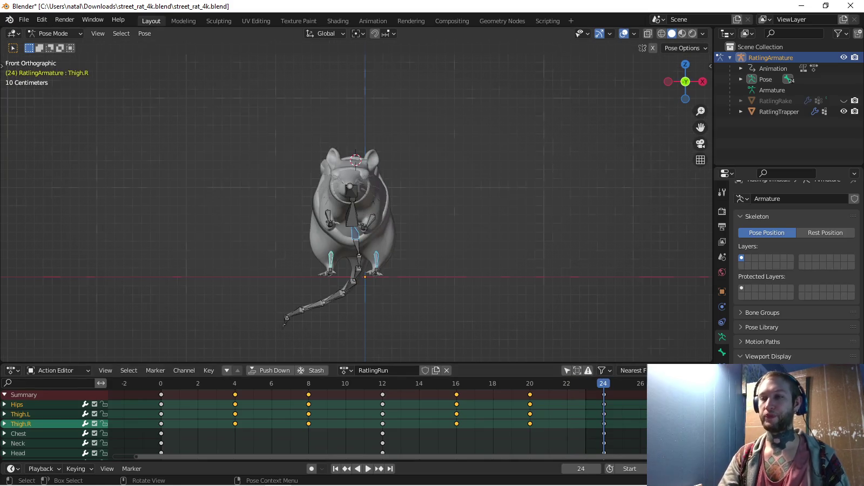
middle_click_drag(378, 216, 443, 184)
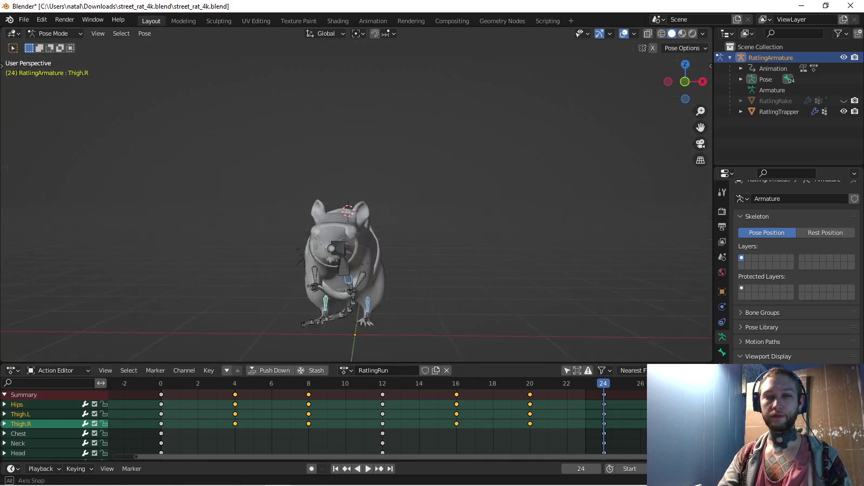
key("space")
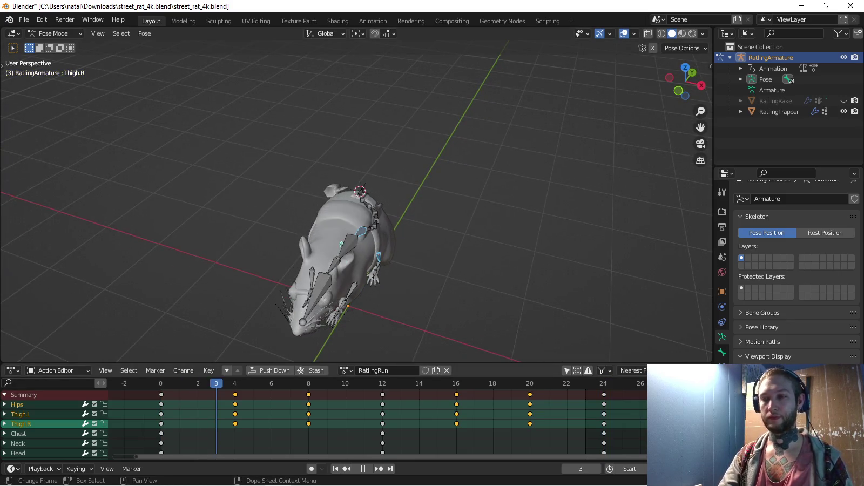
key("Escape")
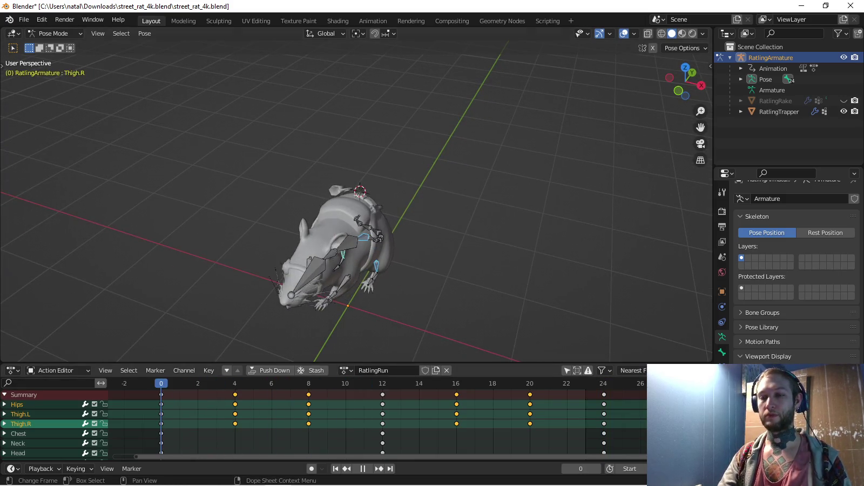
key("KP_3")
scroll(380, 353, "up", 3)
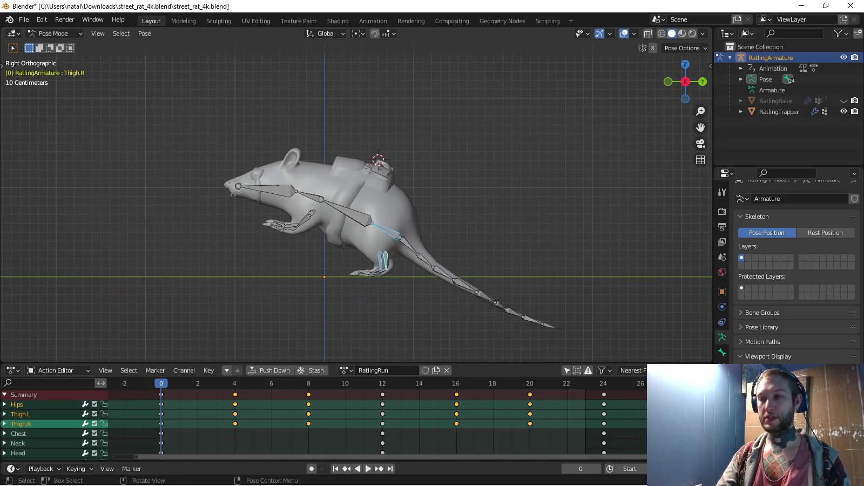
left_click(76, 468)
Set keying to rotation only, then key the right calf rotated foot-down at frame 4
left_click(54, 411)
key("space")
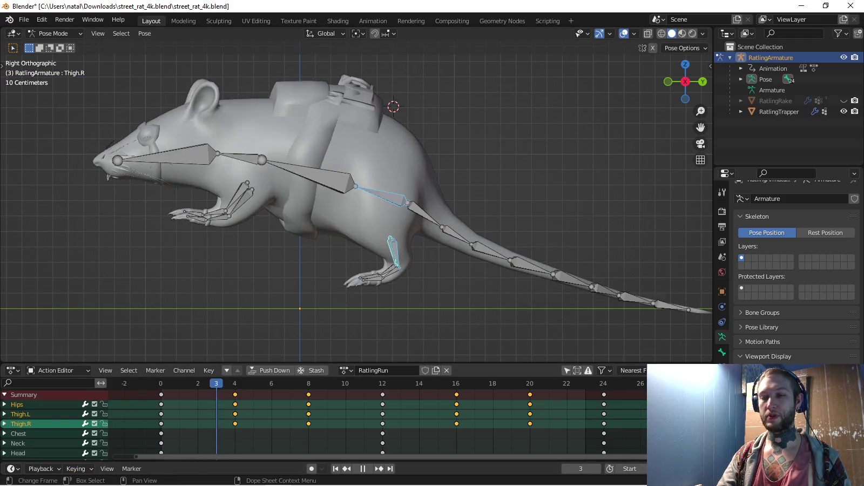
left_click(389, 265)
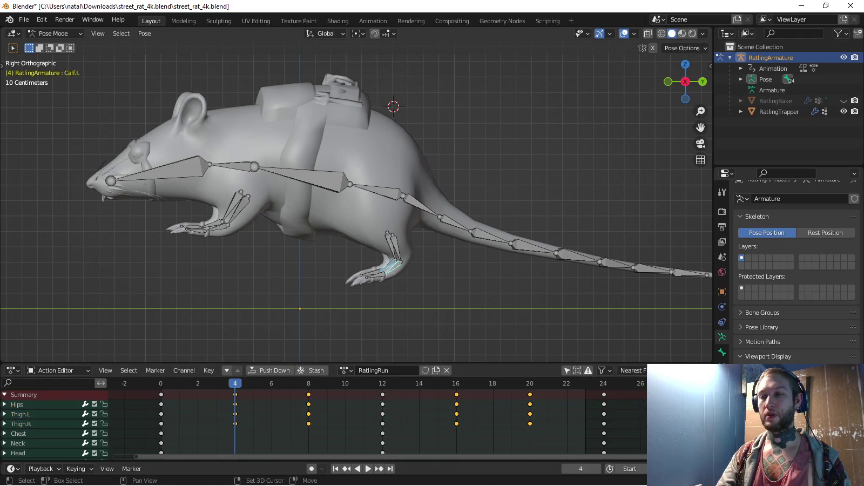
key("r")
left_click(386, 327)
left_click(385, 286)
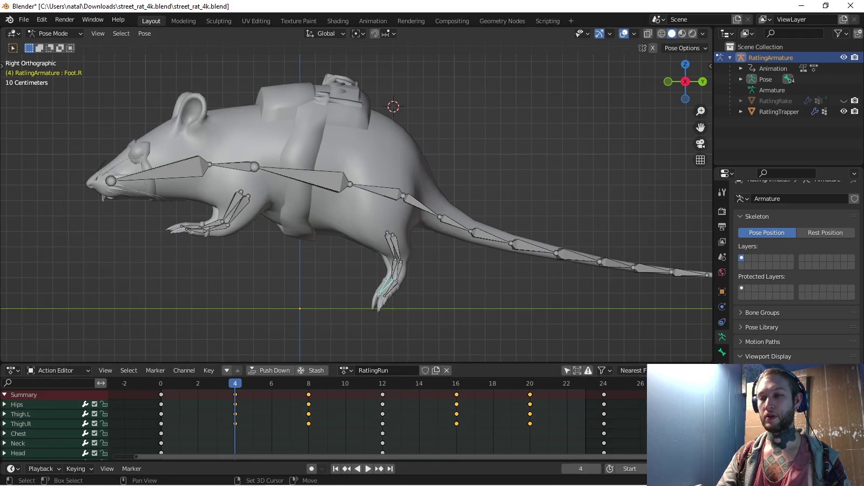
left_click(397, 267, "shift")
left_click(394, 267)
key("i")
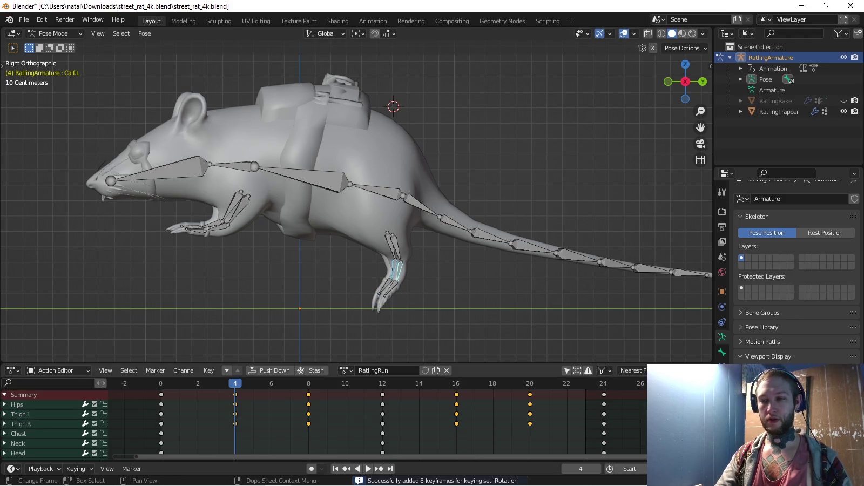
Copy the frame 0 pose and paste it at frame 8
key("Up")
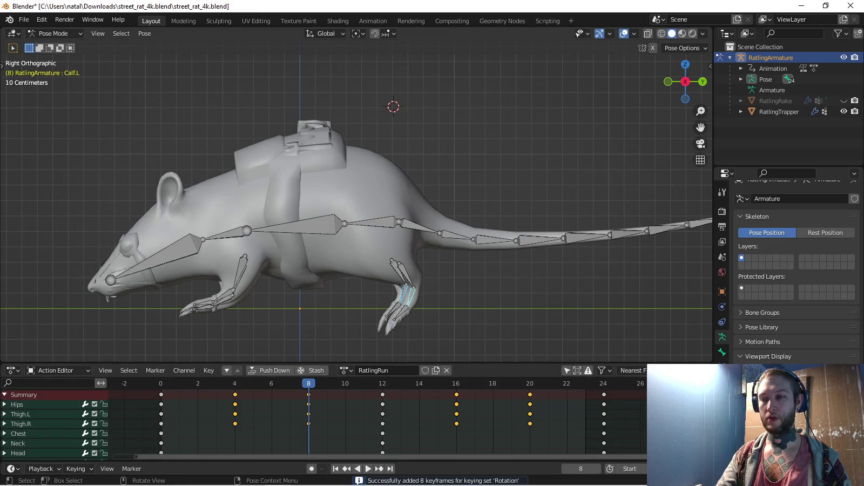
key("shift+Left")
key("ctrl+c")
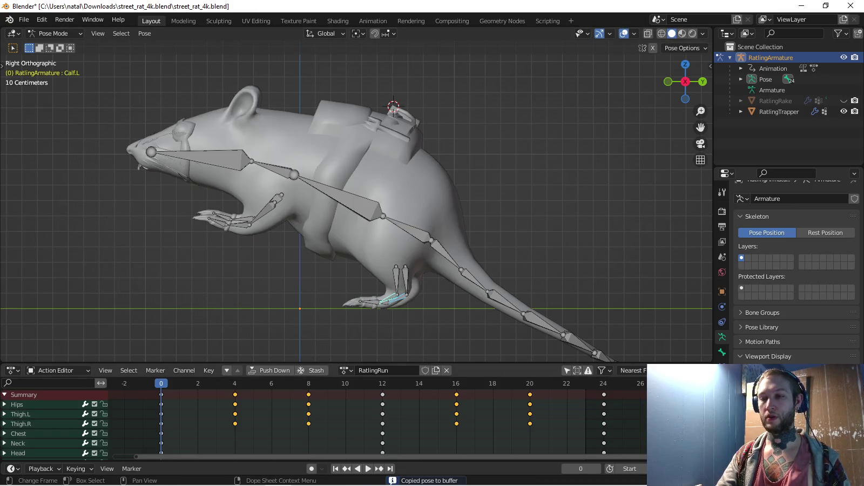
key("Up")
key("Up")
key("ctrl+v")
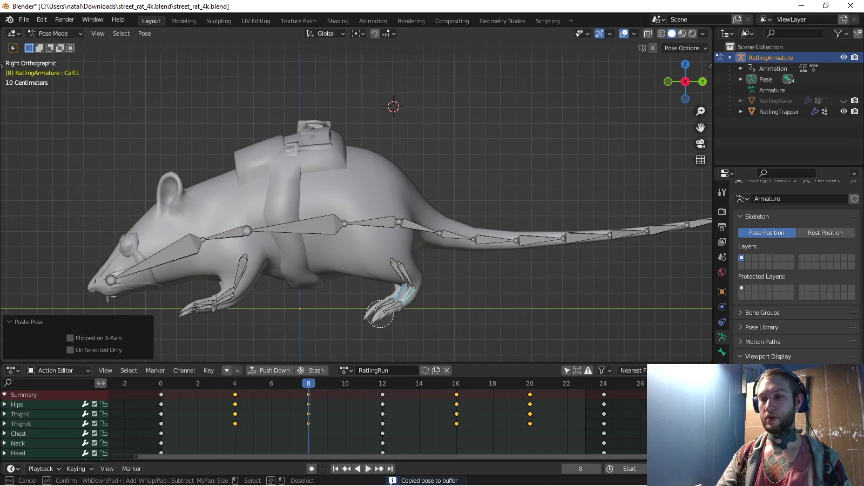
Rotate the foot and toe bones at frame 8, key them, and play back to check
key("shift+bracketright")
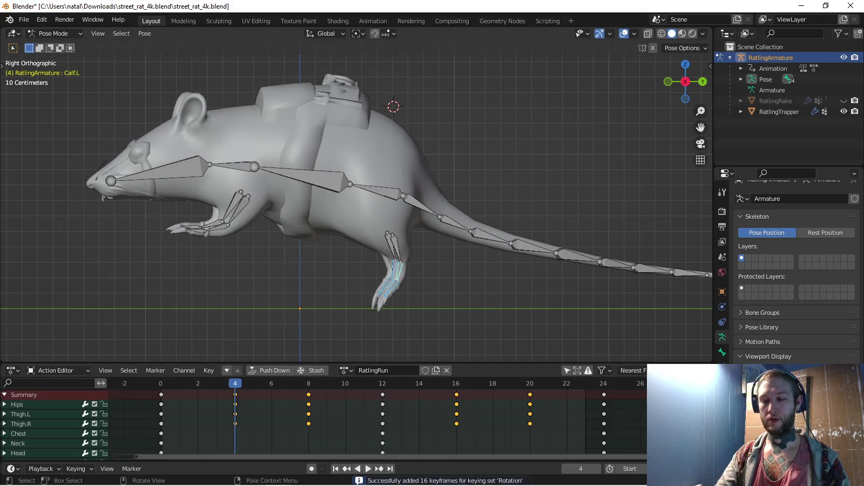
key("Up")
key("r")
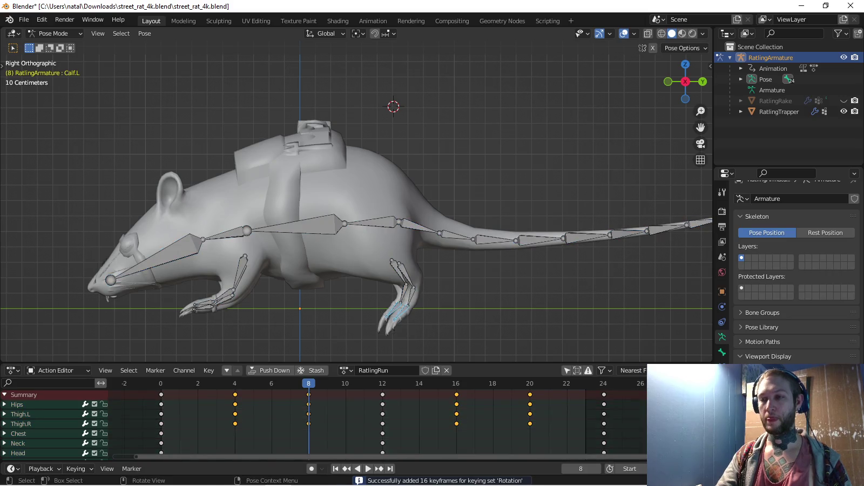
left_click(363, 319)
key("i")
right_click(402, 300)
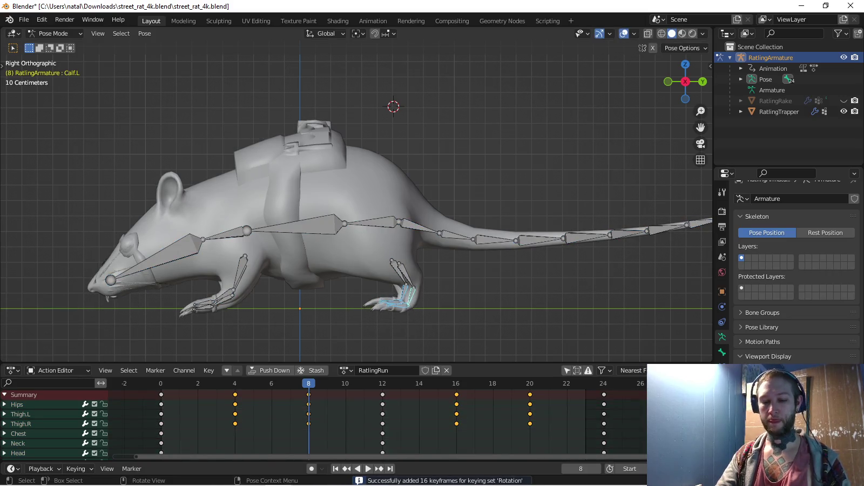
key("Up")
key("space")
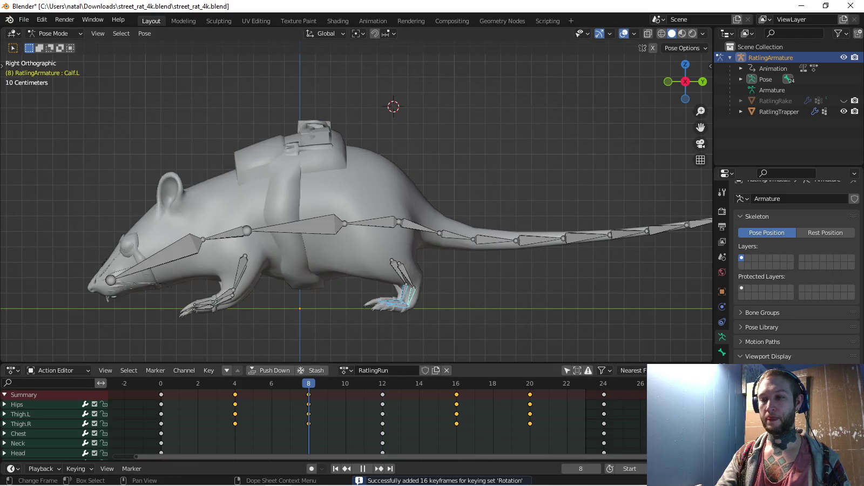
Paste the leg pose flipped at frames 20 and 16, keying rotation at each
key("Up")
key("Up")
key("Up")
key("ctrl+shift+v")
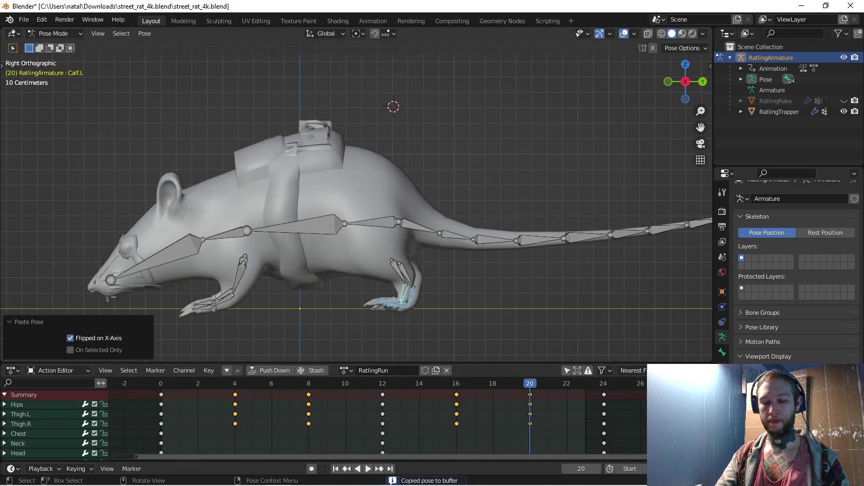
key("i")
key("Down")
key("Down")
key("Down")
key("Up")
key("Up")
key("Up")
key("ctrl+shift+v")
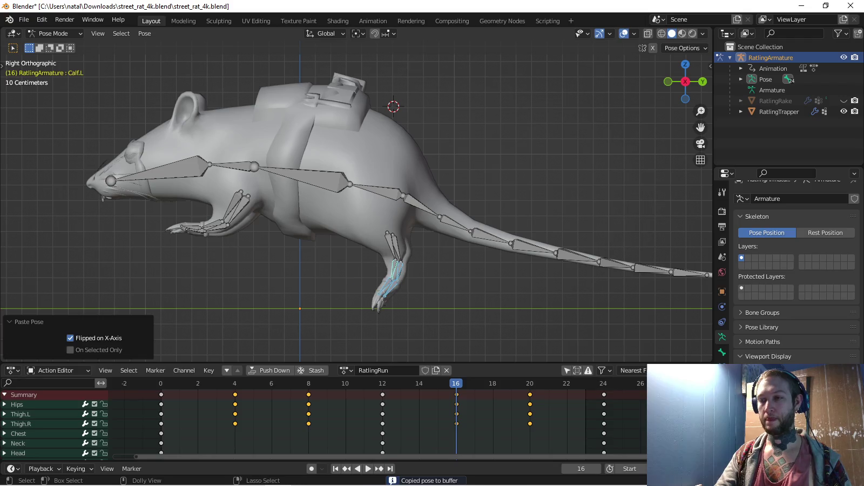
key("i")
Play the run cycle back to review it
key("space")
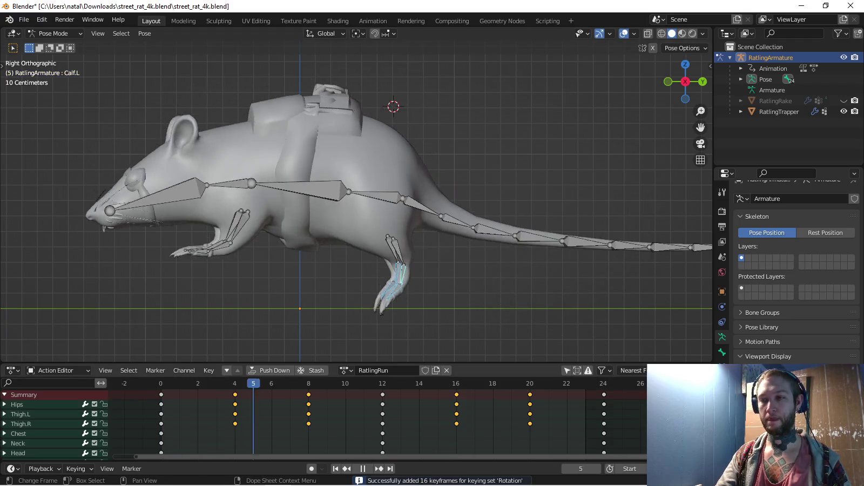
key("space")
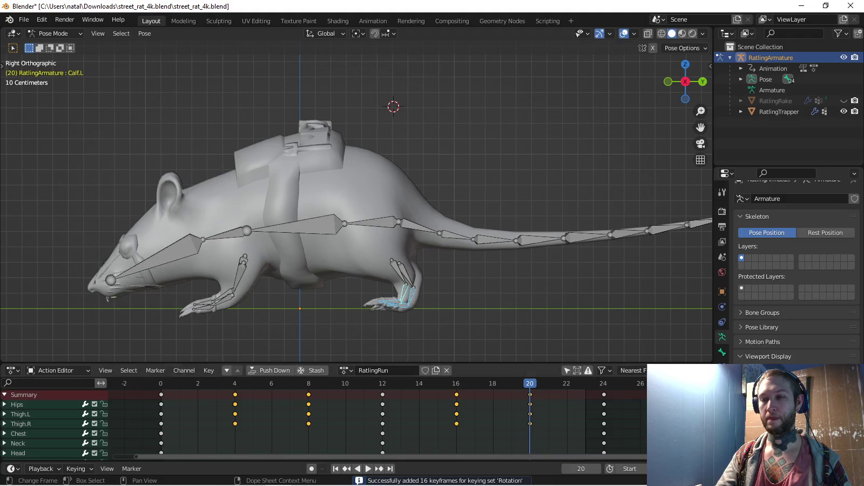
key("space")
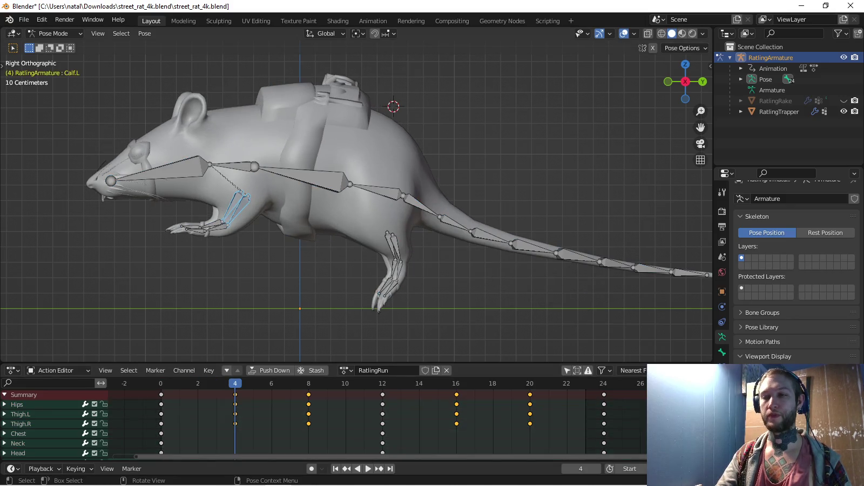
Rotate the left leg bone and calf bone downward at frame 4
key("r")
left_click(193, 284)
key("r")
left_click(185, 242)
key("r")
left_click(166, 220)
From the top view, rotate the left upper front-leg bone and the forearm by 7.8°
middle_click_drag(166, 221, 281, 216)
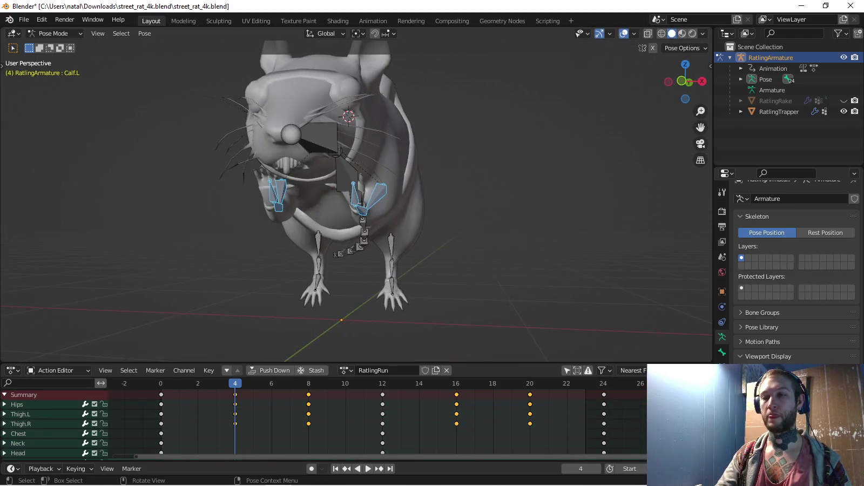
key("KP_1")
scroll(355, 201, "up", 3)
mouse_move(355, 199)
middle_mouse_down()
mouse_move(378, 179)
mouse_move(356, 140)
middle_mouse_up()
key("KP_7")
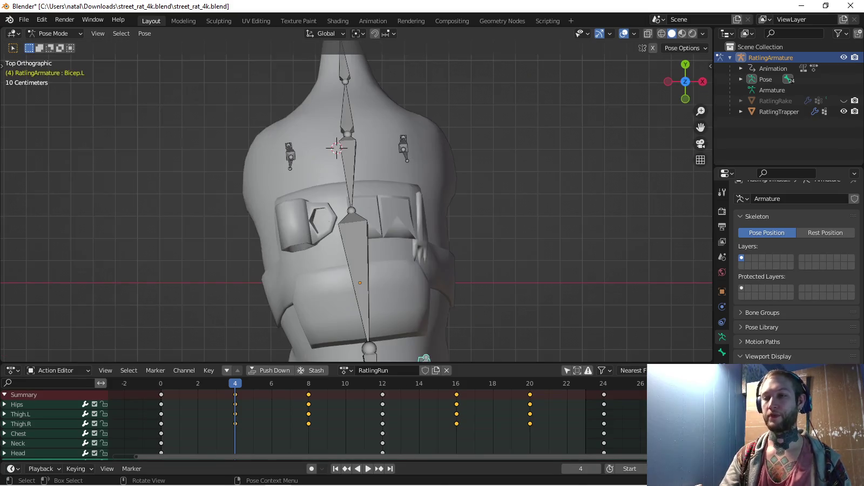
middle_click_drag(346, 352, 346, 173, "shift")
left_click(343, 194)
key("r")
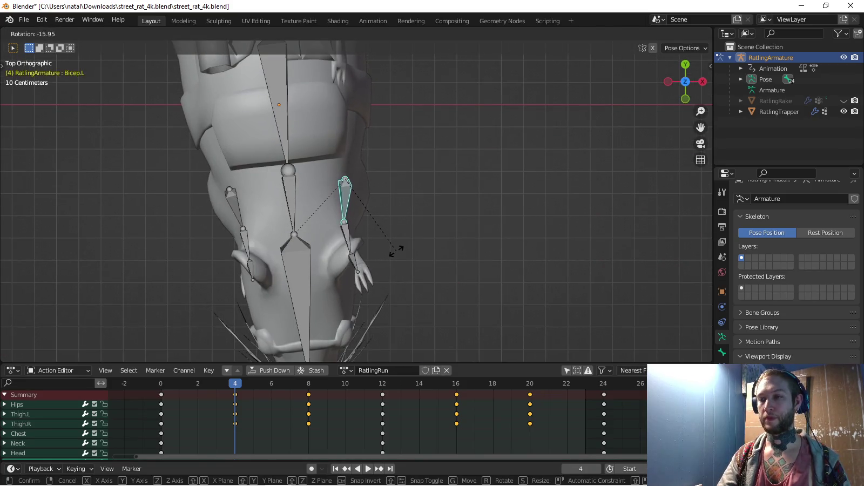
left_click(398, 250)
left_click(348, 238)
key("r")
left_click(362, 270)
Key the front leg's rotations at frame 4 and play the animation to review it
mouse_move(362, 270)
middle_mouse_down()
mouse_move(379, 232)
mouse_move(309, 220)
middle_mouse_up()
key("c")
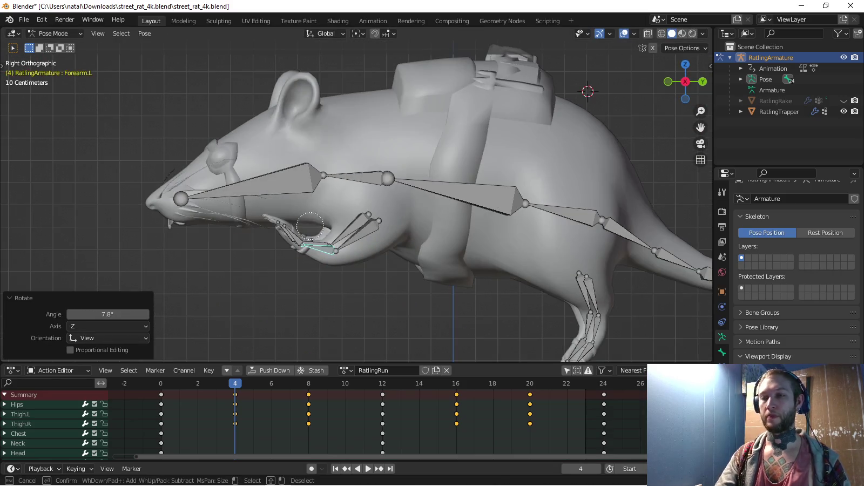
key("Escape")
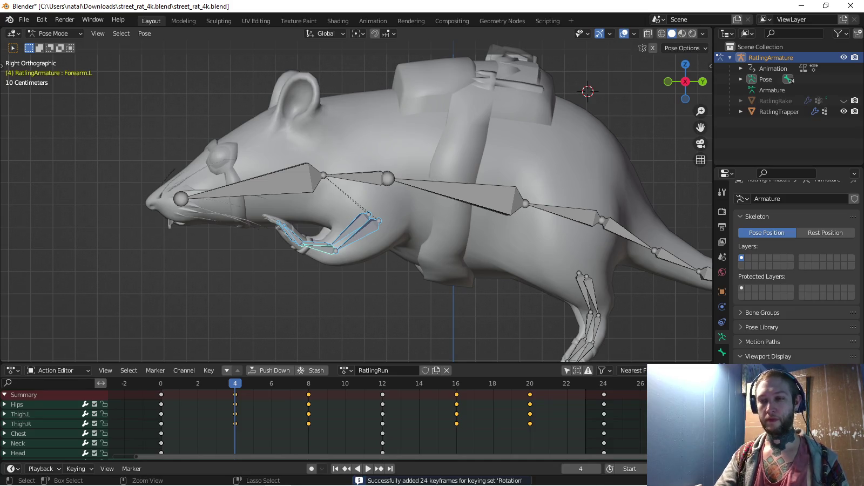
middle_click_drag(356, 217, 316, 143, "shift")
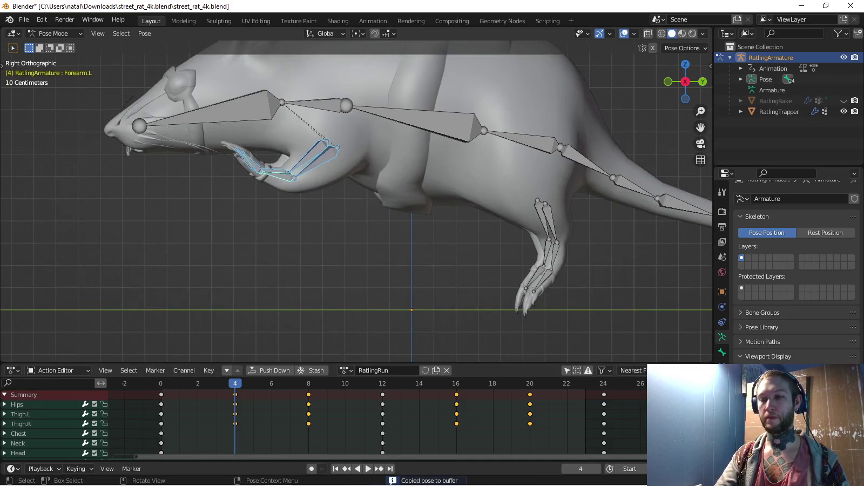
key("space")
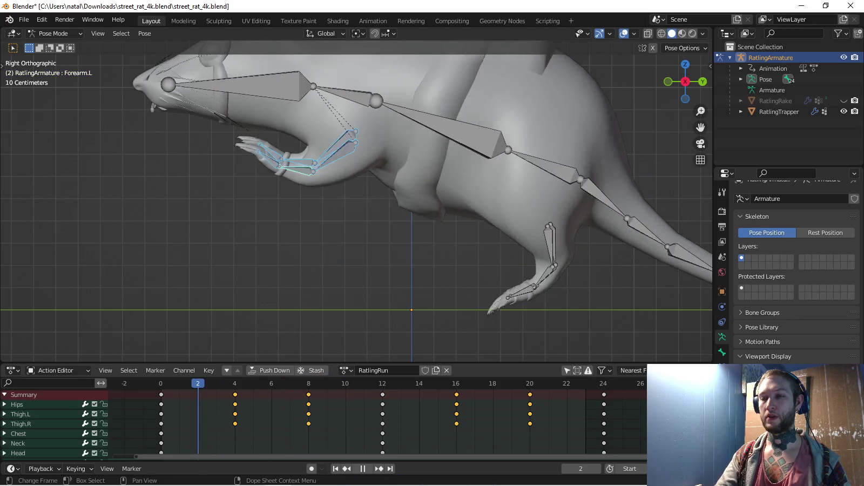
middle_click_drag(357, 200, 326, 219, "shift")
Rotate the head downward and the Chest bone by -10.4° at frame 0
left_click(432, 165)
key("r")
left_click(227, 162)
left_click(222, 151)
key("r")
left_click(216, 164)
left_click(411, 174)
key("r")
left_click(365, 178)
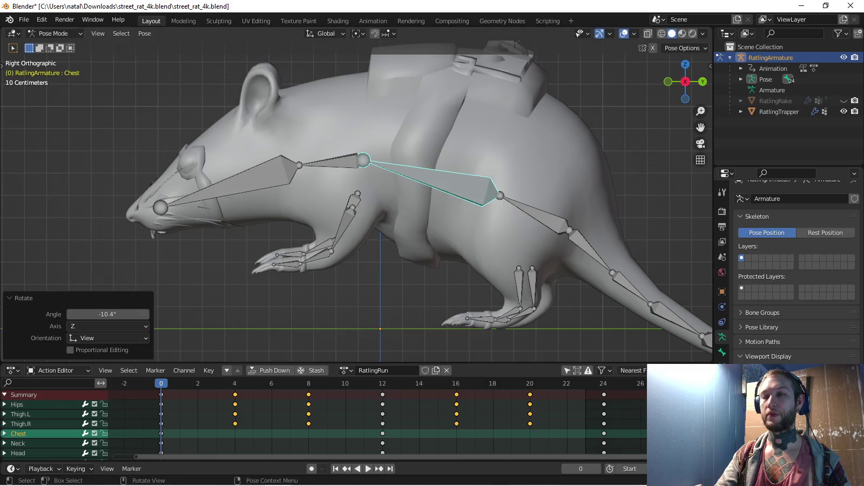
left_click(331, 161, "shift")
Rotate the paw bones down -38.3° and the upper foreleg about -11.7°
key("a")
key("alt+a")
key("c")
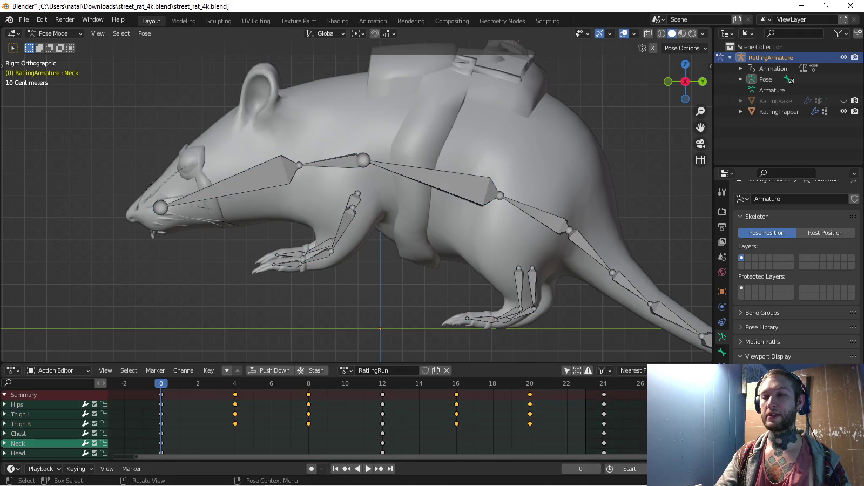
key("r")
left_click(303, 301)
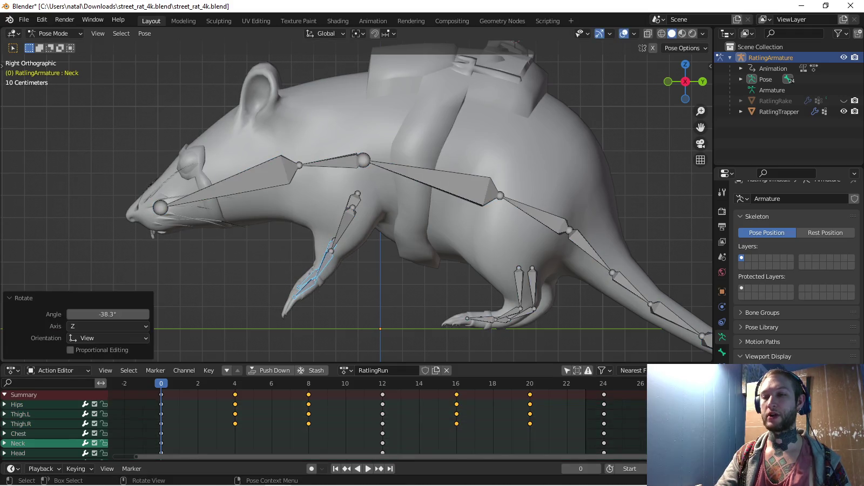
key("a")
key("alt+a")
left_click(348, 222)
key("r")
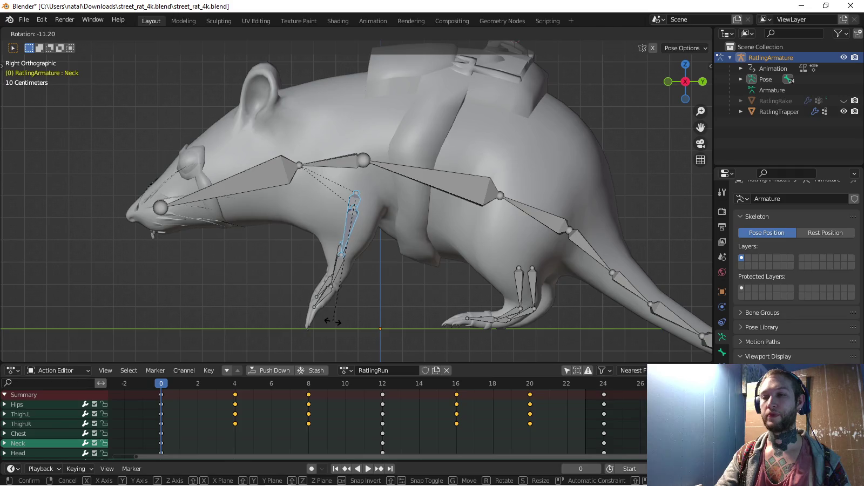
left_click(333, 322)
Key every bone's rotation at frame 0, then check the front and side views
key("alt+a")
key("a")
key("alt+a")
middle_click_drag(378, 216, 411, 205)
key("KP_1")
key("KP_3")
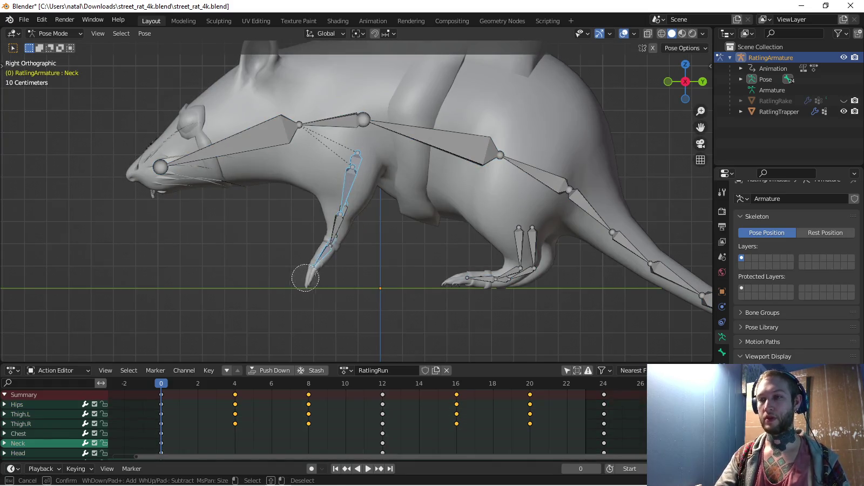
Paste the Chest and Neck pose flipped at frame 12, key it, and play back
left_click_drag(303, 278, 379, 123)
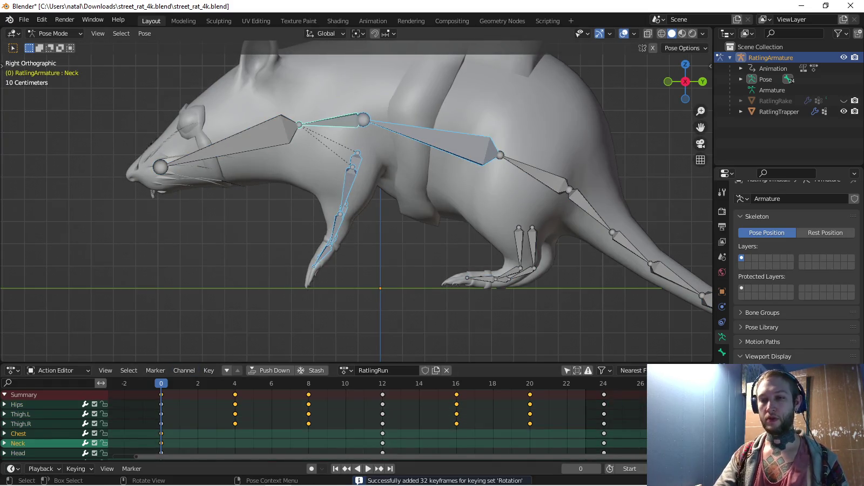
left_click(382, 382)
key("ctrl+shift+v")
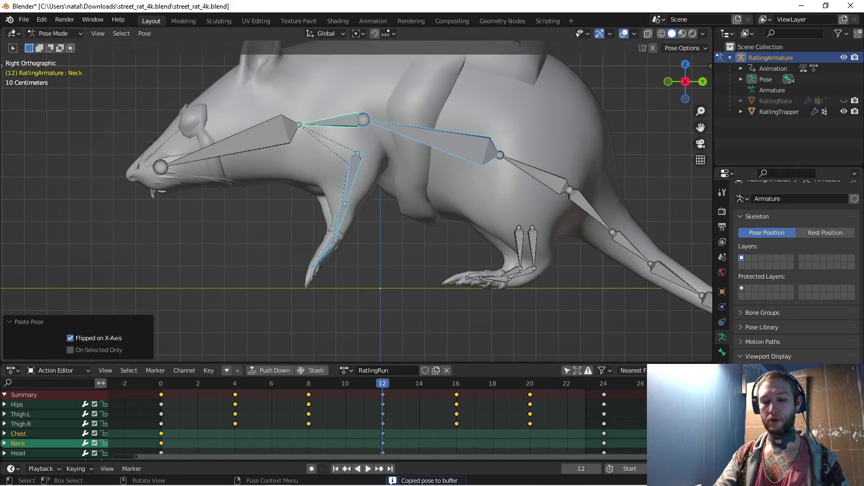
key("i")
key("space")
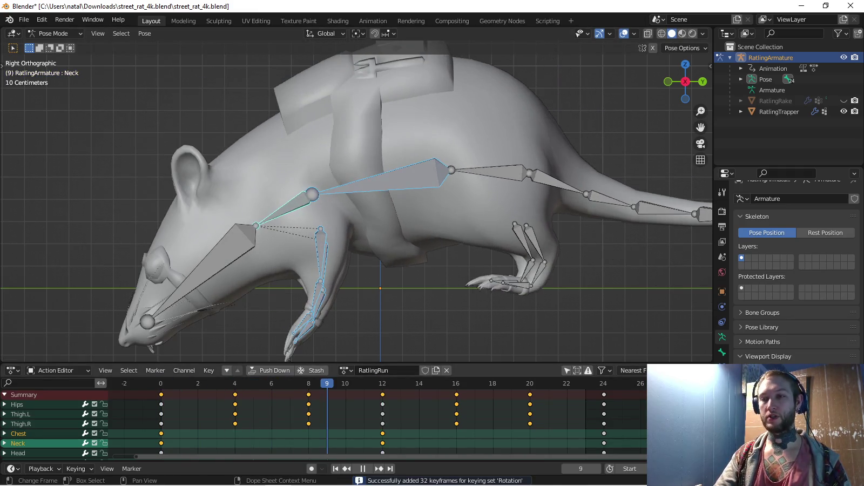
Rotate the Chest bone and the Neck bone, settling the neck at 2.74°
left_click(378, 181)
middle_click_drag(378, 182, 389, 202, "shift")
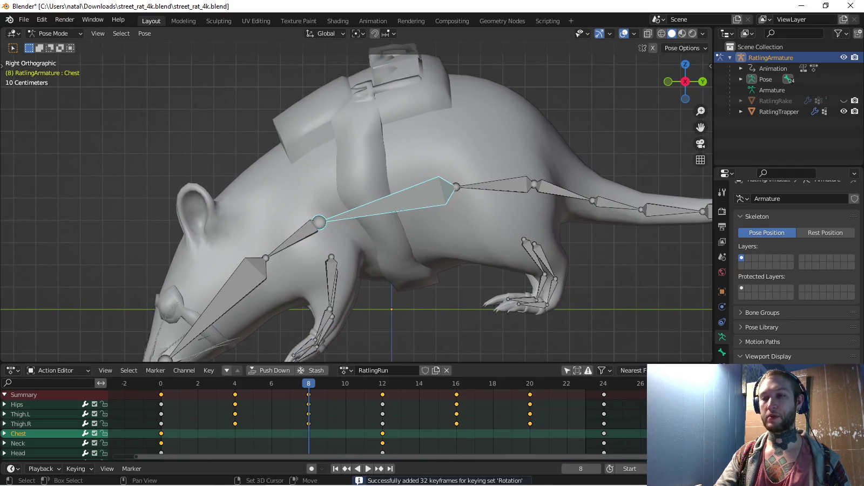
key("r")
left_click(388, 205)
left_click(284, 192)
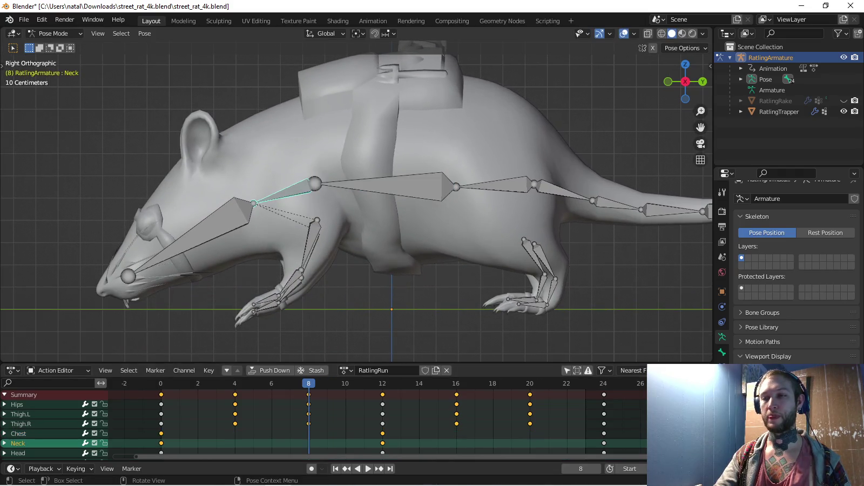
key("r")
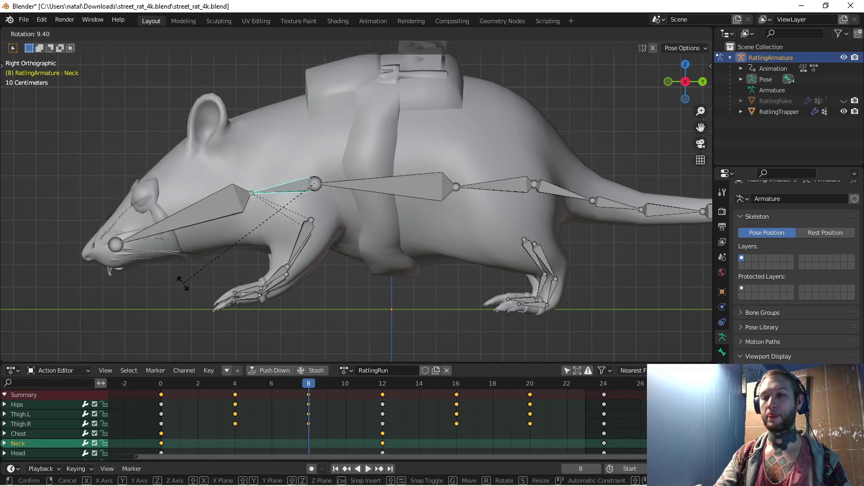
left_click(183, 283)
key("r")
key("Return")
key("i")
key("r")
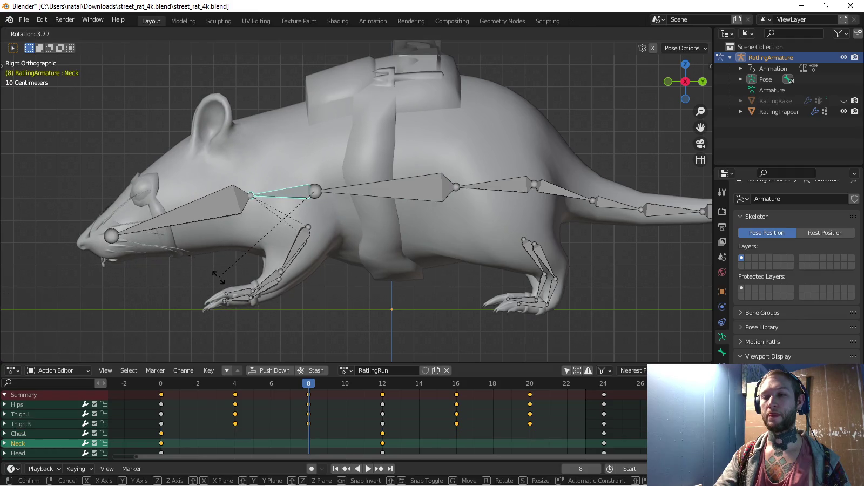
key("Return")
Rotate the left forearm and the Hand.L bone to 20.8°, then select the Neck and Chest bones
left_click(301, 245)
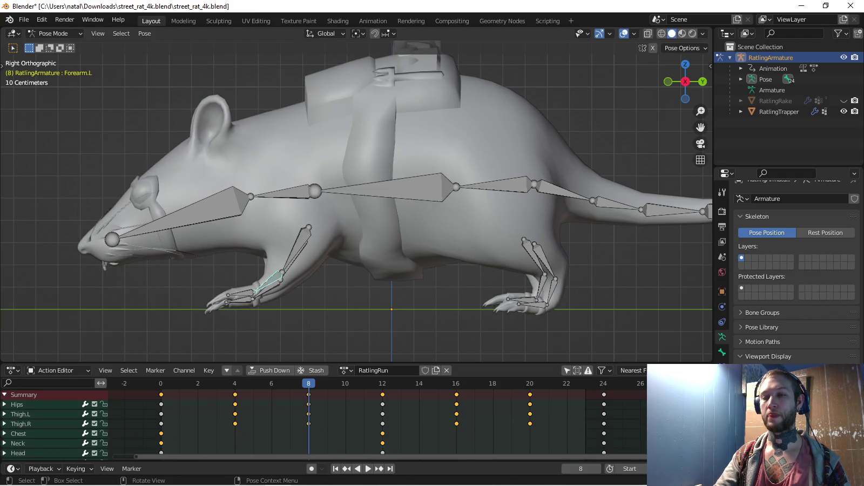
key("r")
key("Return")
left_click(246, 299)
key("r")
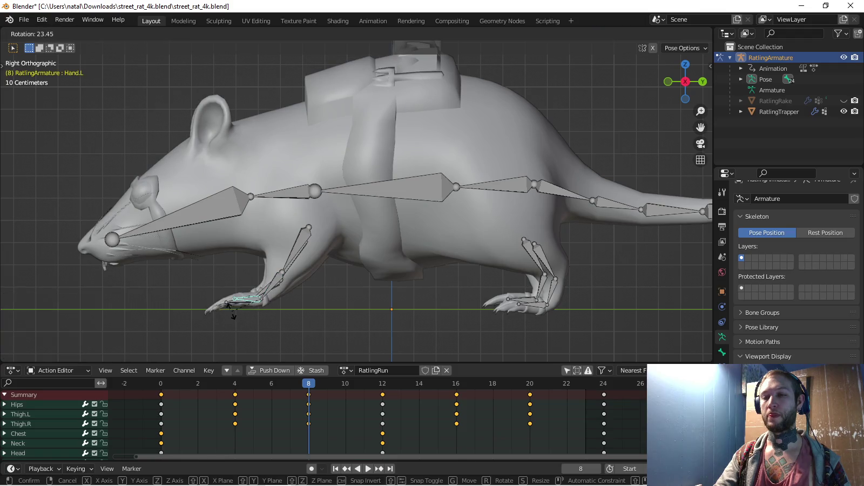
key("Return")
left_click_drag(291, 256, 357, 201)
key("Escape")
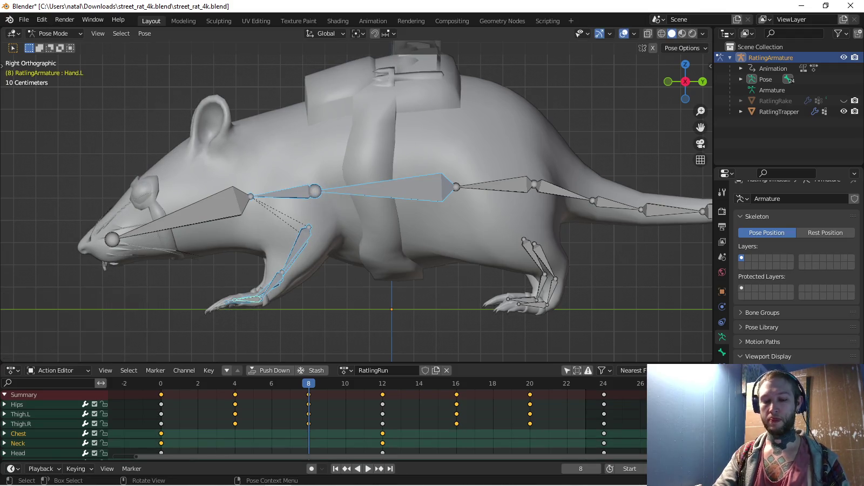
Review playback, then paste the mirrored pose at frame 16 and key it
key("space")
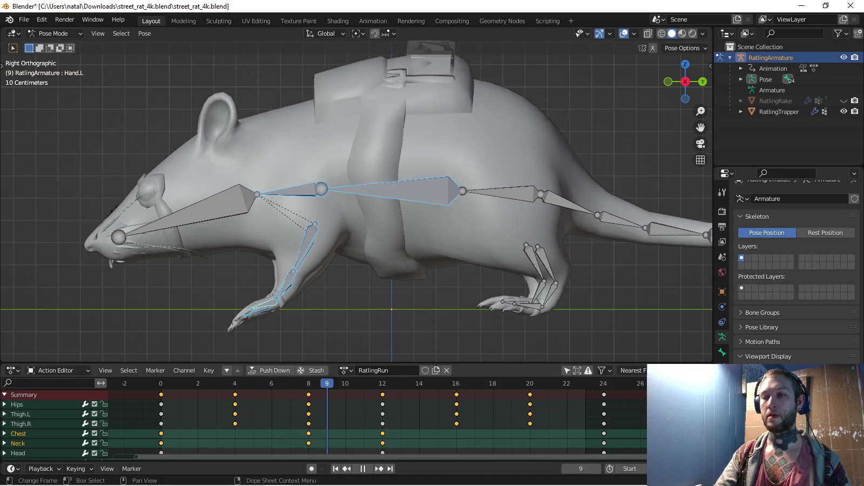
key("Escape")
left_click(456, 383)
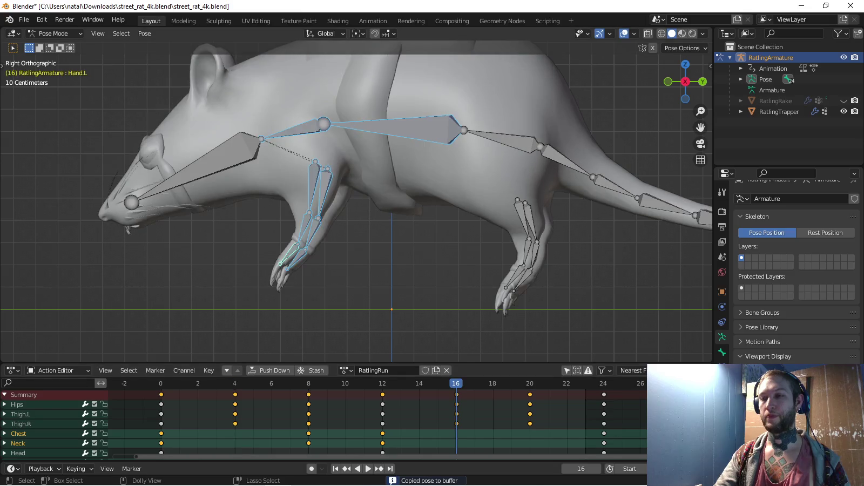
key("ctrl+shift+v")
key("i")
key("space")
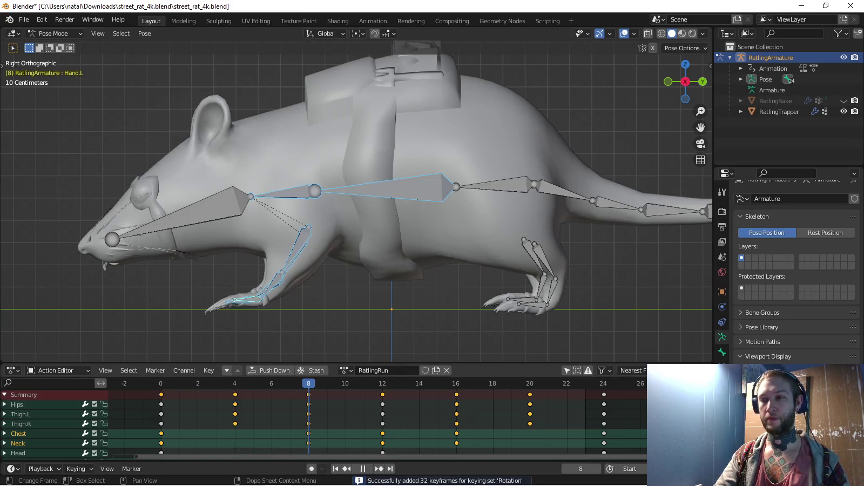
Key the mirrored pose at frame 20 and frame 0's pose at frame 24, then replay the cycle
left_click(531, 384)
key("ctrl+shift+v")
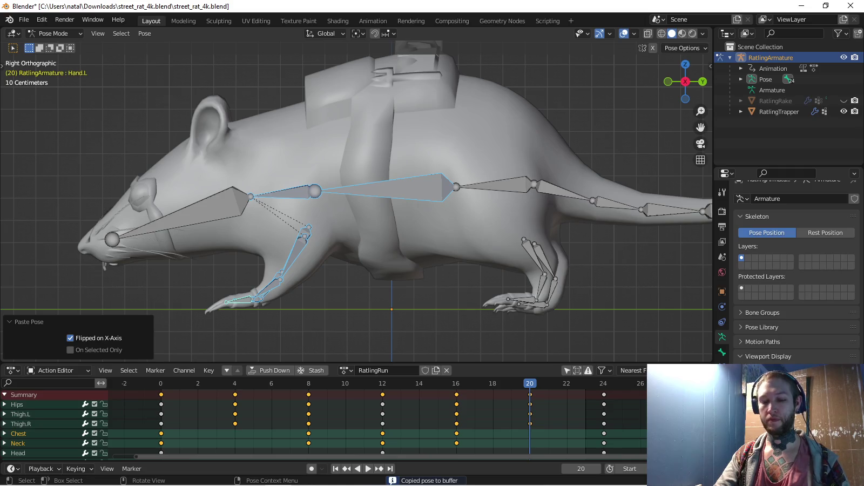
key("i")
left_click(161, 383)
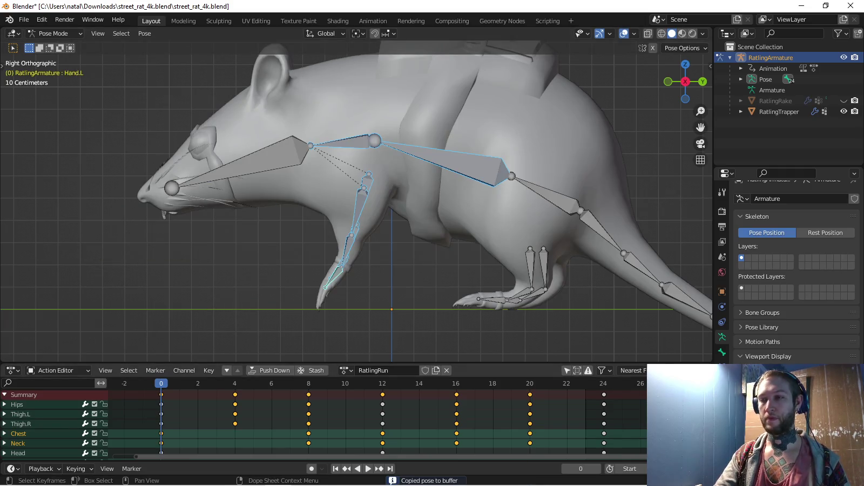
left_click(603, 383)
key("ctrl+v")
key("i")
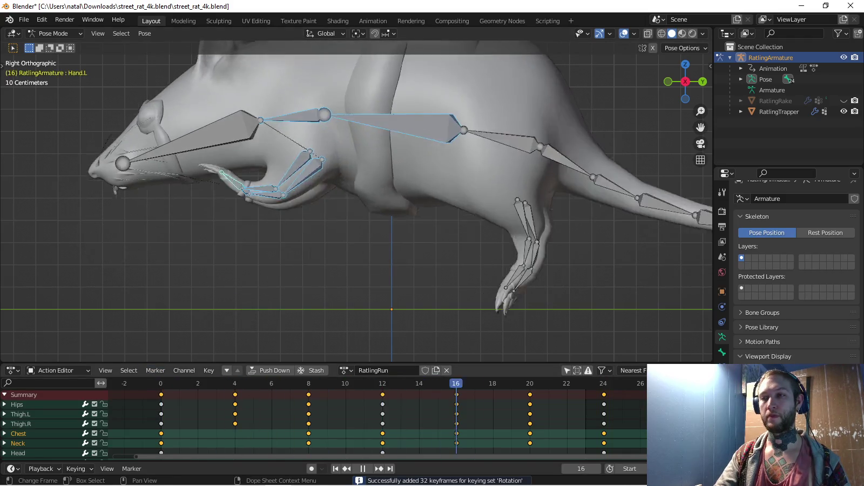
key("space")
scroll(356, 200, "down", 2)
key("space")
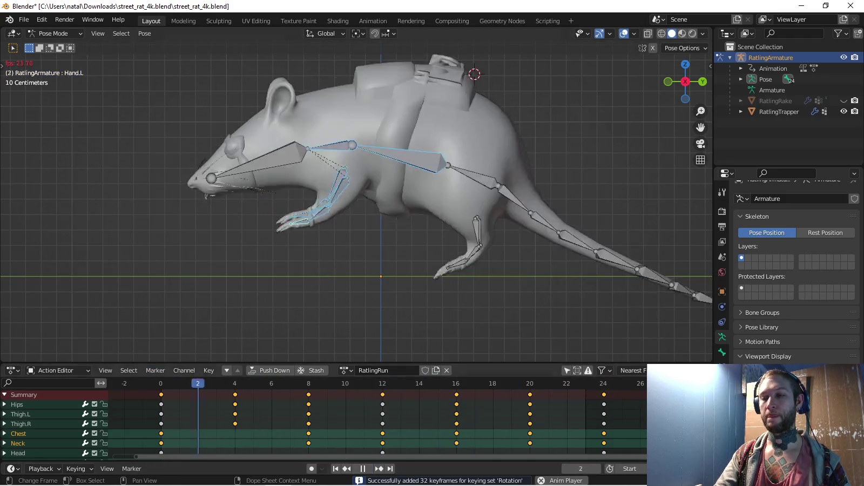
mouse_move(357, 201)
middle_mouse_down()
mouse_move(302, 162)
mouse_move(303, 244)
middle_mouse_up()
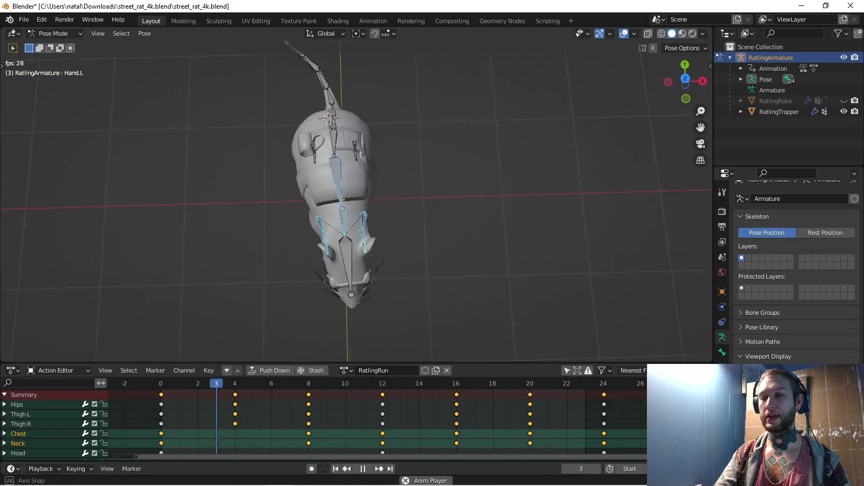
mouse_move(303, 244)
middle_mouse_down()
mouse_move(345, 205)
mouse_move(346, 244)
mouse_move(351, 237)
middle_mouse_up()
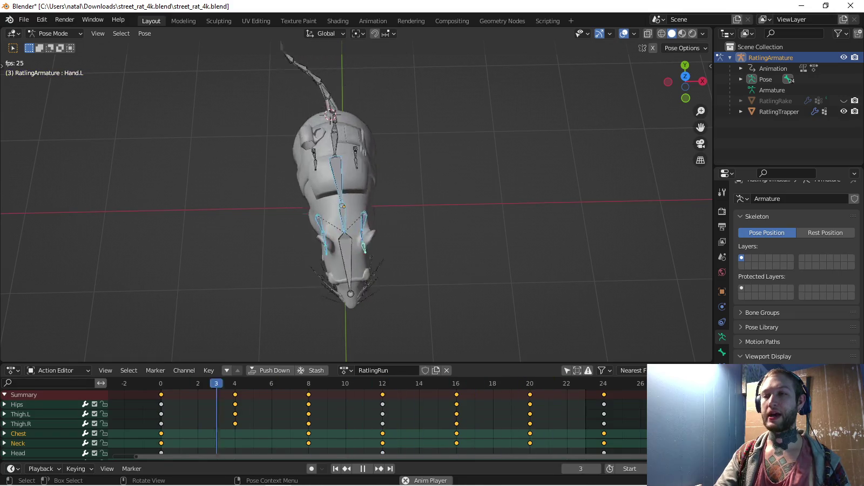
mouse_move(351, 238)
middle_mouse_down()
mouse_move(313, 184)
mouse_move(324, 185)
middle_mouse_up()
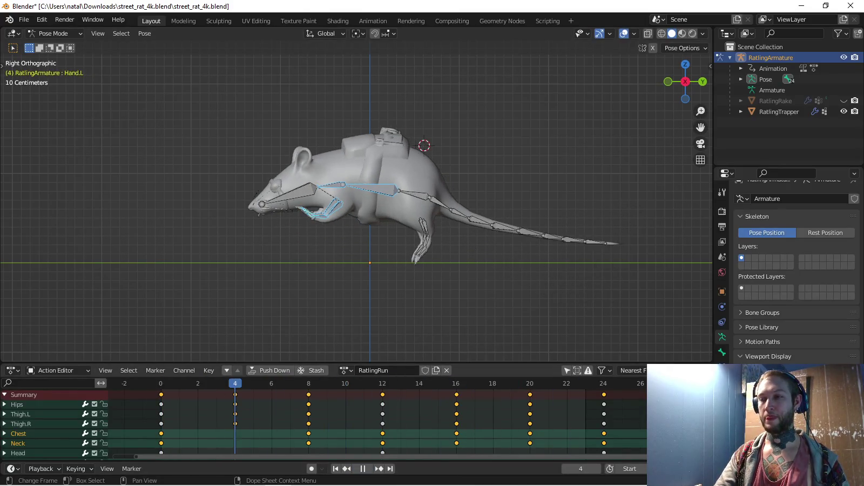
Rotate the first tail bone upward and key it at frame 0
key("Escape")
scroll(594, 302, "up", 3)
left_click(354, 177)
key("r")
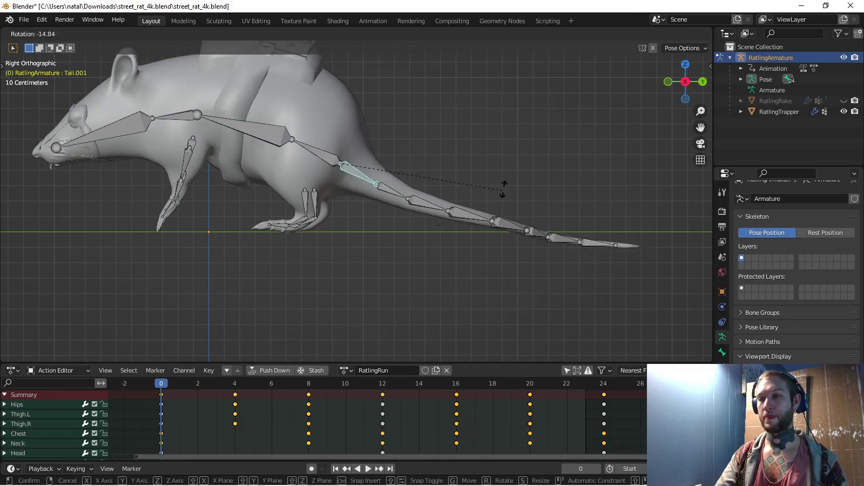
left_click(507, 181)
key("i")
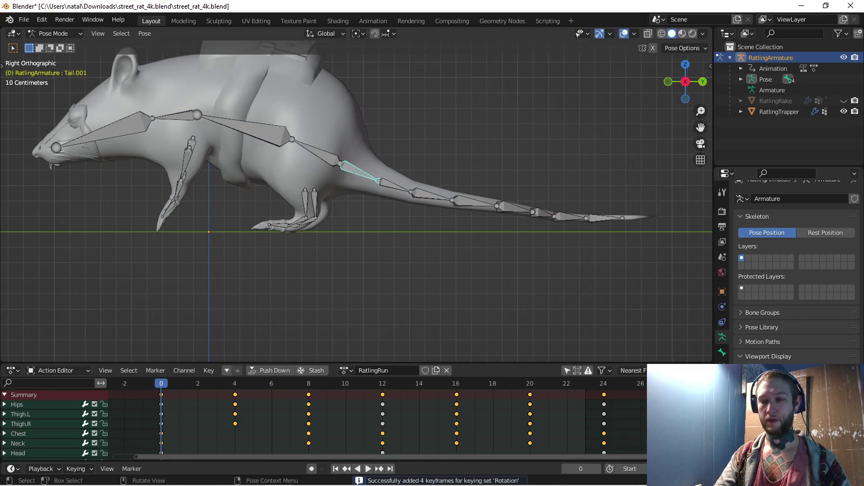
Copy the tail pose, paste it at frame 12, and play to check it
key("ctrl+c")
key("space")
key("ctrl+v")
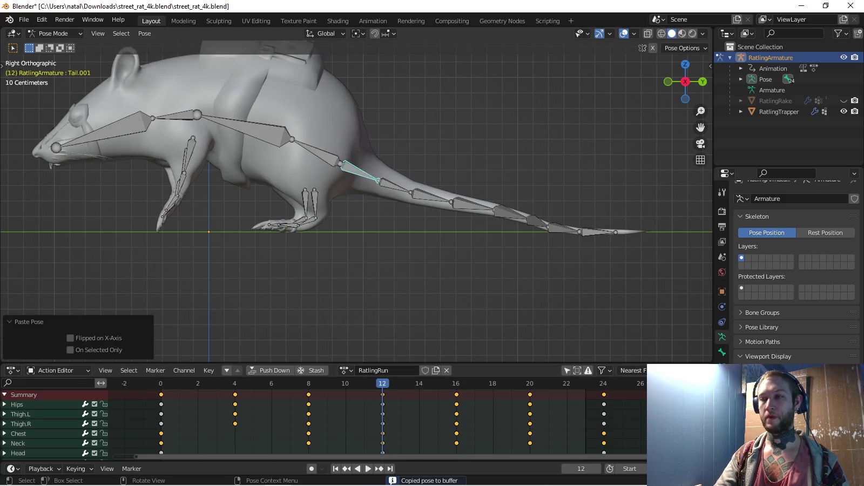
key("shift+Left")
key("space")
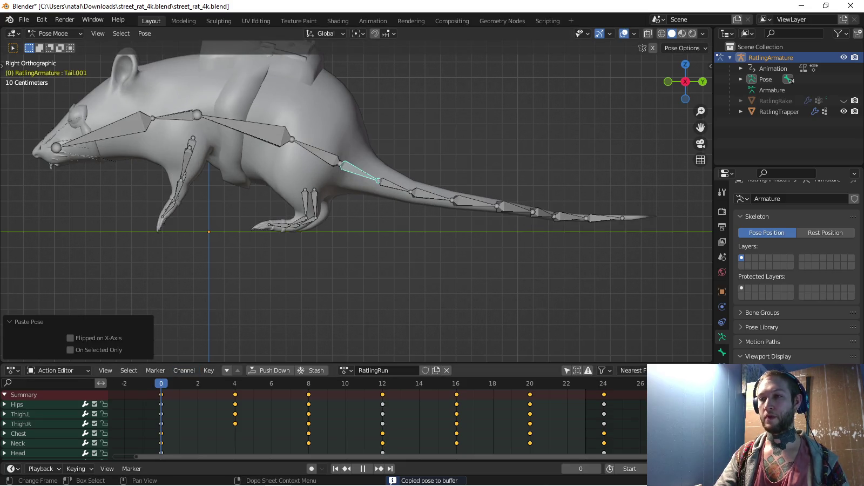
key("Escape")
key("Up")
key("Up")
key("Up")
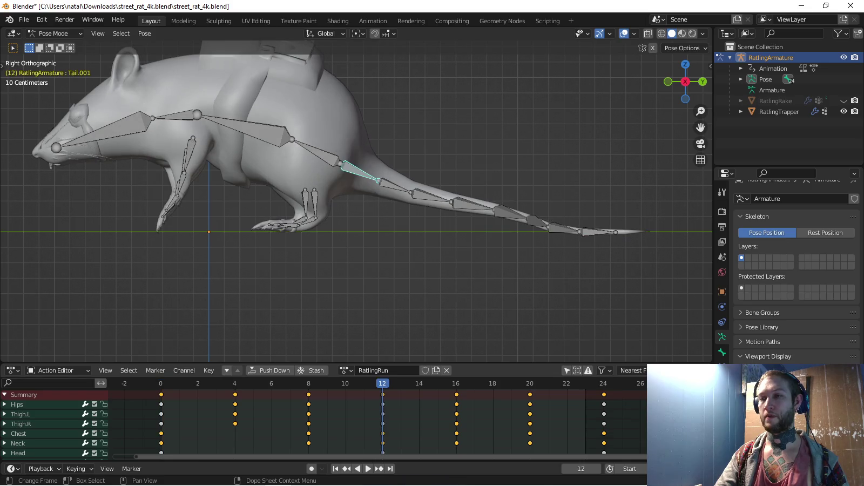
key("space")
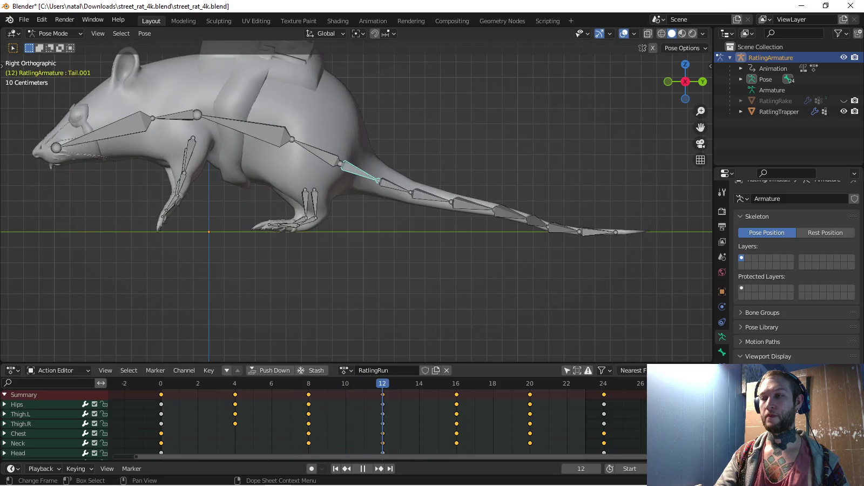
Inspect the tail during playback from behind, from the top view and from the right side view
middle_click_drag(356, 200, 280, 200, "shift")
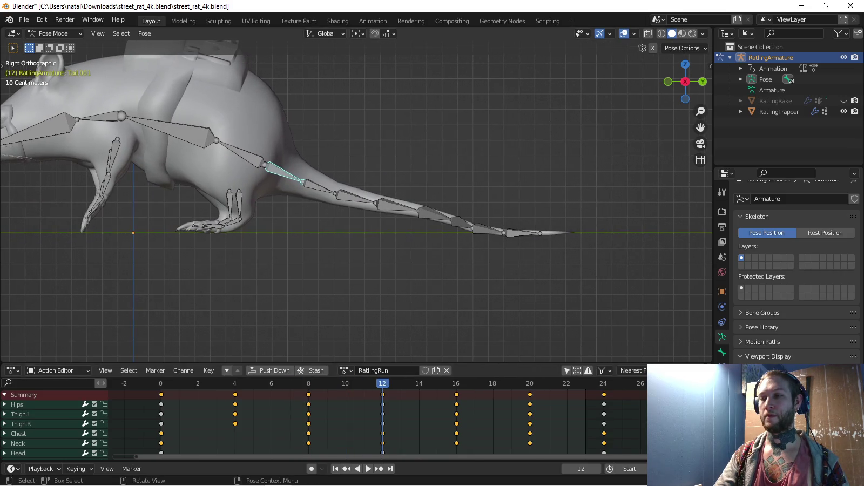
middle_click_drag(469, 208, 410, 162)
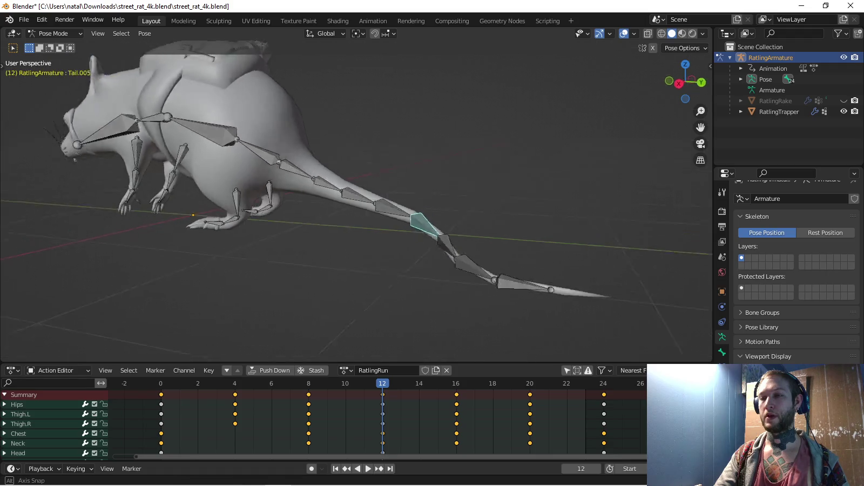
key("KP_7")
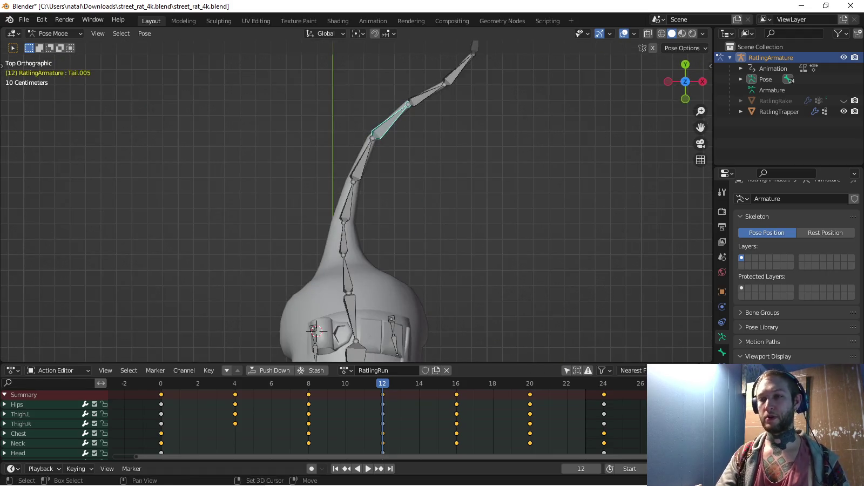
middle_click_drag(378, 189, 334, 226, "shift")
key("space")
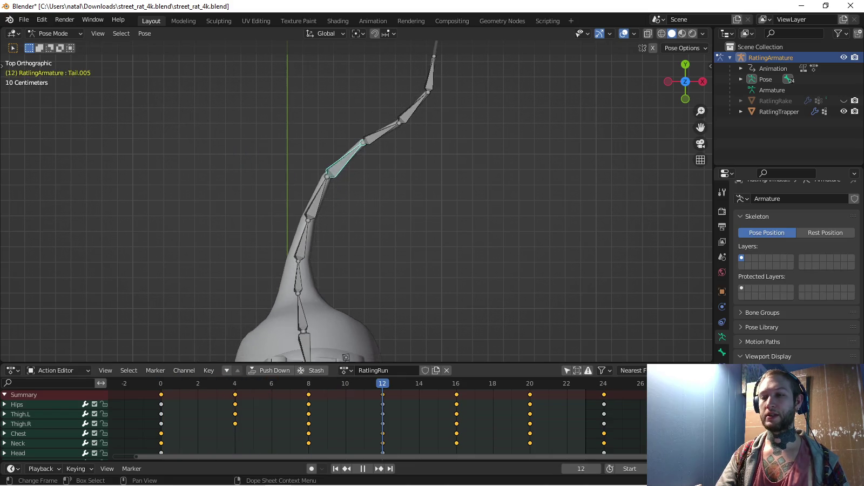
middle_click_drag(356, 199, 378, 162)
key("KP_3")
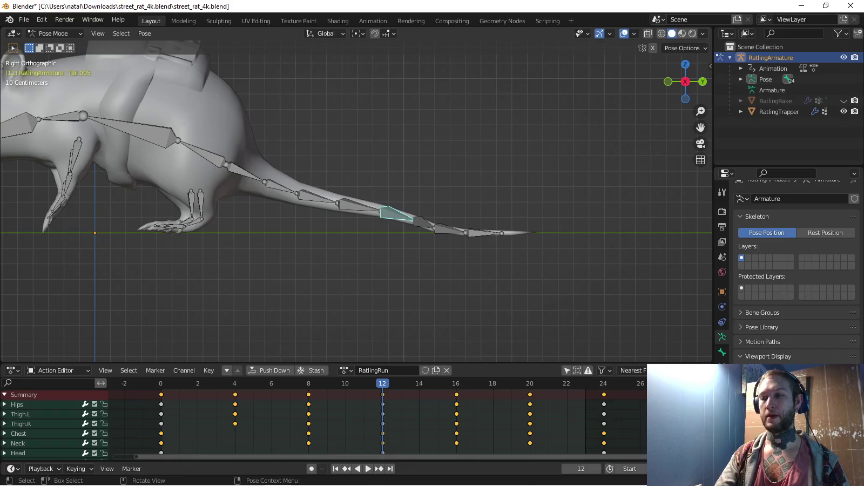
key("space")
Paste the mirrored tail pose at frame 12, add the Tail.002 pose there, and key it
key("alt+a")
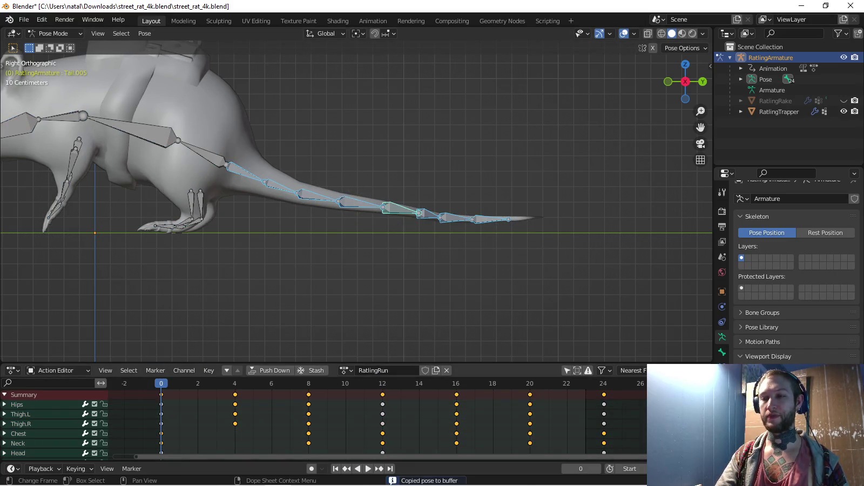
left_click(382, 383)
key("ctrl+shift+v")
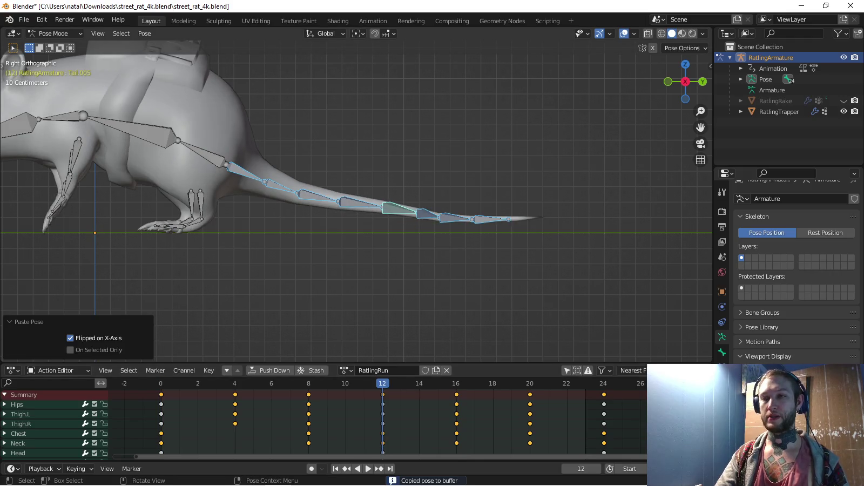
left_click(281, 186)
key("shift+Left")
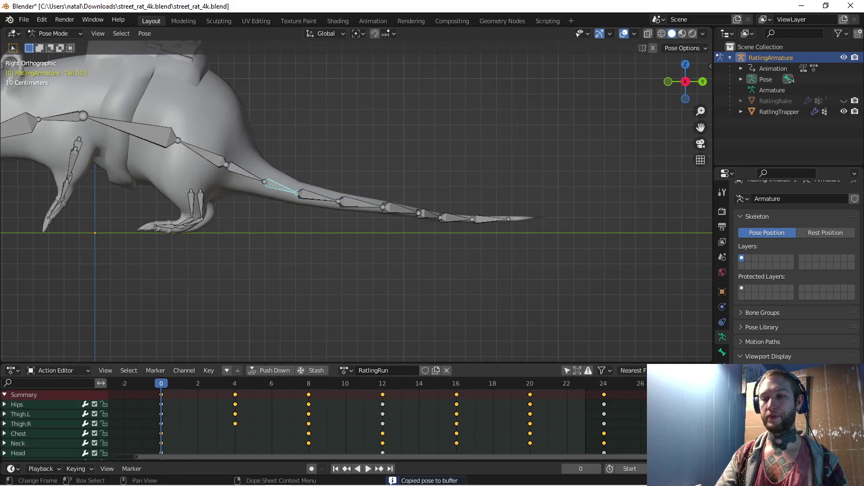
left_click(382, 383)
key("ctrl+v")
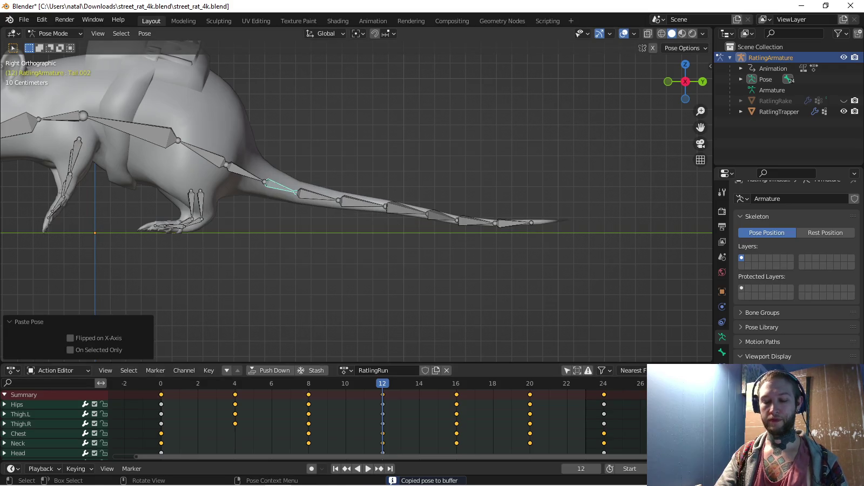
key("i")
Play the finished run cycle from frame 0 and orbit to look down on the rat
key("shift+Left")
key("space")
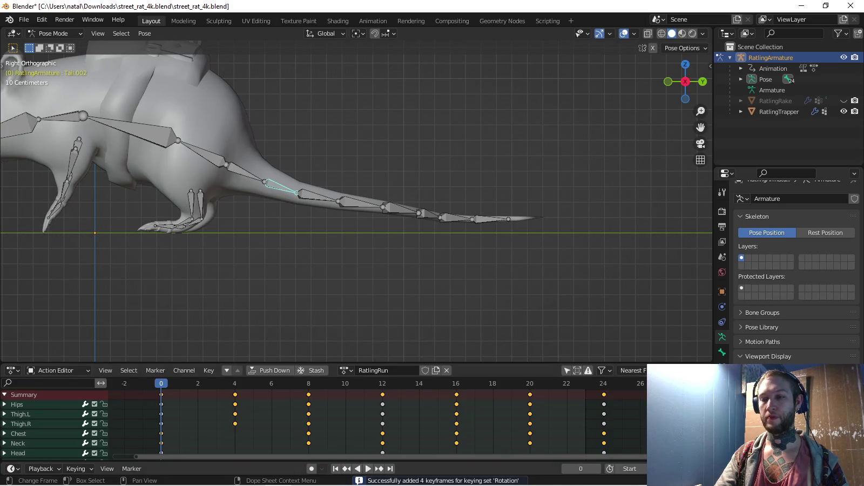
key("space")
mouse_move(356, 216)
middle_mouse_down()
mouse_move(378, 194)
mouse_move(378, 302)
middle_mouse_up()
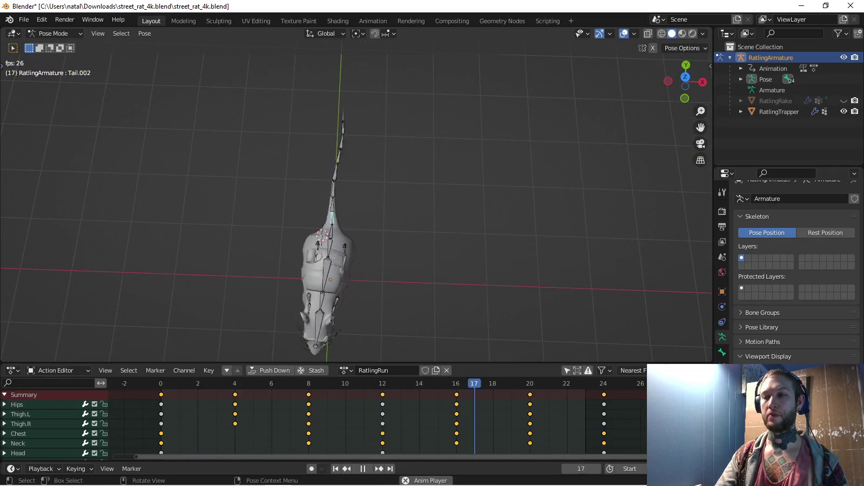
Return to the right side view, recentre the rat, and open the File menu
key("KP_3")
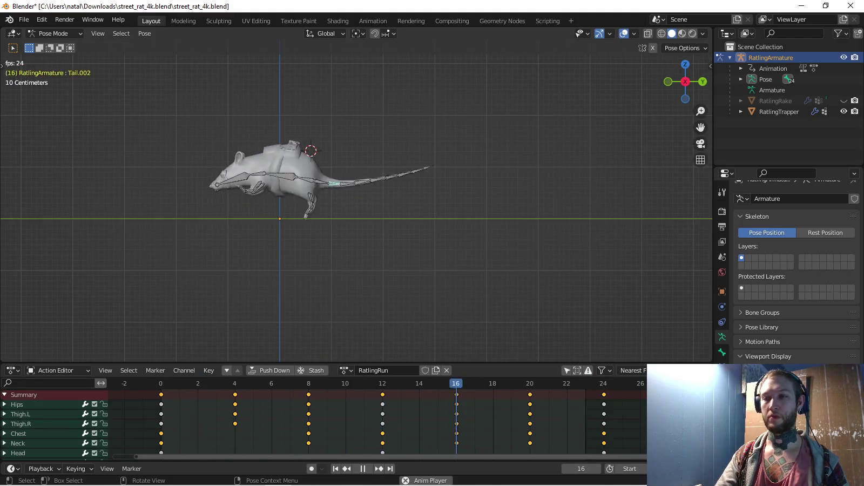
middle_click_drag(378, 217, 418, 237, "shift")
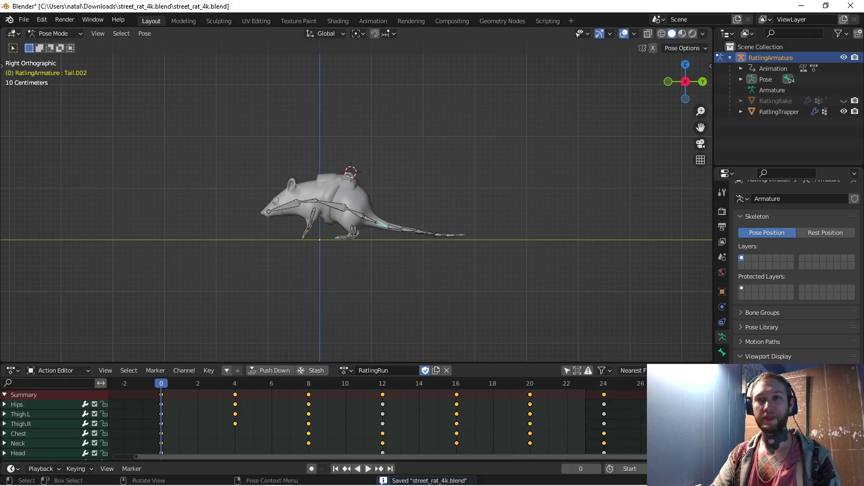
left_click(23, 20)
mouse_move(41, 175)
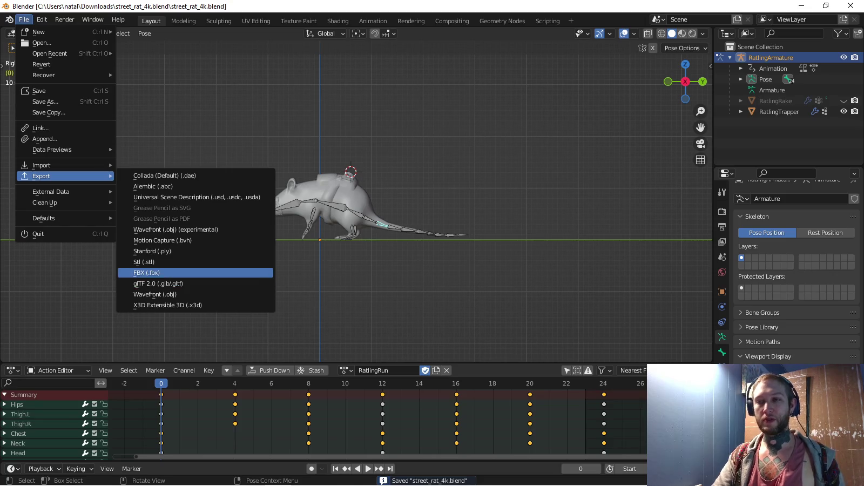
Export the rat in FBX format as Ratling.fbx, then switch to the Unity project
left_click(147, 272)
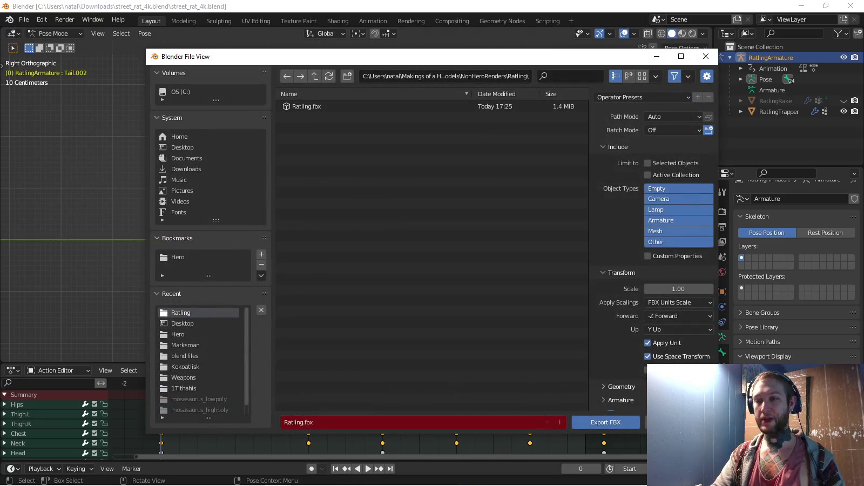
left_click(606, 423)
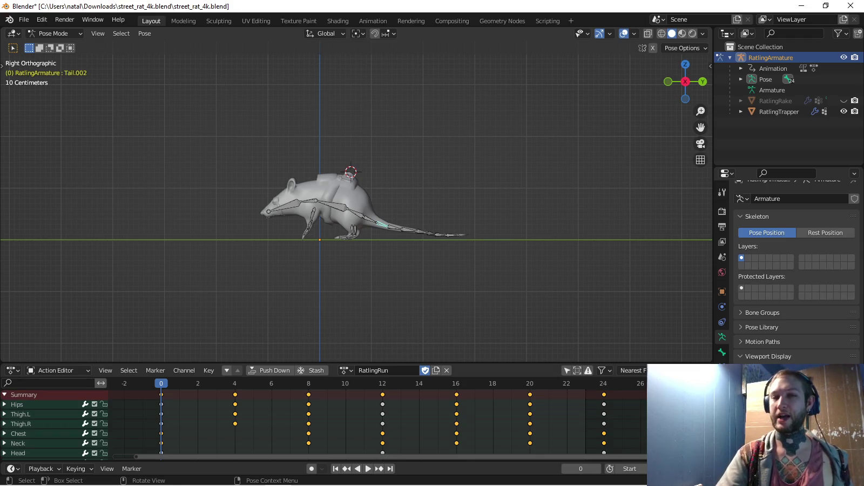
left_click(304, 475)
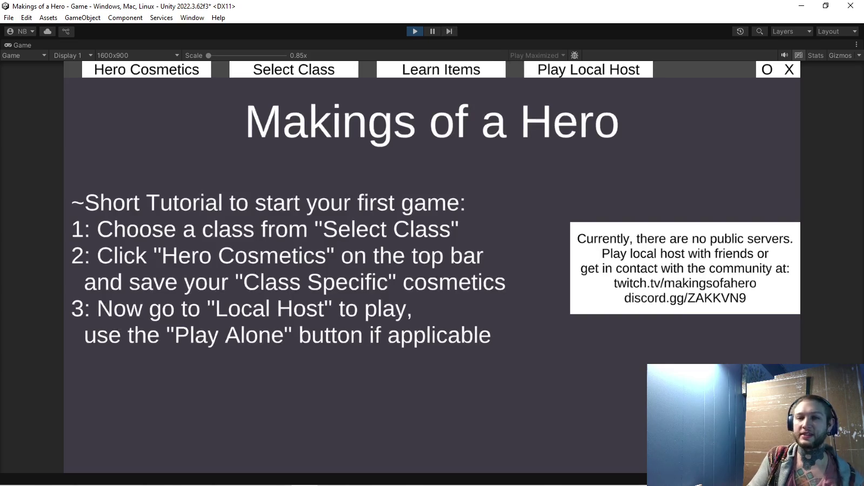
Choose the Rogue class, start a Play Alone match, then exit Play mode to the project assets
left_click(588, 69)
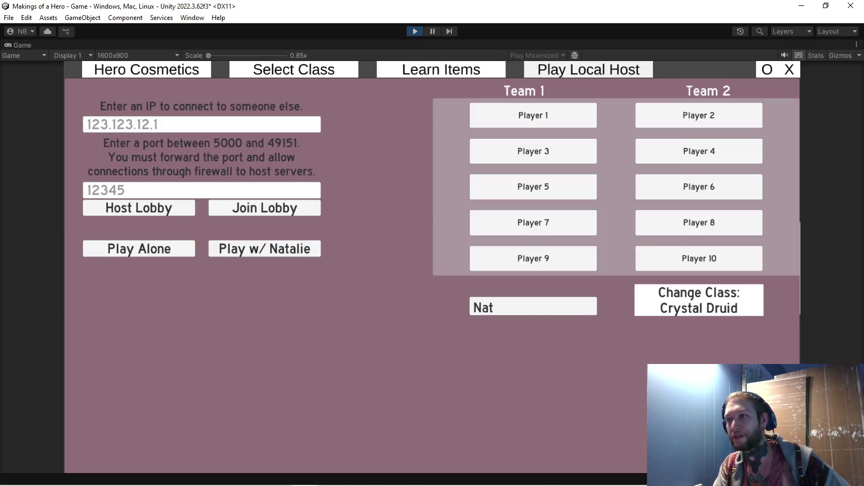
left_click(293, 69)
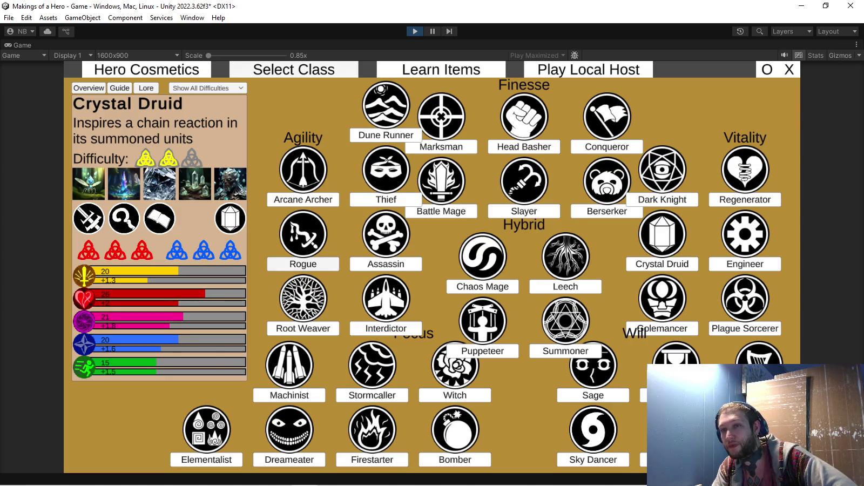
left_click(303, 263)
left_click(588, 69)
left_click(139, 248)
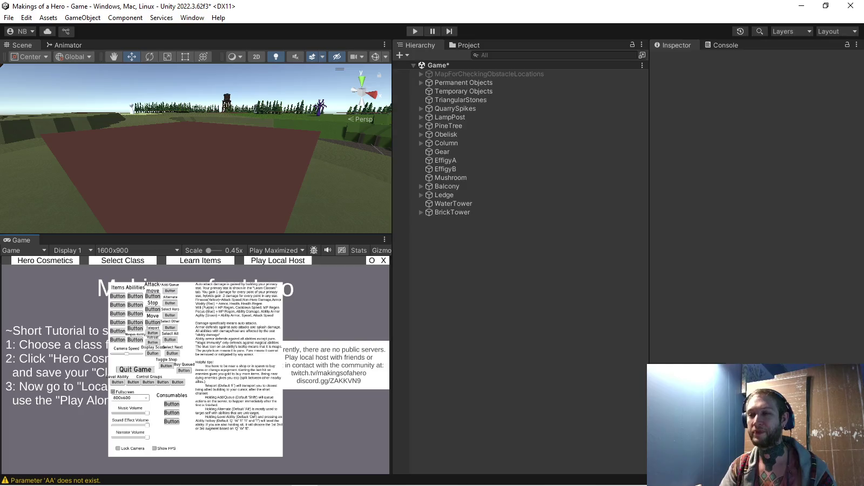
key("ctrl+p")
left_click(464, 45)
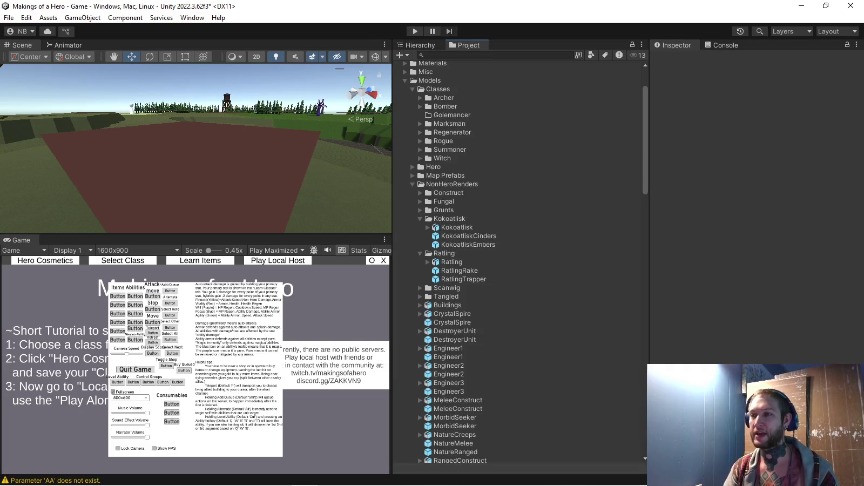
In Ratling.fbx's animation import settings, extend the RatlingCombat clip to end at frame 24
left_click(452, 262)
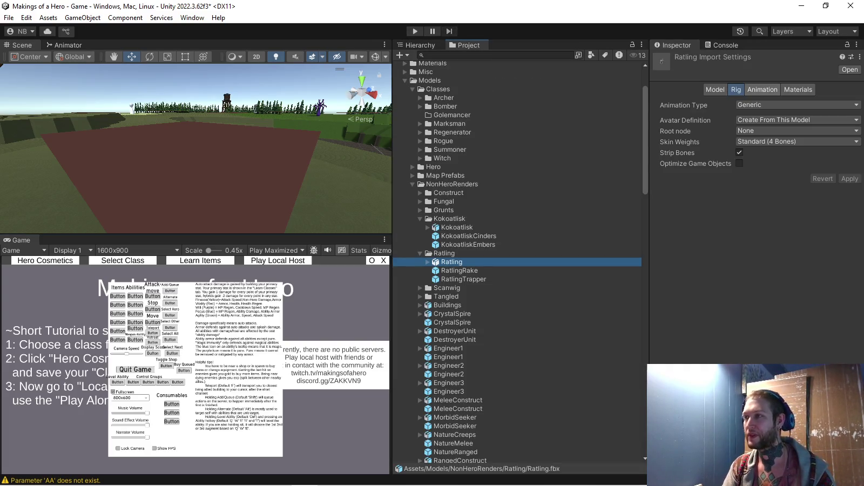
left_click(759, 90)
scroll(756, 205, "down", 2)
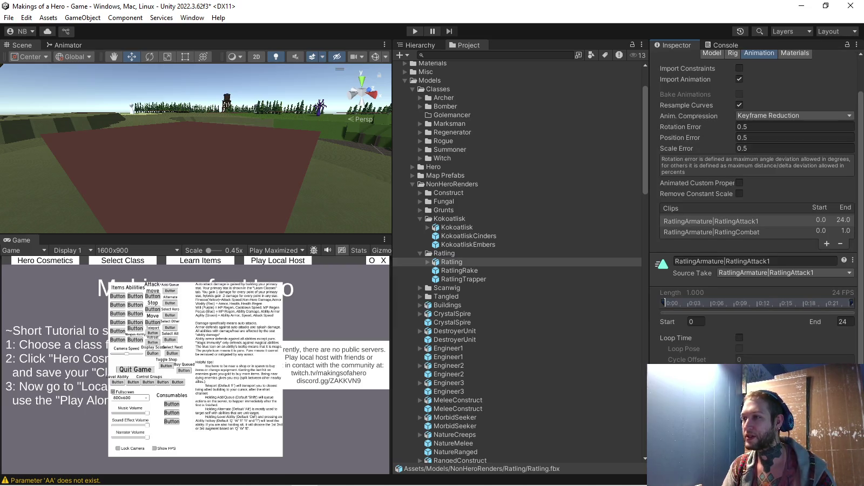
left_click(711, 232)
left_click_drag(673, 303, 852, 303)
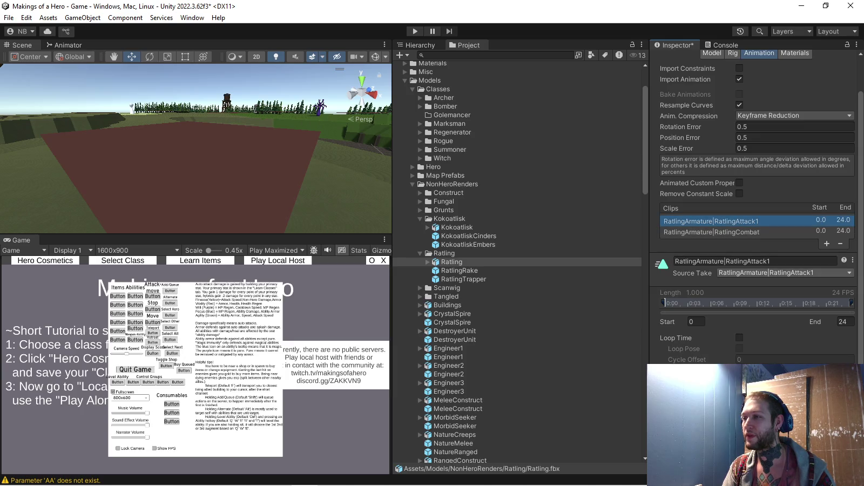
Add a clip and set the second and third clips to RatlingAttack2 and RatlingCombat
left_click(826, 244)
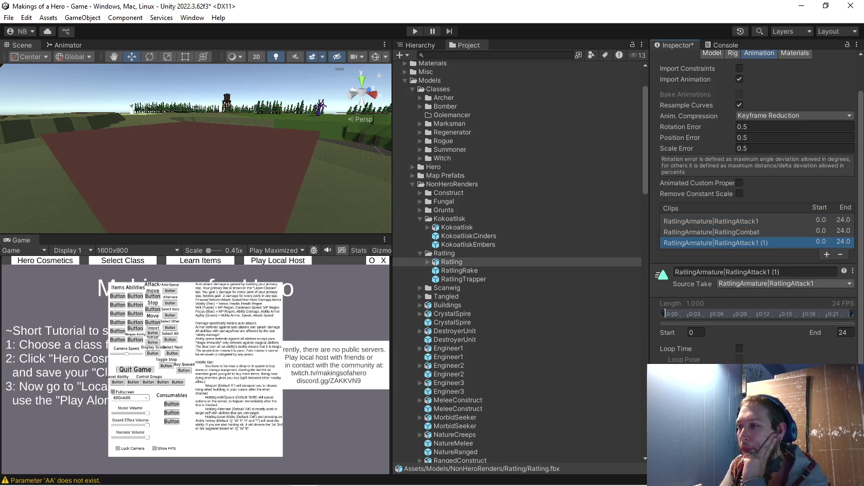
left_click(786, 284)
left_click(707, 231)
left_click(786, 284)
left_click(780, 307)
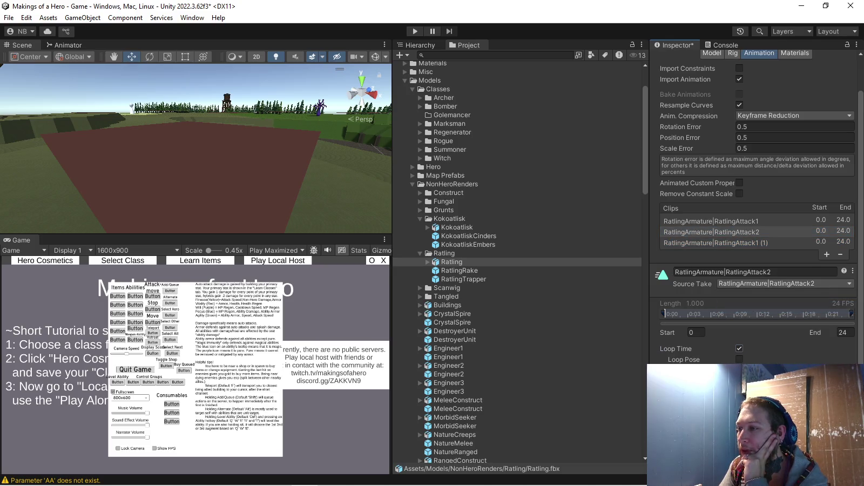
left_click(708, 242)
left_click(786, 283)
left_click(780, 320)
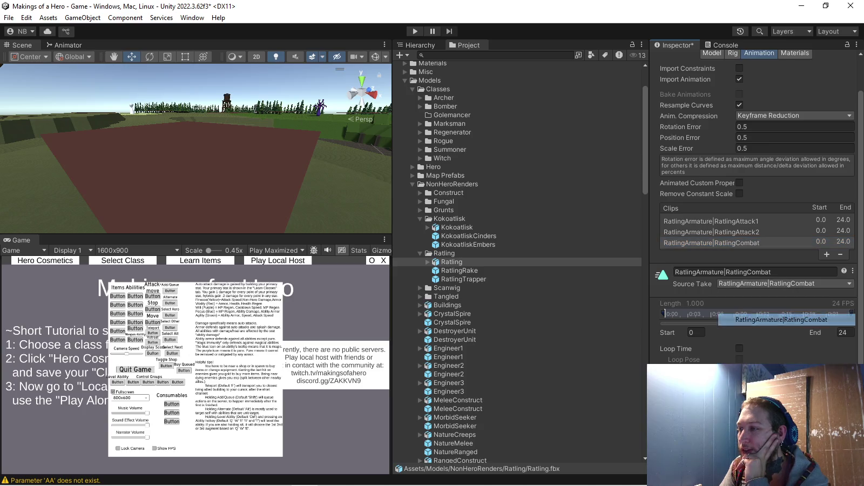
Add two more clips using the RatlingDie and RatlingRun takes
left_click(826, 254)
left_click(785, 295)
left_click(778, 341)
left_click(827, 265)
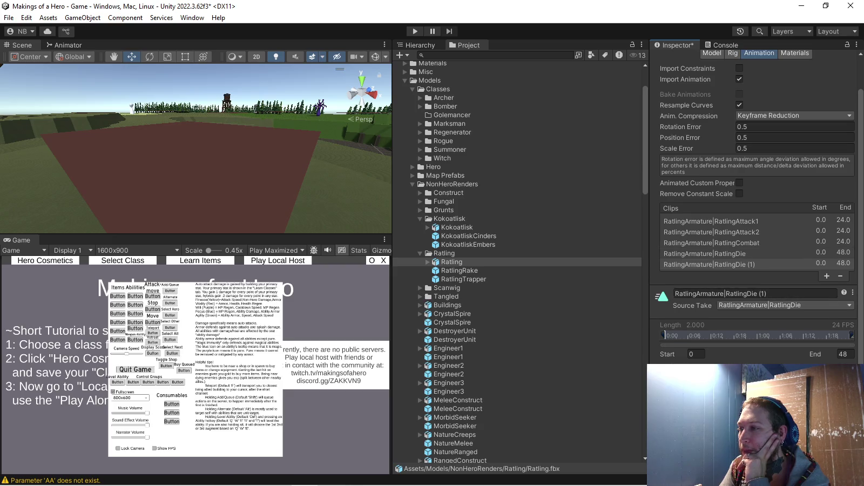
left_click(783, 306)
left_click(778, 362)
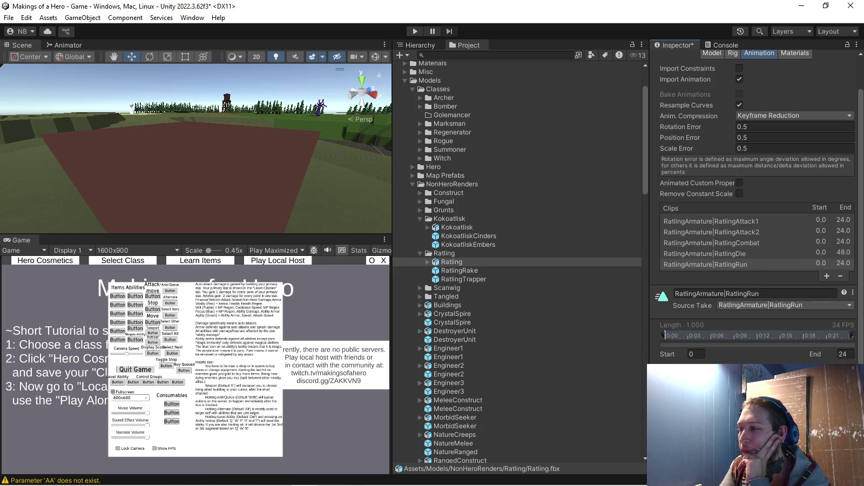
left_click(783, 306)
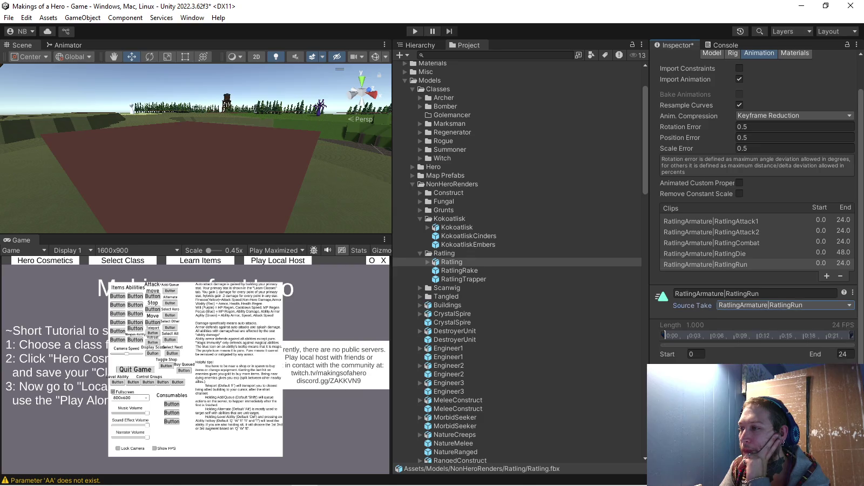
Add RatlingSpawn and RatlingWalk clips, reselect RatlingAttack1, and expand the Units folder
left_click(827, 276)
left_click(783, 315)
left_click(778, 387)
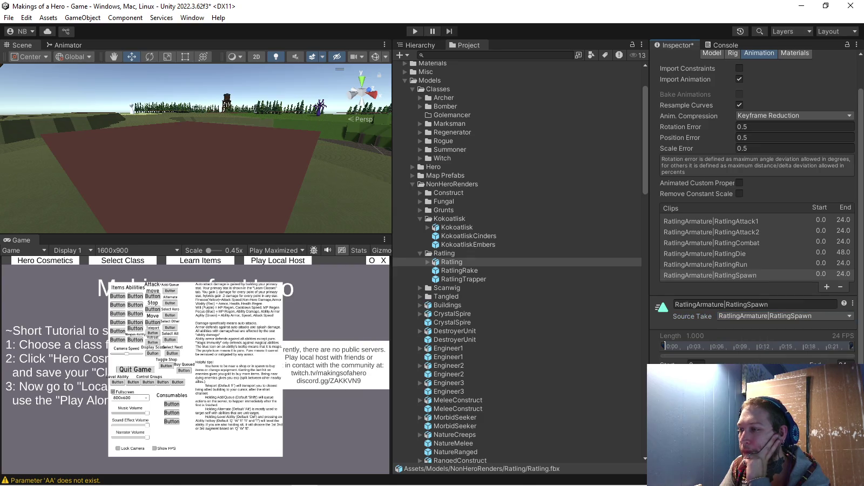
left_click(826, 287)
left_click(783, 326)
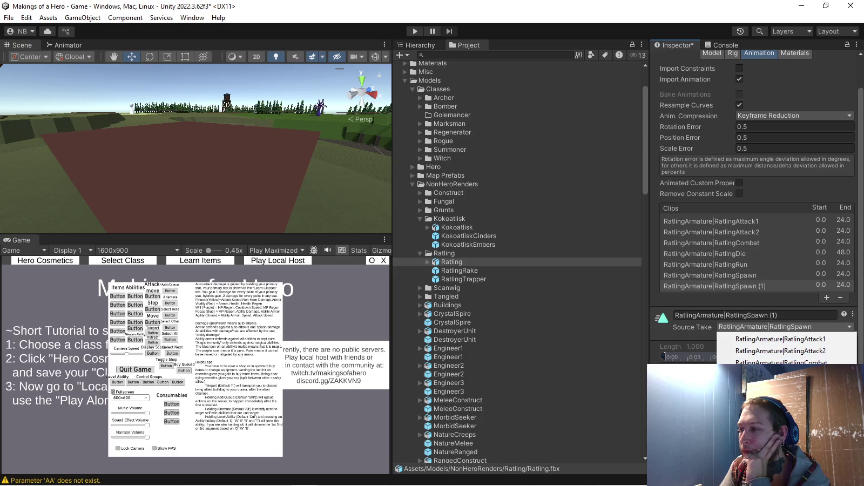
left_click(777, 409)
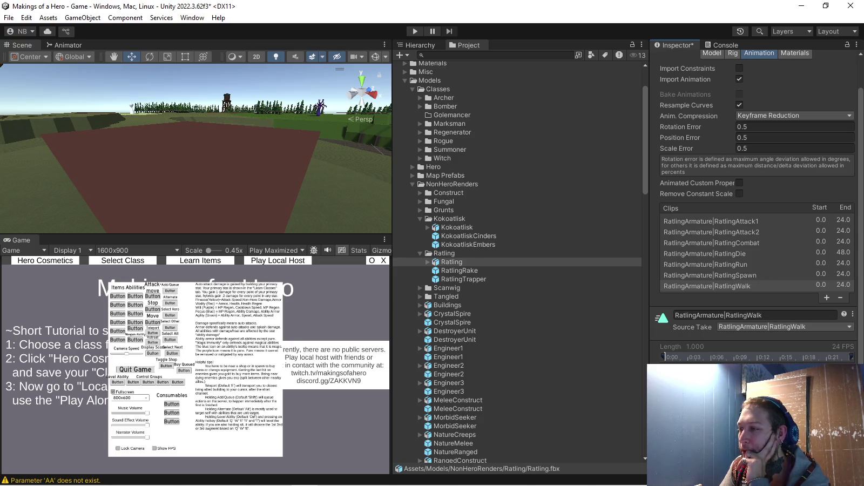
scroll(756, 216, "down", 3)
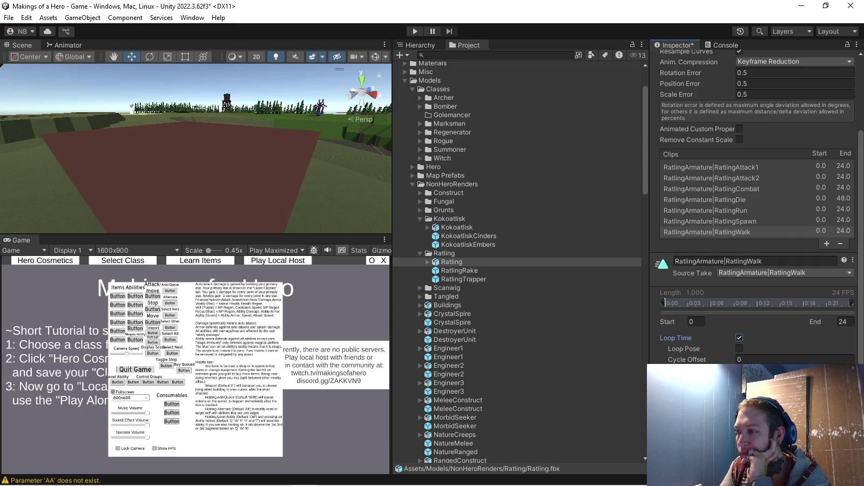
left_click(711, 167)
scroll(517, 263, "up", 3)
left_click(413, 86)
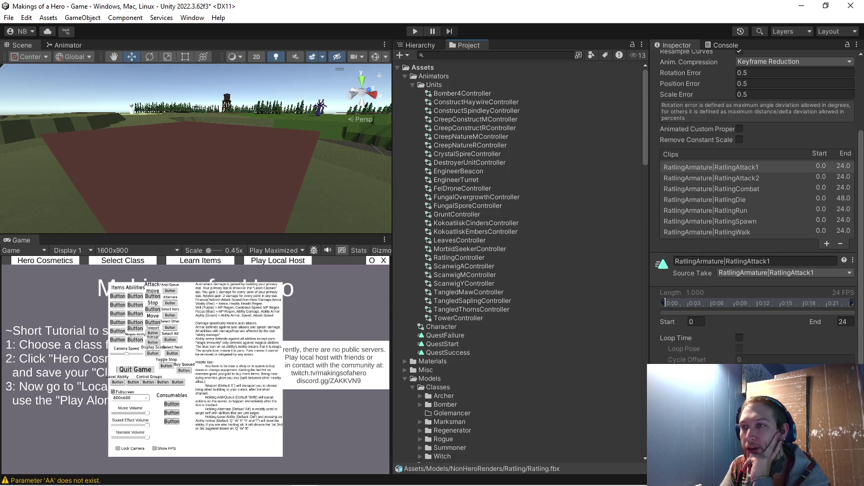
In RatlingController's Blend Tree, replace RatlingAttack1 with RatlingWalk and RatlingRun as the two motions
left_click(459, 258)
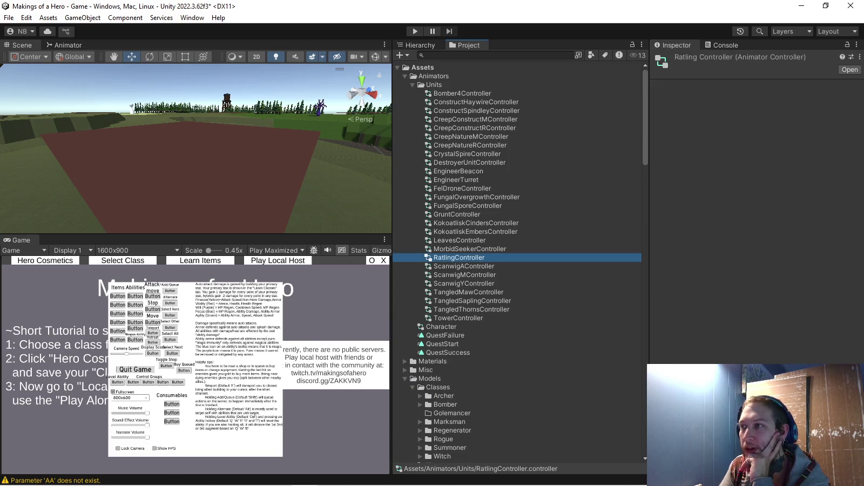
key("ctrl+4")
key("ctrl+5")
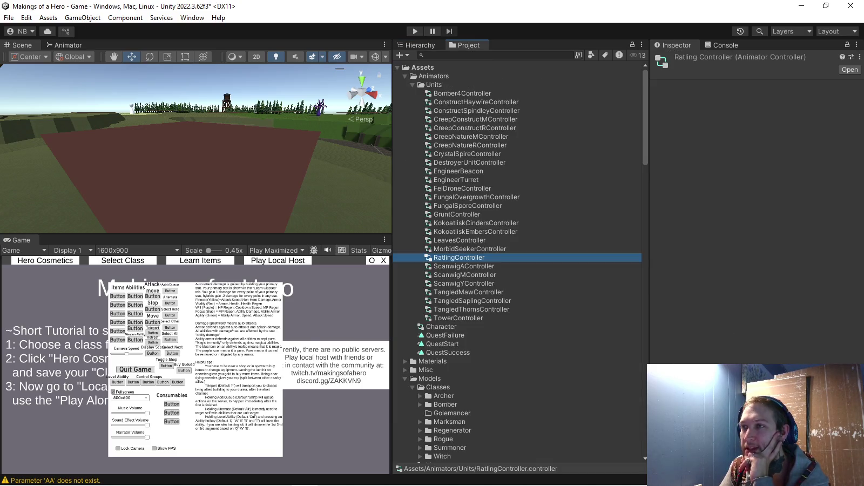
left_click(63, 45)
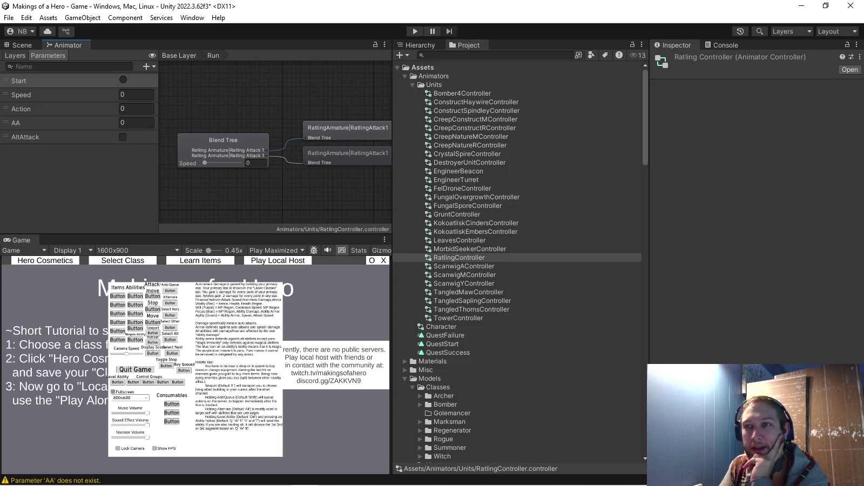
left_click(346, 129)
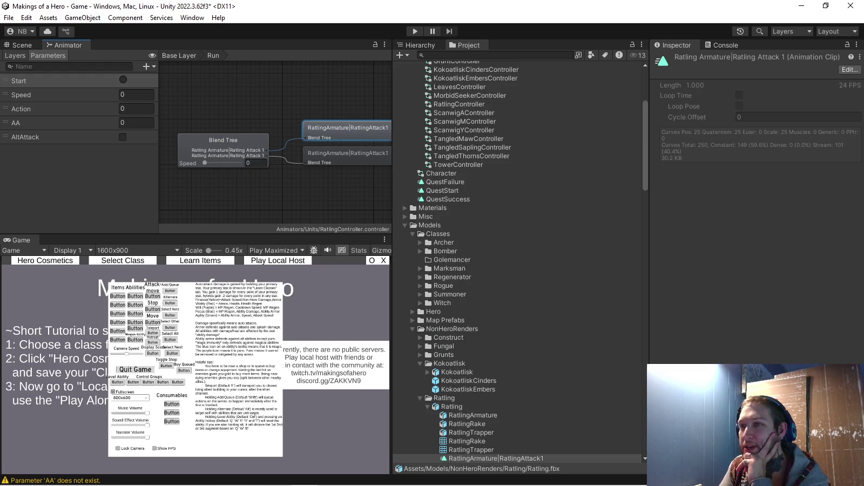
left_click(223, 141)
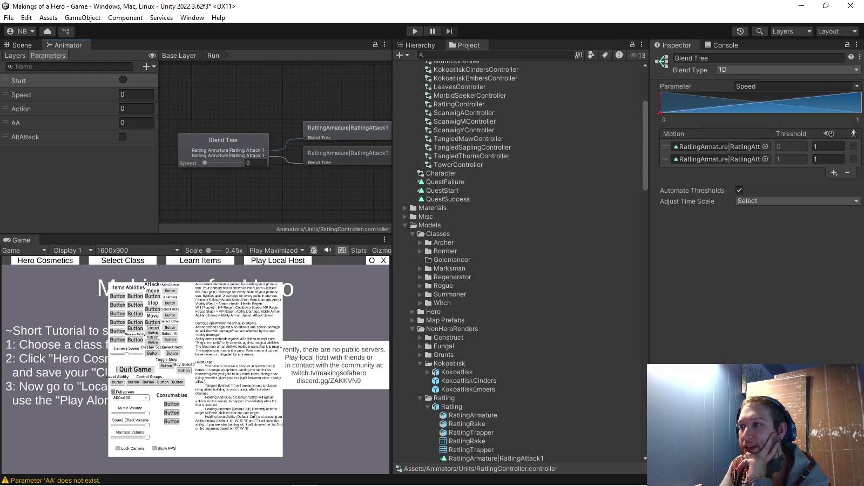
left_click(766, 147)
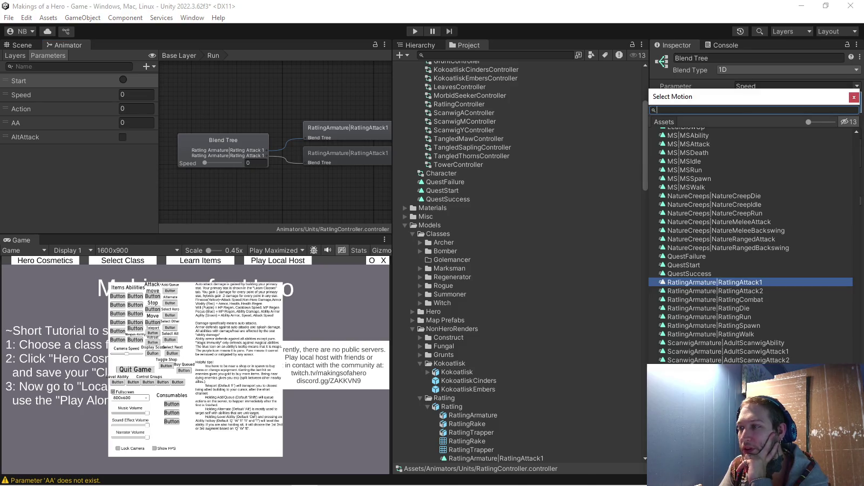
double_click(711, 333)
left_click(765, 160)
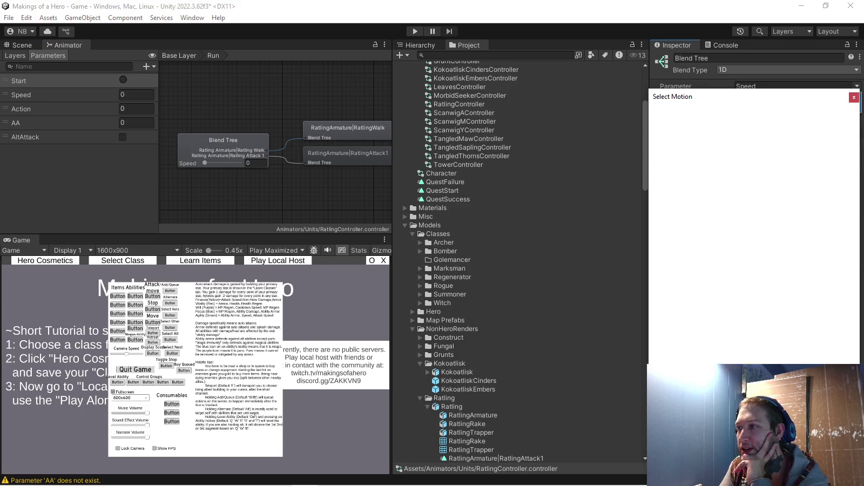
double_click(711, 317)
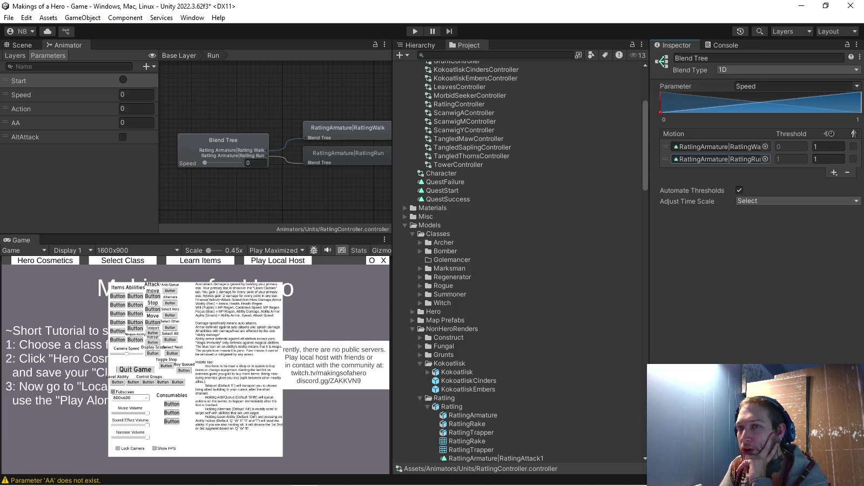
left_click(15, 55)
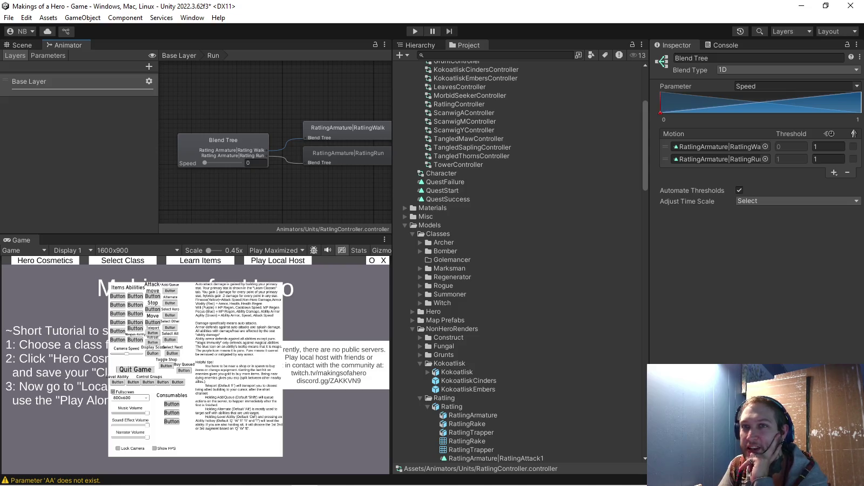
left_click(66, 81)
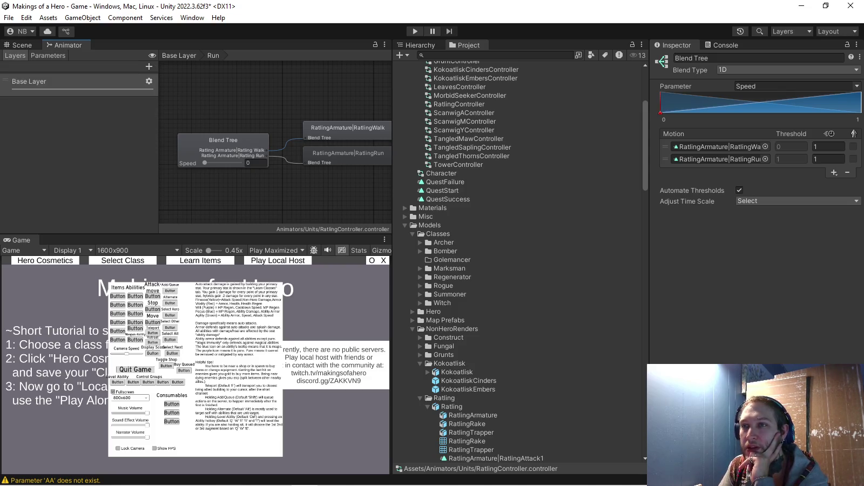